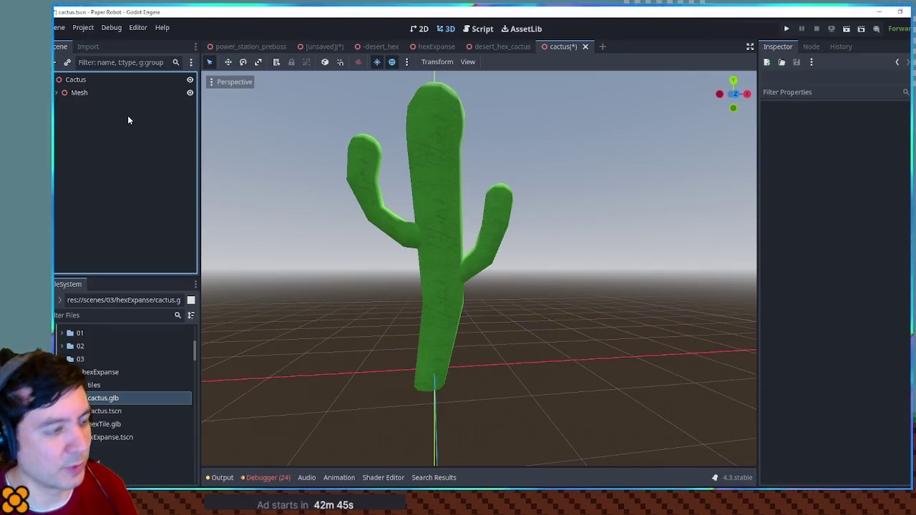
Save the cactus.tscn scene
mouse_move(466, 125)
left_mouse_down()
mouse_move(572, 125)
mouse_move(550, 125)
mouse_move(589, 185)
mouse_move(497, 196)
mouse_move(307, 168)
mouse_move(529, 172)
mouse_move(547, 149)
left_mouse_up()
scroll(537, 129, "down", 3)
scroll(559, 157, "up", 3)
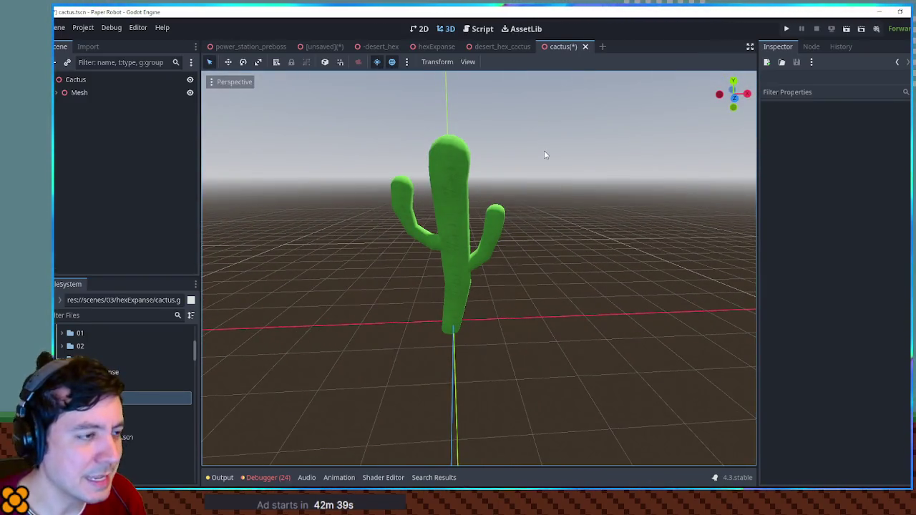
key("ctrl+s")
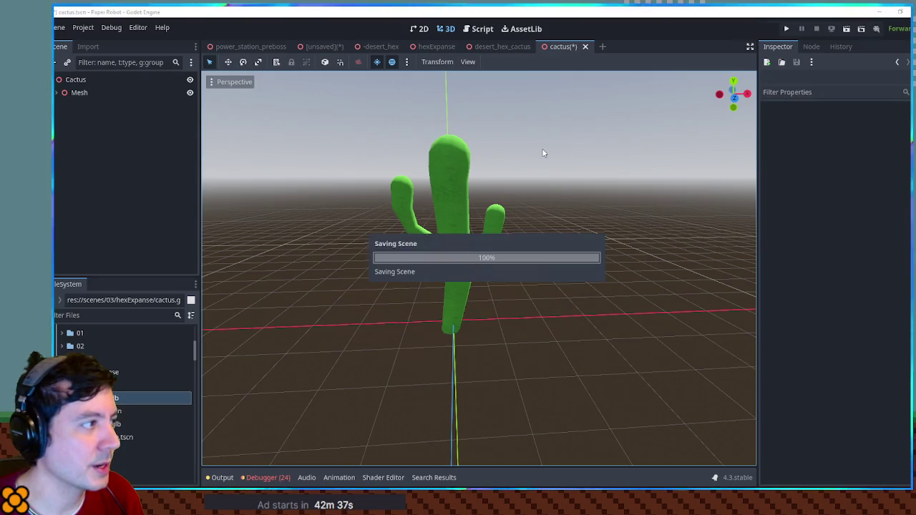
Add cactus.tscn to the desert_hex_cactus scene and scale it to 0.315
left_click(493, 46)
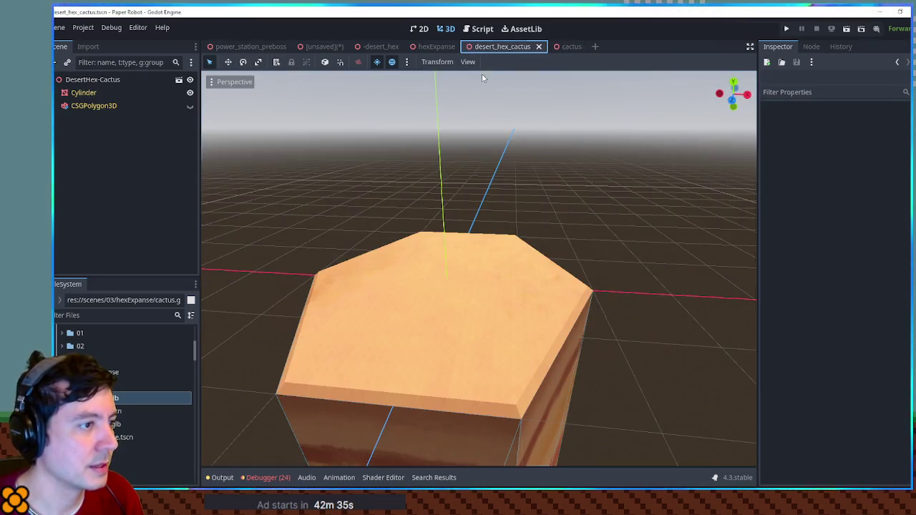
mouse_move(108, 411)
left_mouse_down()
mouse_move(90, 93)
mouse_move(80, 79)
left_mouse_up()
scroll(409, 301, "down", 5)
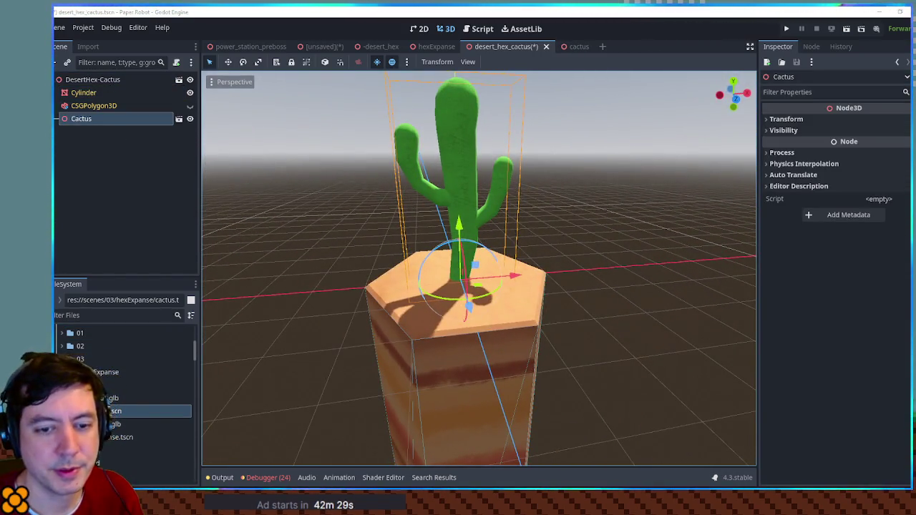
left_click_drag(608, 256, 600, 273)
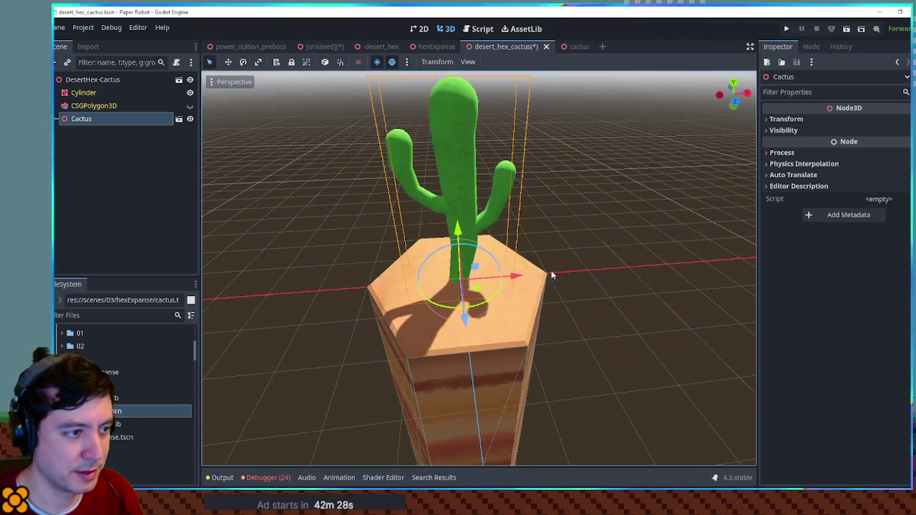
left_click(786, 119)
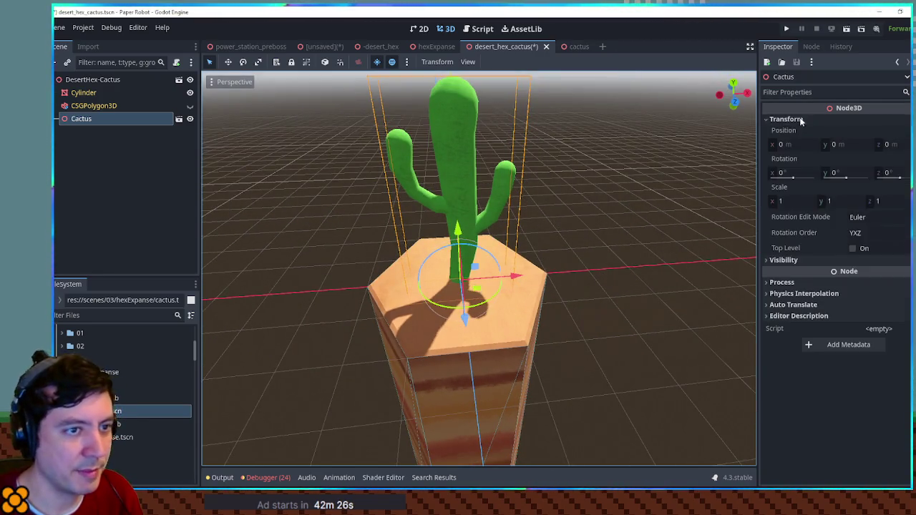
left_click_drag(771, 203, 717, 204)
scroll(518, 258, "up", 5)
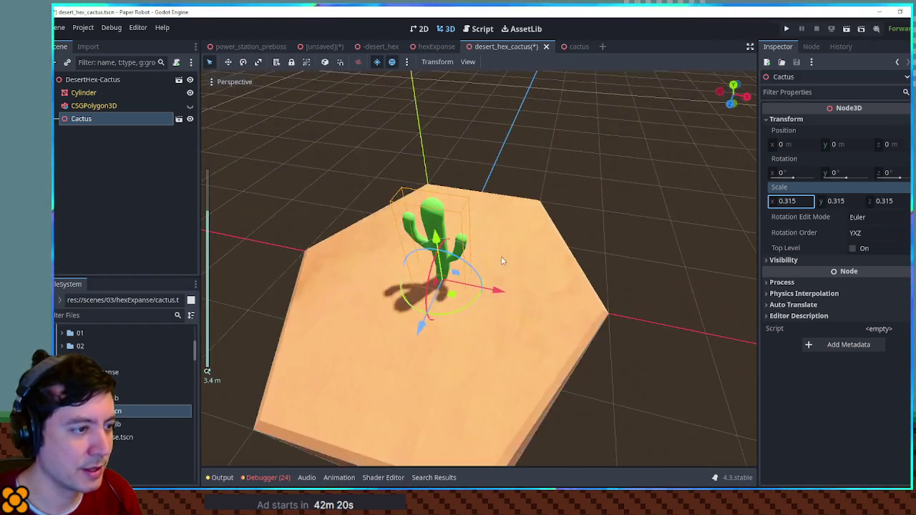
Duplicate the cactus twice in top view, moving and rotating the copies across the tile
left_click(659, 230)
key("KP_7")
left_click(448, 286)
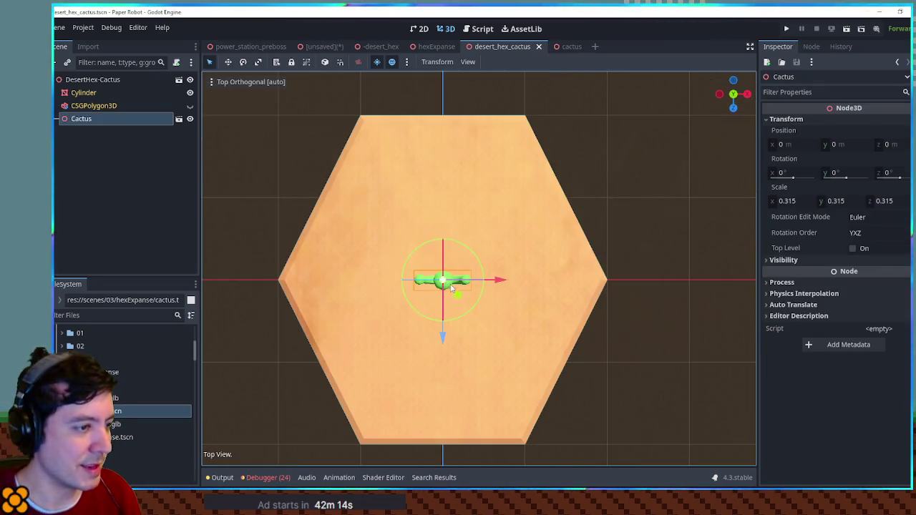
key("ctrl+d")
mouse_move(456, 298)
left_mouse_down()
mouse_move(458, 208)
mouse_move(378, 214)
mouse_move(403, 194)
mouse_move(409, 172)
left_mouse_up()
left_click_drag(408, 172, 518, 185)
mouse_move(413, 194)
left_mouse_down()
mouse_move(405, 202)
mouse_move(411, 195)
mouse_move(444, 215)
mouse_move(511, 227)
mouse_move(518, 273)
left_mouse_up()
key("ctrl+d")
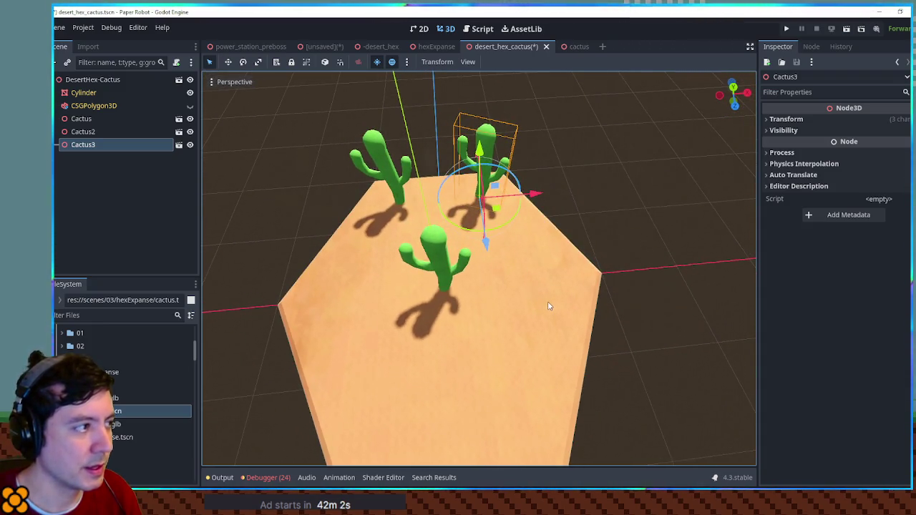
Undo the extra cactus copies, leaving a single cactus selected
key("ctrl+d")
key("ctrl+z")
key("ctrl+z")
key("ctrl+z")
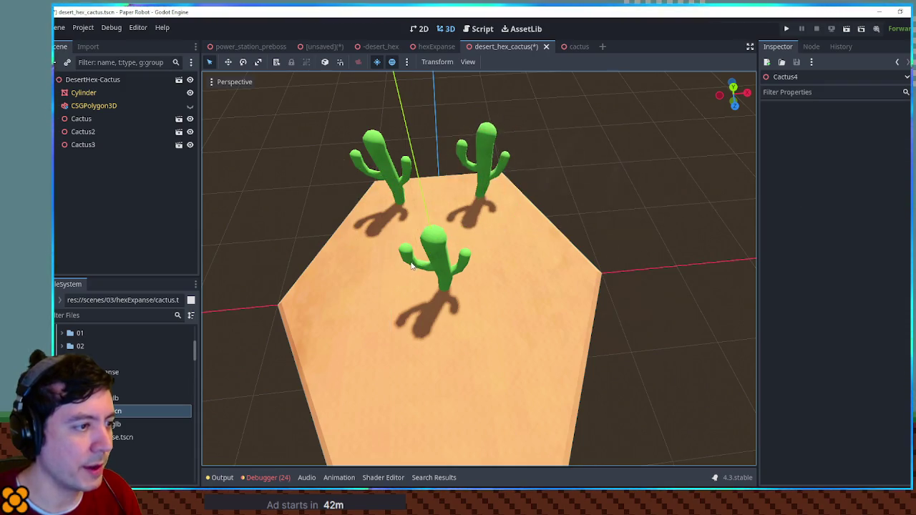
key("ctrl+z")
key("ctrl+z")
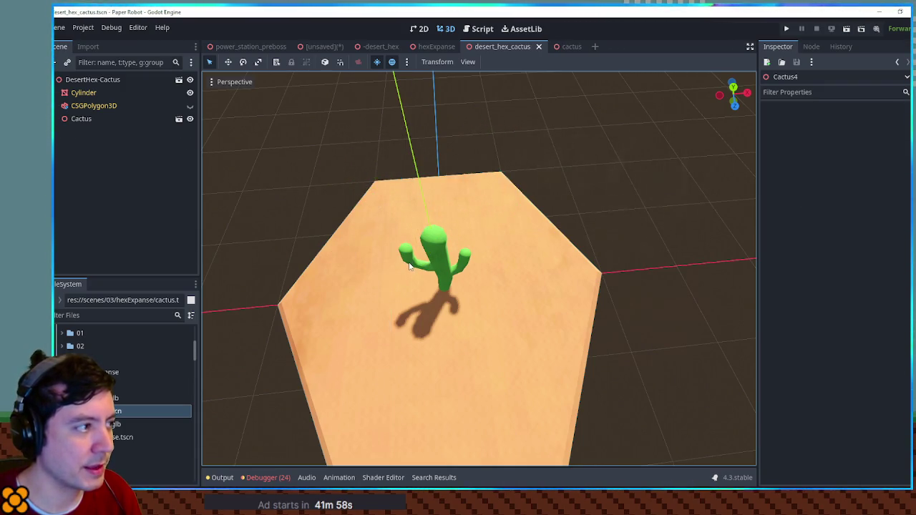
left_click(432, 268)
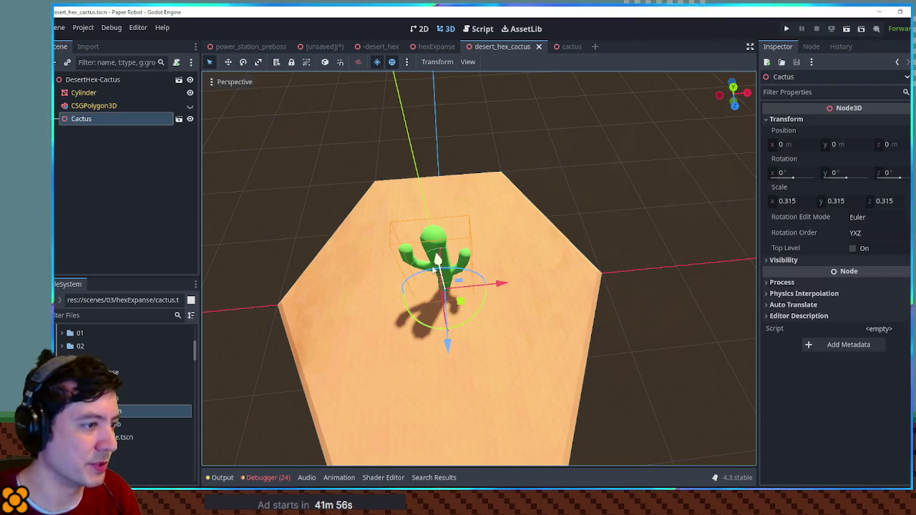
Duplicate the cactus into second, third and fourth copies, moving and rotating them (one by 13°)
key("ctrl+d")
mouse_move(465, 303)
left_mouse_down()
mouse_move(426, 229)
mouse_move(429, 201)
left_mouse_up()
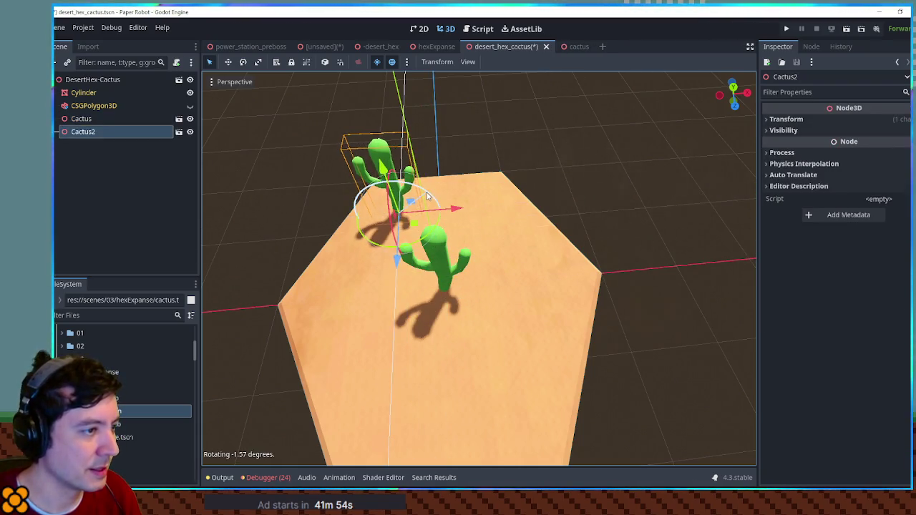
mouse_move(443, 206)
left_mouse_down()
mouse_move(431, 211)
mouse_move(486, 217)
mouse_move(500, 189)
mouse_move(476, 198)
mouse_move(487, 183)
mouse_move(504, 185)
mouse_move(473, 192)
mouse_move(528, 221)
mouse_move(537, 255)
mouse_move(551, 230)
mouse_move(531, 245)
mouse_move(537, 250)
mouse_move(524, 238)
left_mouse_up()
key("ctrl+d")
left_click(503, 195)
left_click(503, 195)
key("ctrl+d")
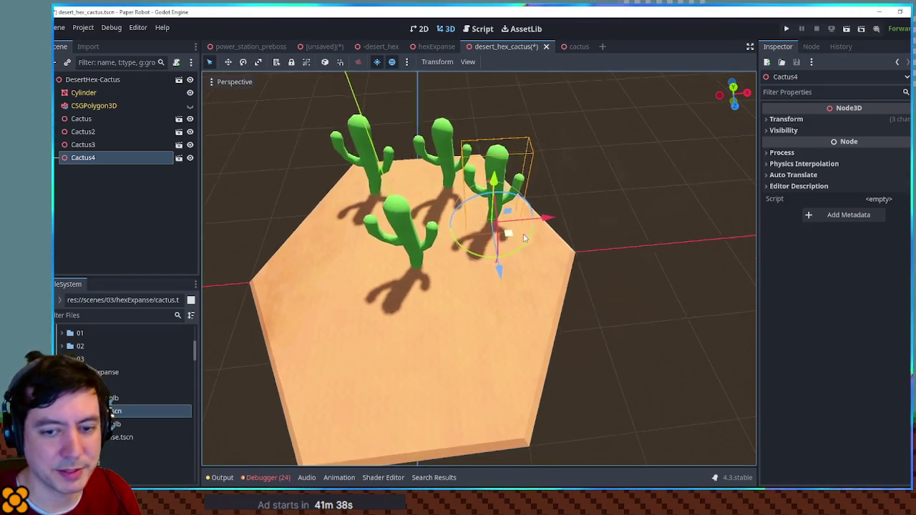
Add more cactus duplicates, moving and rotating each one around the tile's edge
scroll(523, 243, "up", 3)
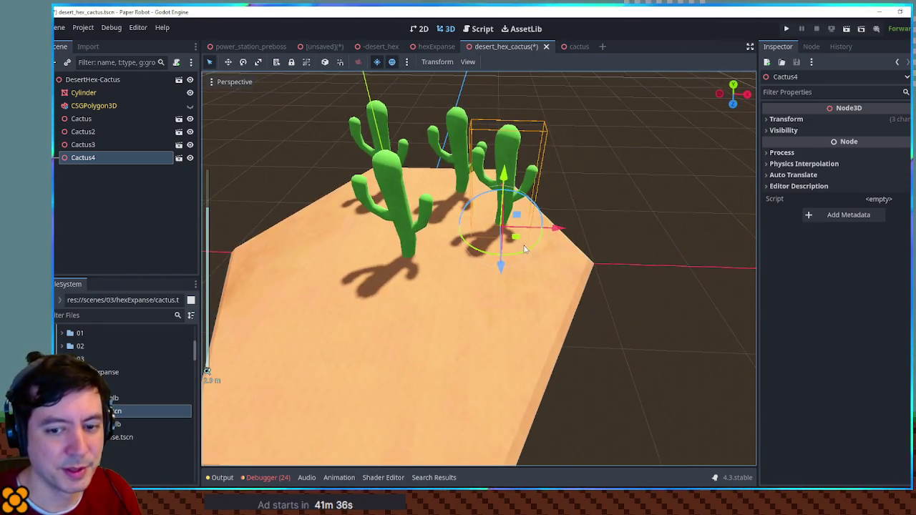
key("ctrl+d")
mouse_move(516, 242)
left_mouse_down()
mouse_move(549, 285)
mouse_move(556, 270)
mouse_move(556, 313)
mouse_move(562, 292)
mouse_move(555, 265)
left_mouse_up()
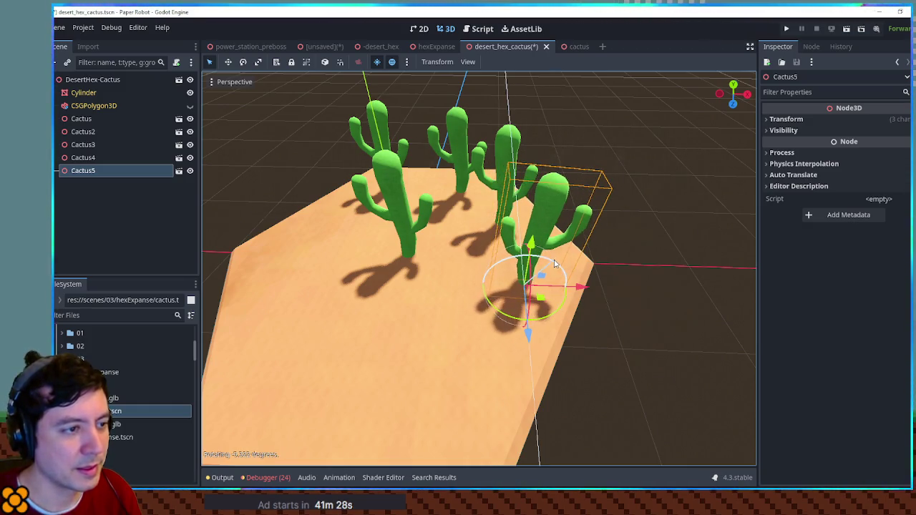
scroll(541, 307, "down", 6)
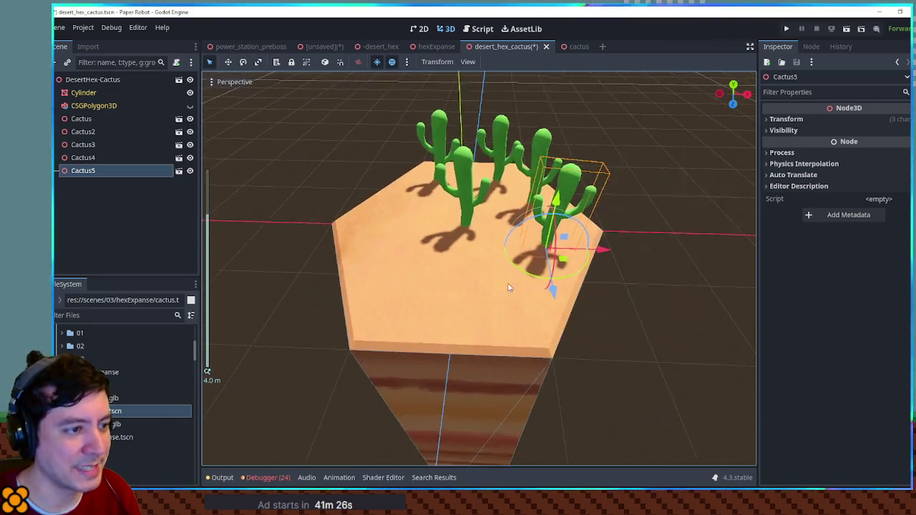
key("ctrl+d")
mouse_move(563, 261)
left_mouse_down()
mouse_move(401, 215)
mouse_move(420, 220)
mouse_move(436, 303)
mouse_move(422, 315)
mouse_move(428, 320)
mouse_move(565, 328)
mouse_move(550, 301)
left_mouse_up()
key("ctrl+d")
key("ctrl+d")
mouse_move(552, 336)
left_mouse_down()
mouse_move(484, 321)
mouse_move(528, 322)
mouse_move(501, 331)
mouse_move(544, 335)
mouse_move(556, 287)
mouse_move(491, 323)
mouse_move(519, 309)
mouse_move(501, 325)
mouse_move(458, 325)
mouse_move(408, 255)
mouse_move(420, 236)
mouse_move(401, 265)
mouse_move(431, 287)
left_mouse_up()
key("ctrl+d")
key("ctrl+d")
key("ctrl+d")
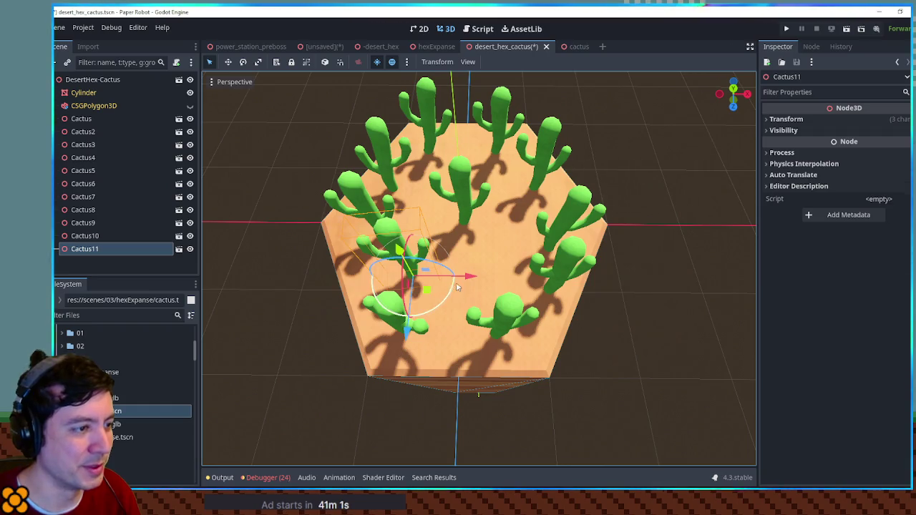
left_click(472, 190)
Enlarge the centre cactus to 0.505 scale
mouse_move(788, 201)
left_mouse_down()
mouse_move(813, 202)
mouse_move(662, 244)
left_mouse_up()
scroll(620, 250, "down", 3)
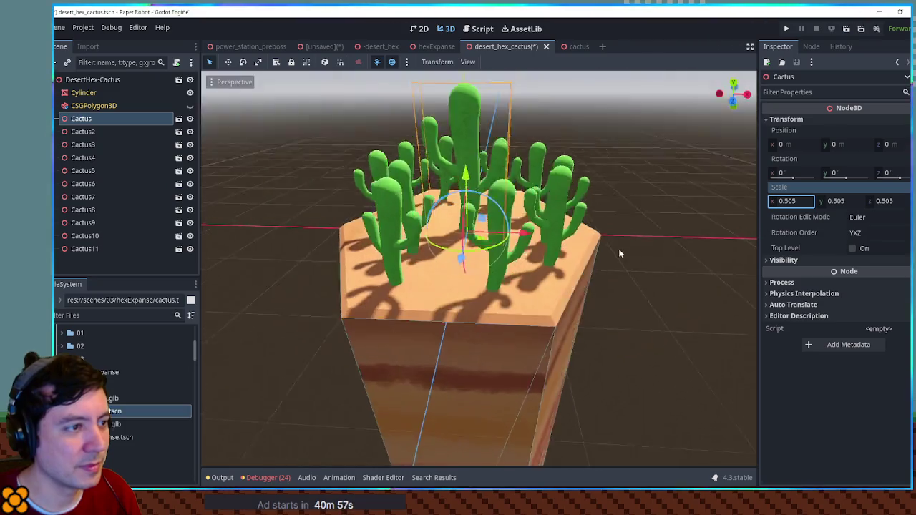
left_click(642, 254)
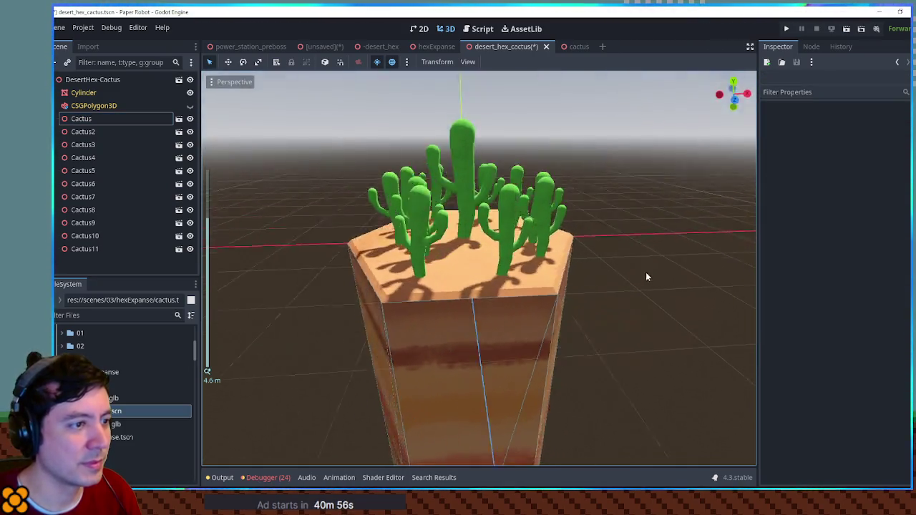
Reposition Cactus9 and Cactus8 on the tile, turning Cactus9 slightly
mouse_move(645, 277)
left_mouse_down()
mouse_move(728, 280)
mouse_move(561, 284)
left_mouse_up()
left_click(515, 304)
mouse_move(517, 390)
left_mouse_down()
mouse_move(515, 309)
mouse_move(504, 318)
mouse_move(493, 308)
left_mouse_up()
left_click(552, 281)
left_click_drag(557, 301, 536, 297)
left_click(501, 319)
left_click_drag(501, 322, 522, 358)
left_click(628, 354)
Raise and hide the CSGPolygon3D pillar, then save the desert_hex_cactus scene
mouse_move(629, 354)
left_mouse_down()
mouse_move(613, 293)
mouse_move(623, 265)
left_mouse_up()
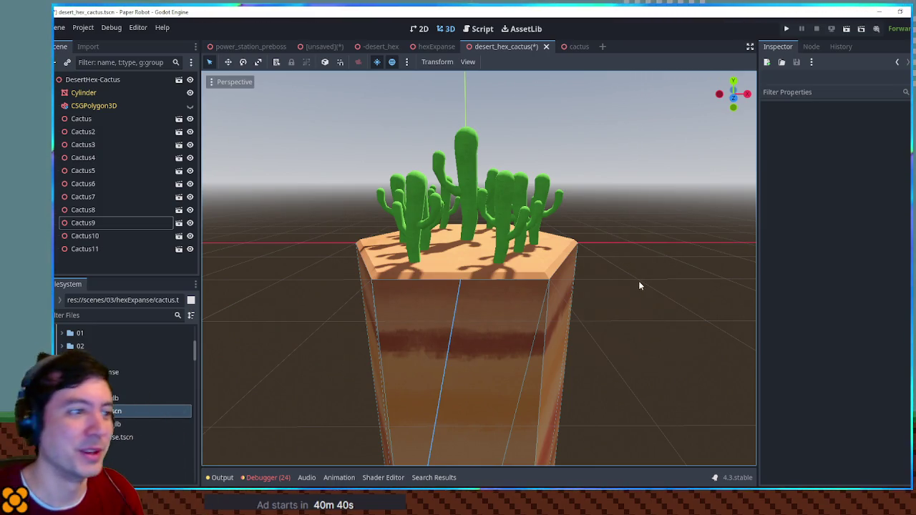
left_click(98, 106)
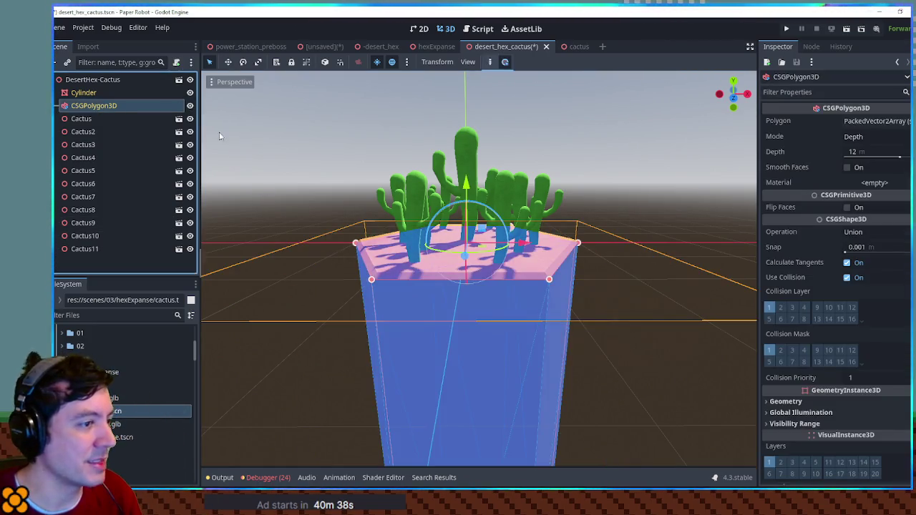
scroll(474, 193, "down", 2)
left_click_drag(474, 193, 470, 64)
scroll(499, 188, "down", 2)
left_click_drag(669, 322, 589, 363)
left_click(190, 105)
key("ctrl+s")
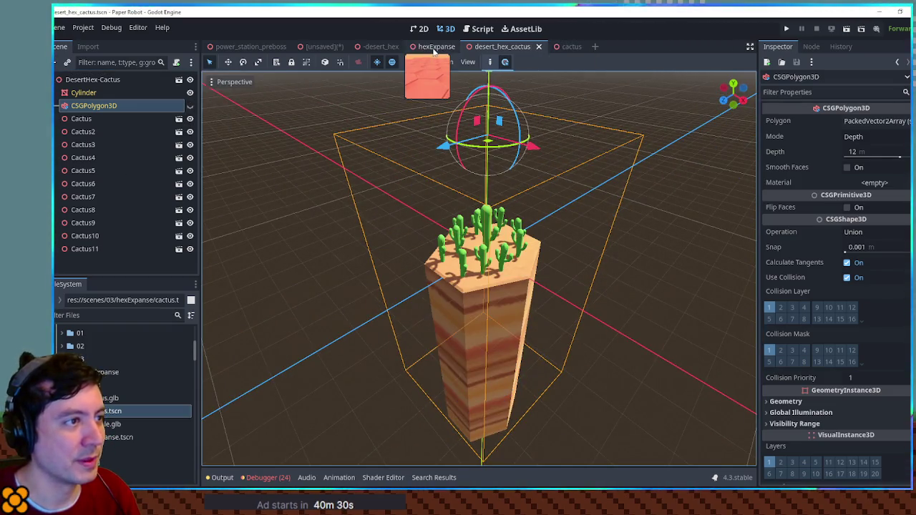
left_click(436, 47)
Delete the empty Node3D from the hexExpanse scene
mouse_move(522, 253)
left_mouse_down()
mouse_move(521, 285)
mouse_move(510, 292)
mouse_move(494, 250)
left_mouse_up()
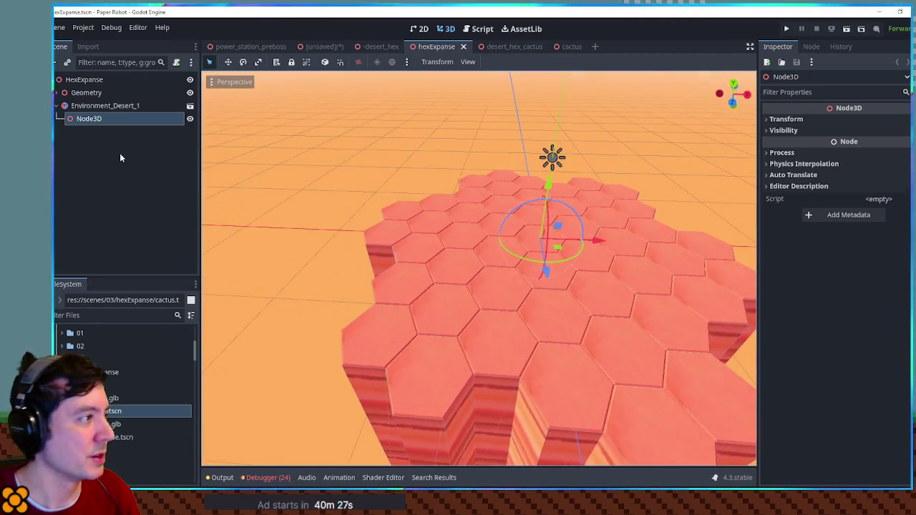
left_click(77, 119)
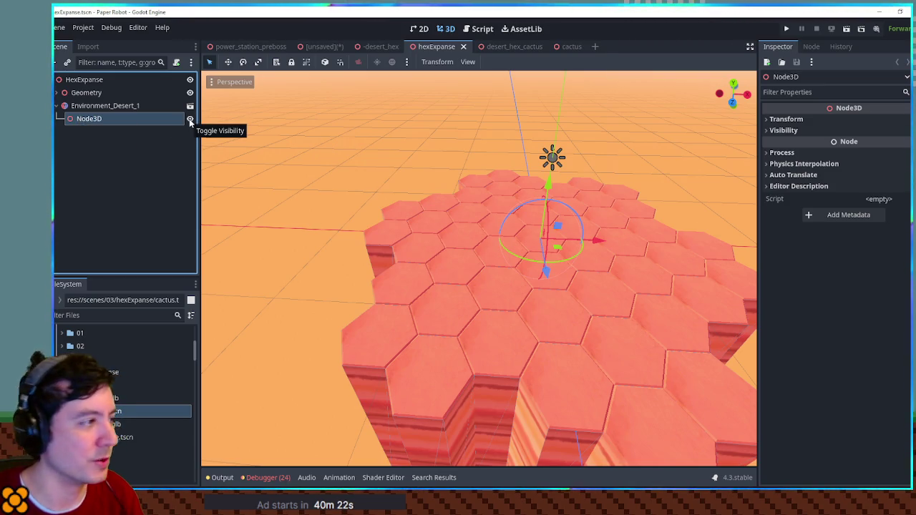
left_click(190, 120)
left_click(190, 120)
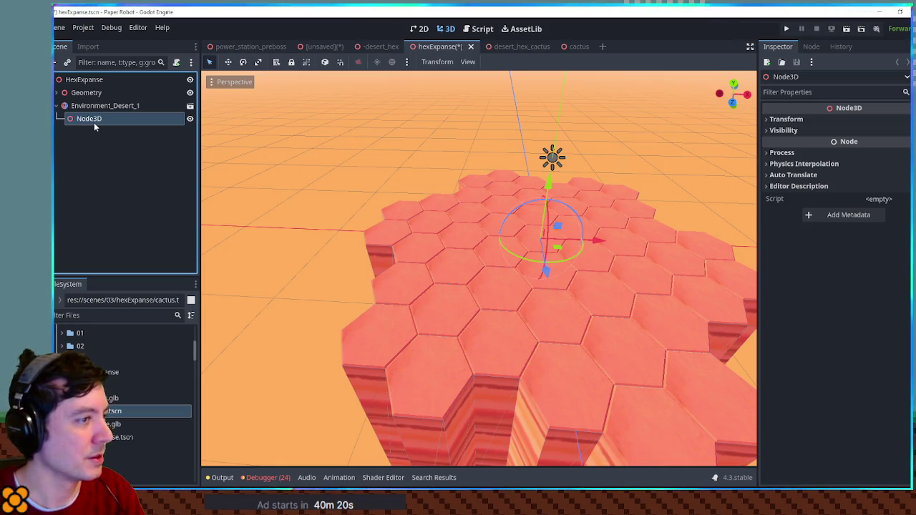
key("Delete")
key("Return")
Expand Geometry > Hexes and collapse the SuperHex2, SuperHex3, SuperHex5 and SuperHex6 groups
left_click(58, 93)
left_click(61, 106)
left_click(67, 132)
left_click(67, 144)
left_click(66, 170)
left_click(60, 184)
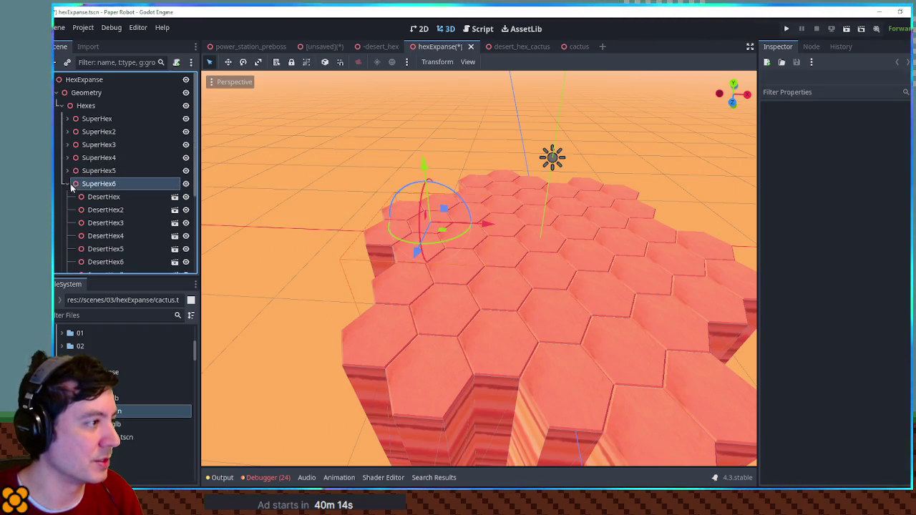
left_click(66, 183)
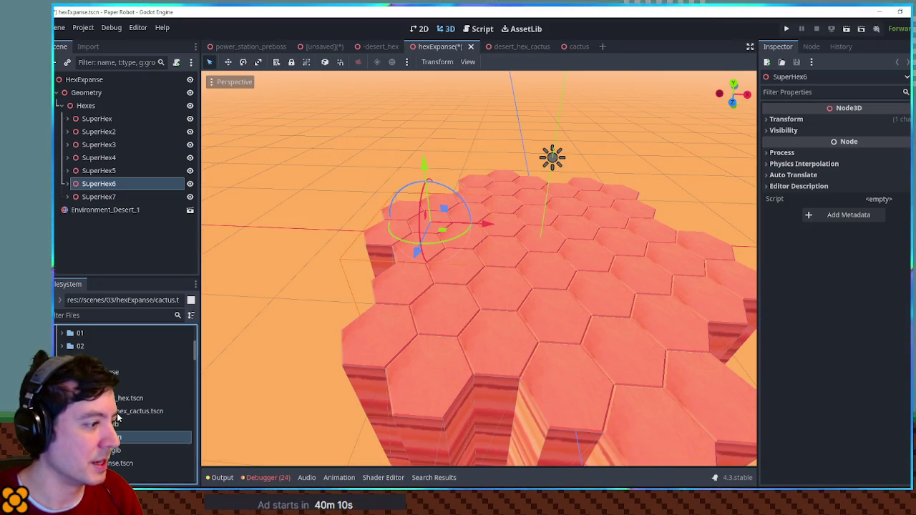
Add the cactus hex tile into Hexes and place it at the map's left edge
mouse_move(124, 413)
left_mouse_down()
mouse_move(86, 87)
mouse_move(96, 113)
left_mouse_up()
left_click_drag(560, 251, 383, 279)
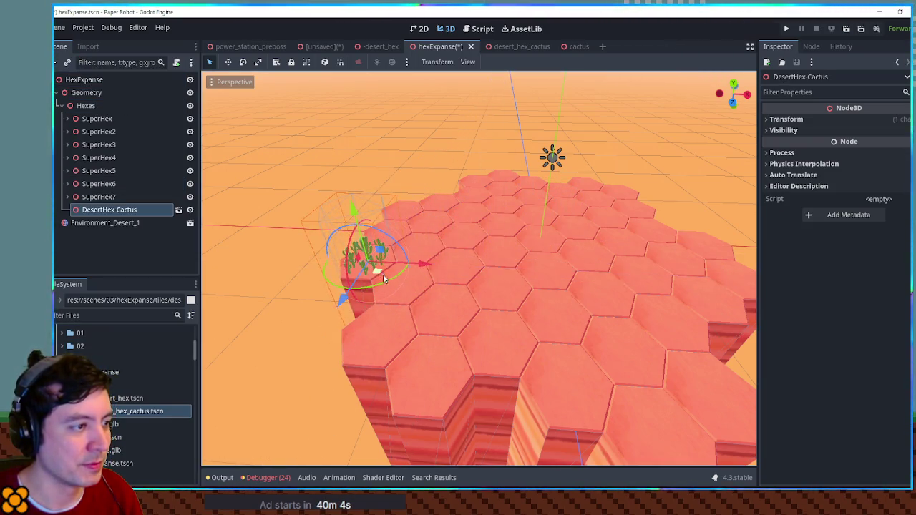
key("f")
scroll(485, 275, "up", 5)
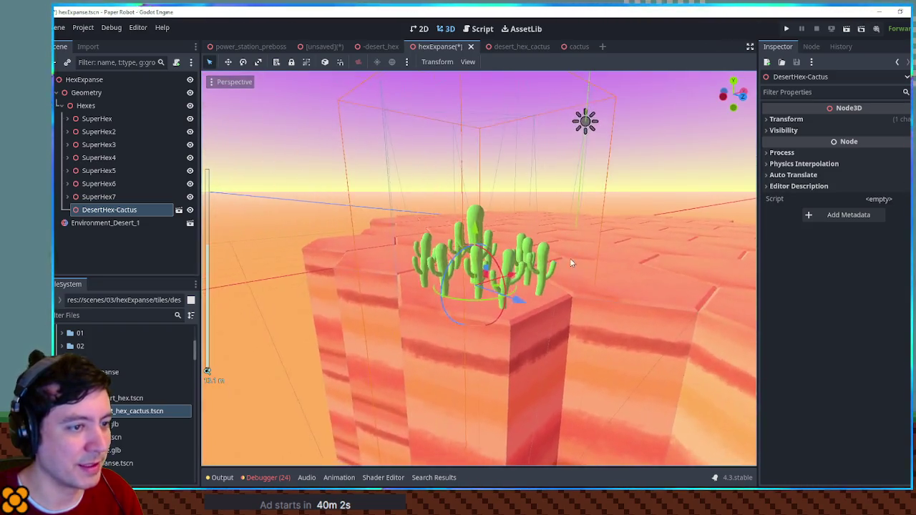
scroll(571, 263, "down", 6)
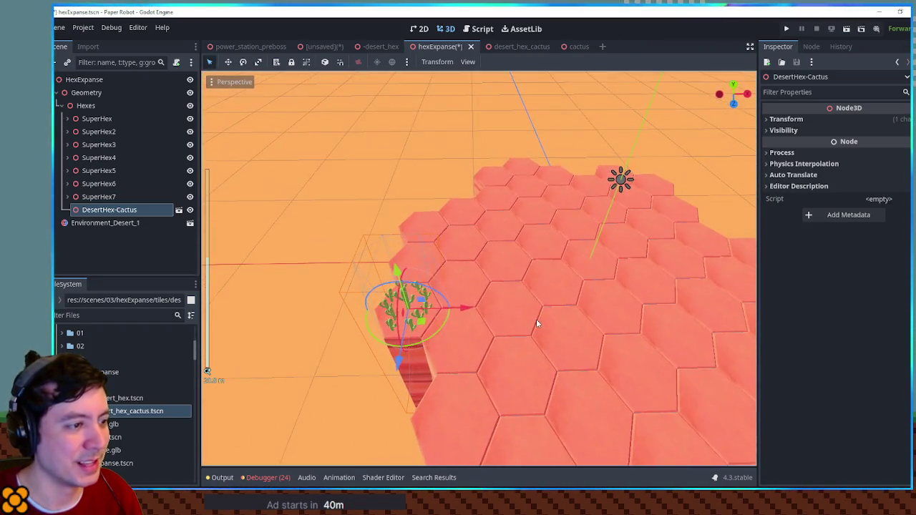
mouse_move(531, 318)
left_mouse_down()
mouse_move(390, 293)
mouse_move(364, 352)
left_mouse_up()
Duplicate the cactus hex along Z as DesertHex-Cactus2 and save hexExpanse
key("ctrl+d")
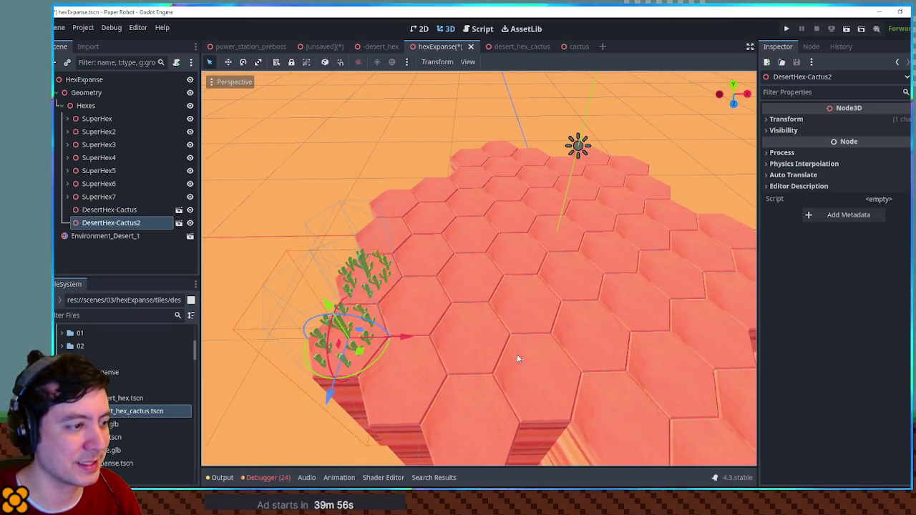
scroll(515, 354, "down", 3)
left_click(314, 267)
scroll(349, 248, "up", 5)
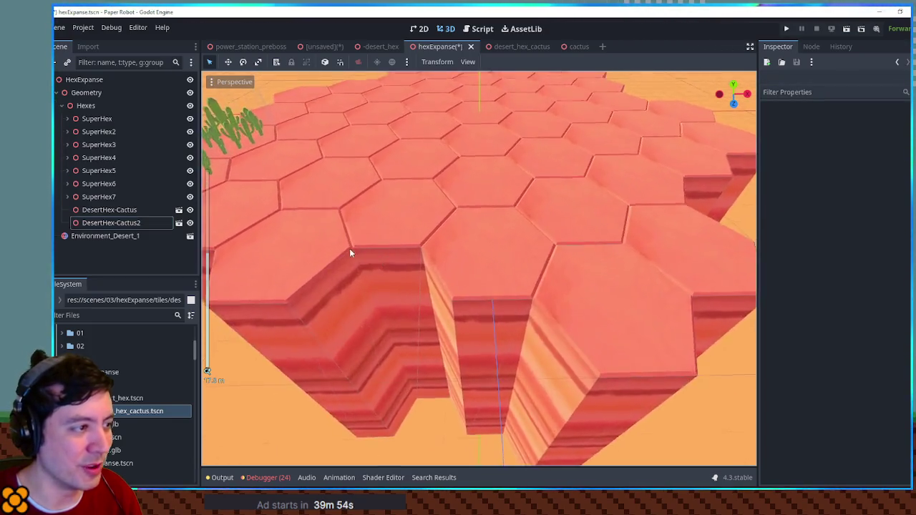
mouse_move(349, 252)
left_mouse_down()
mouse_move(530, 298)
mouse_move(453, 235)
left_mouse_up()
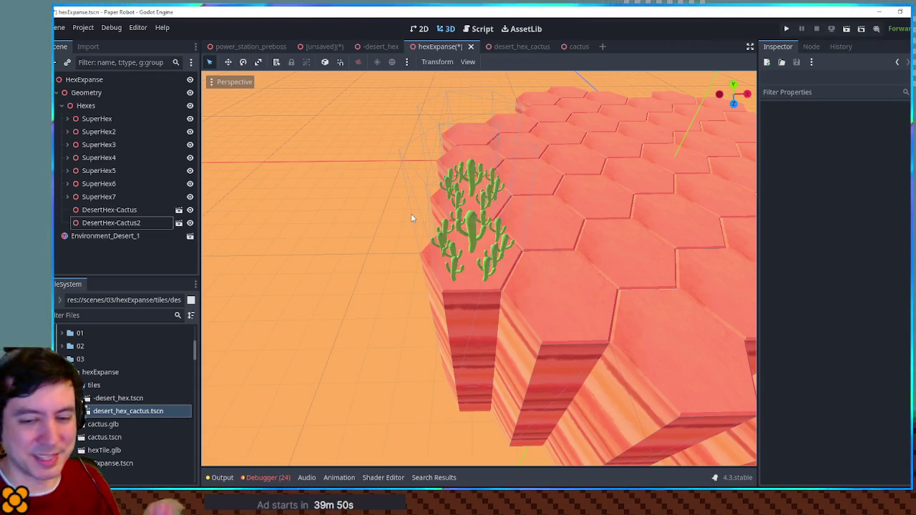
mouse_move(473, 245)
left_mouse_down()
mouse_move(482, 266)
mouse_move(320, 183)
left_mouse_up()
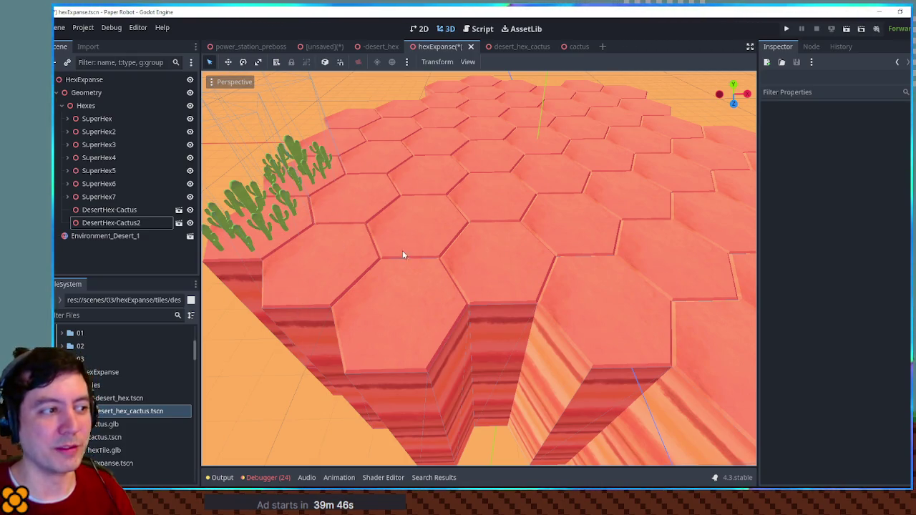
mouse_move(469, 237)
left_mouse_down()
mouse_move(441, 231)
mouse_move(519, 255)
mouse_move(482, 237)
left_mouse_up()
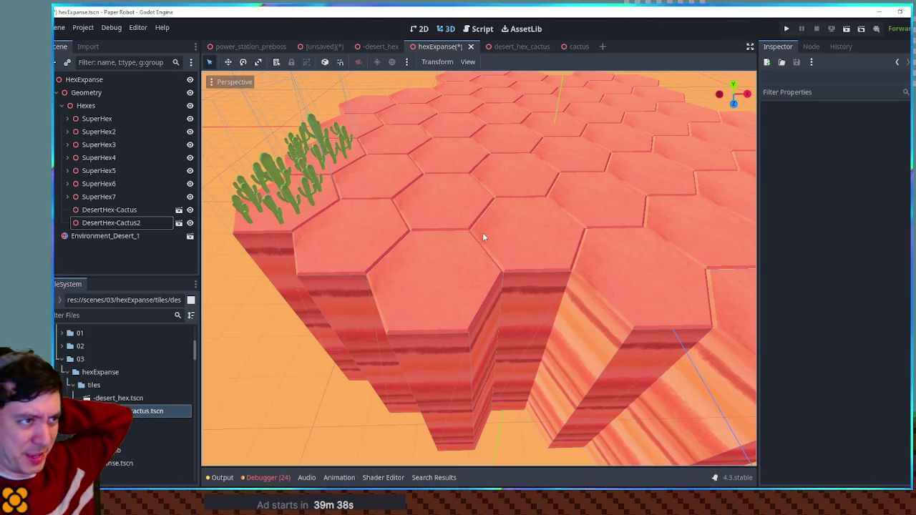
key("ctrl+s")
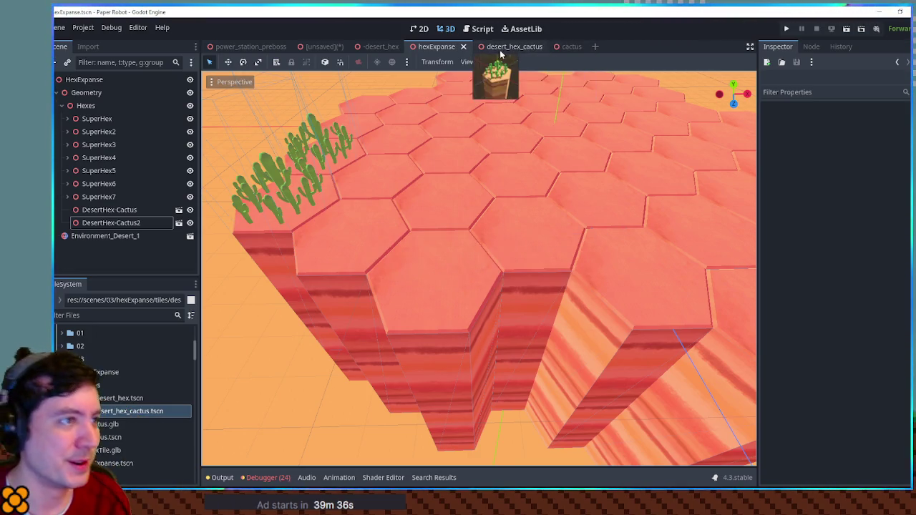
Keep the unsaved rock scene, close desert_hex, and switch to power_station_preboss
left_click(321, 48)
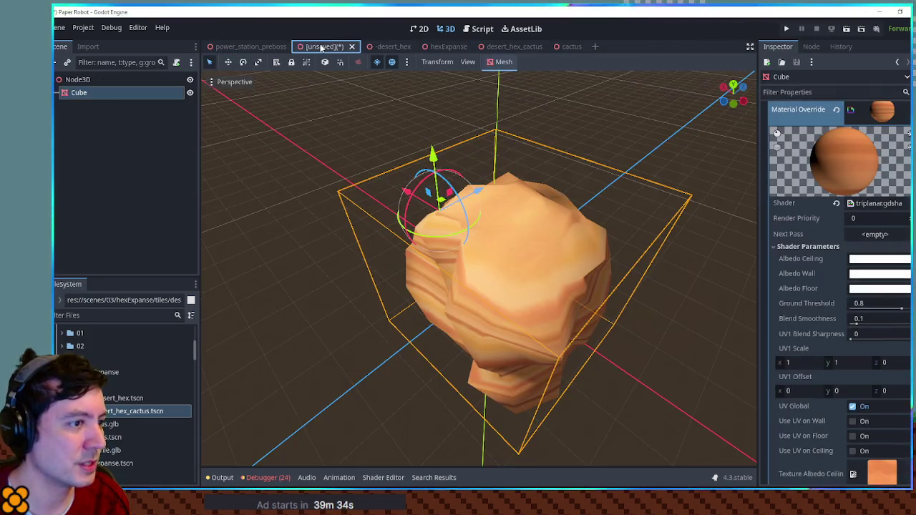
left_click(351, 46)
left_click(487, 276)
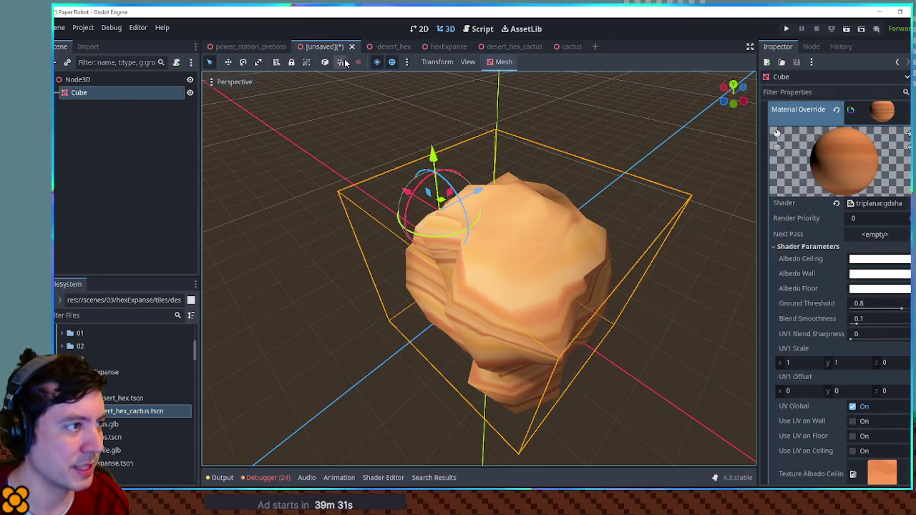
left_click(385, 47)
left_click(408, 46)
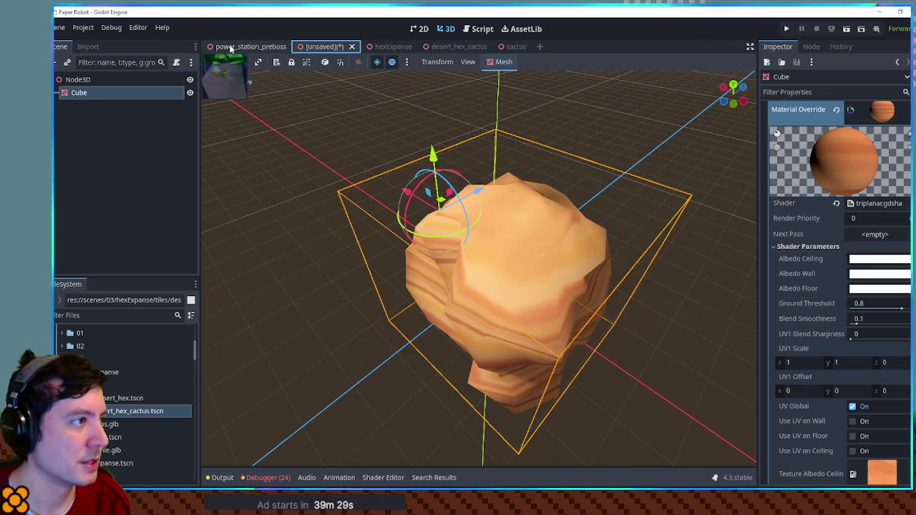
left_click(231, 47)
Launch the game and walk the robot back and forth around the room
key("F6")
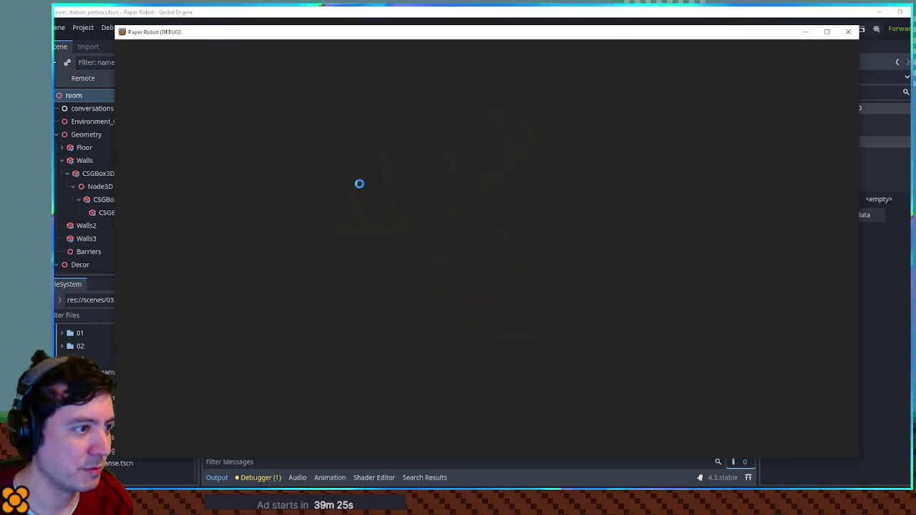
key("Left")
key("Right")
key("Right")
key("Left")
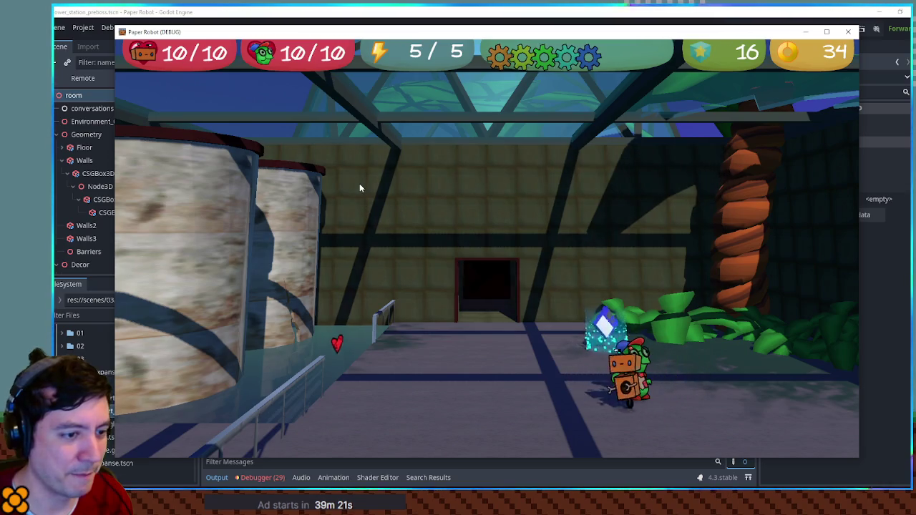
key("Right")
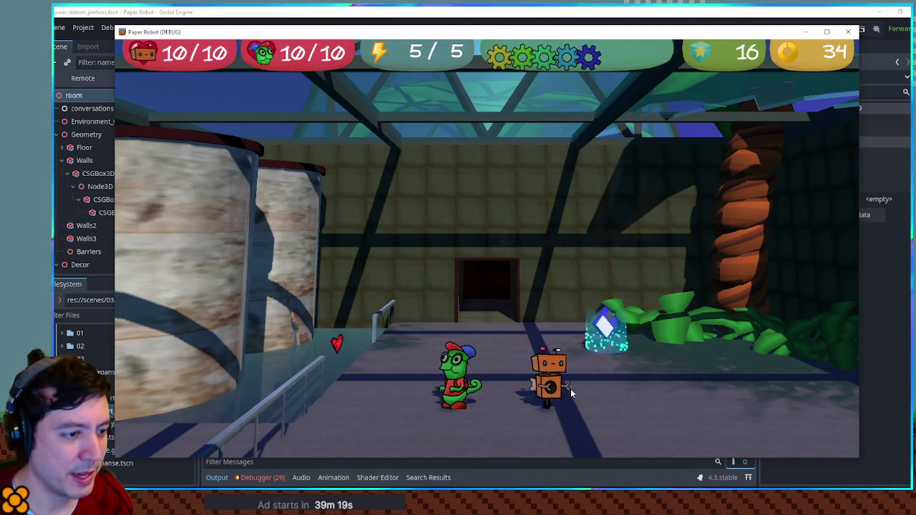
key("Left")
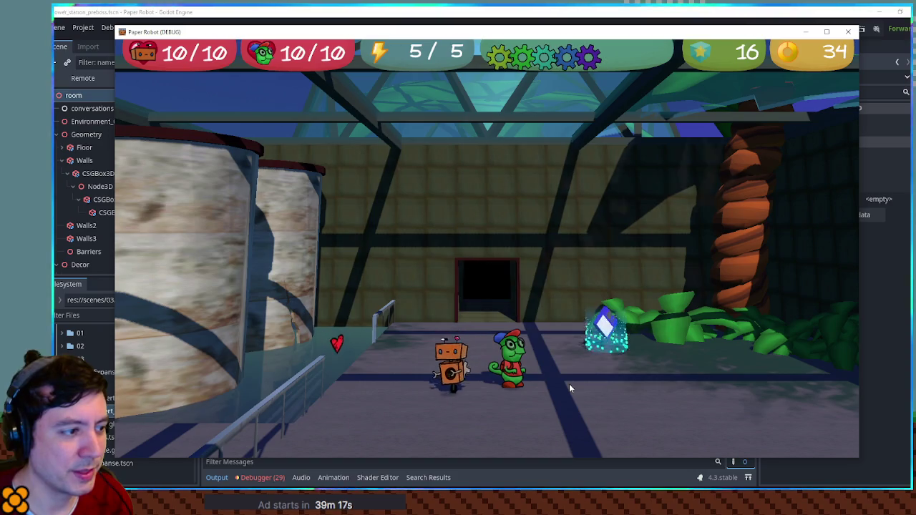
key("Right")
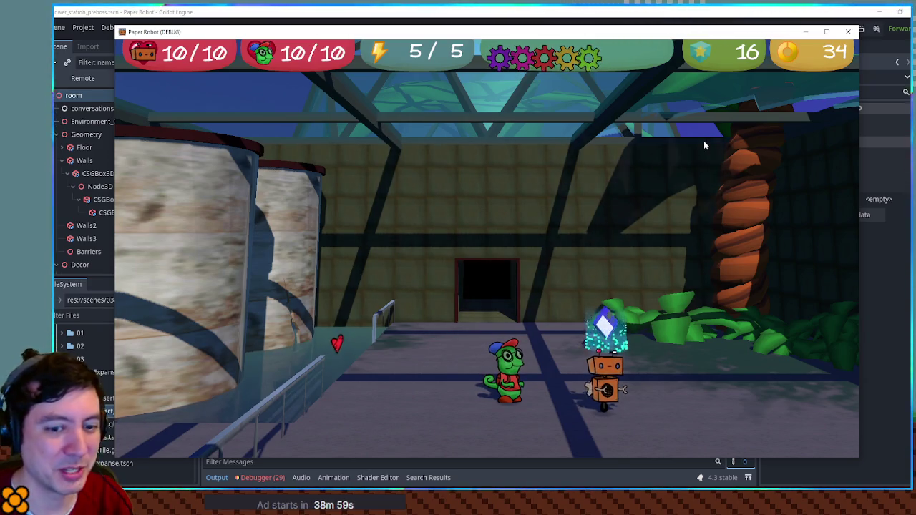
Warp to the Farm road room from the debug Room Warp list, entering from the bottom
key("F1")
left_click(244, 69)
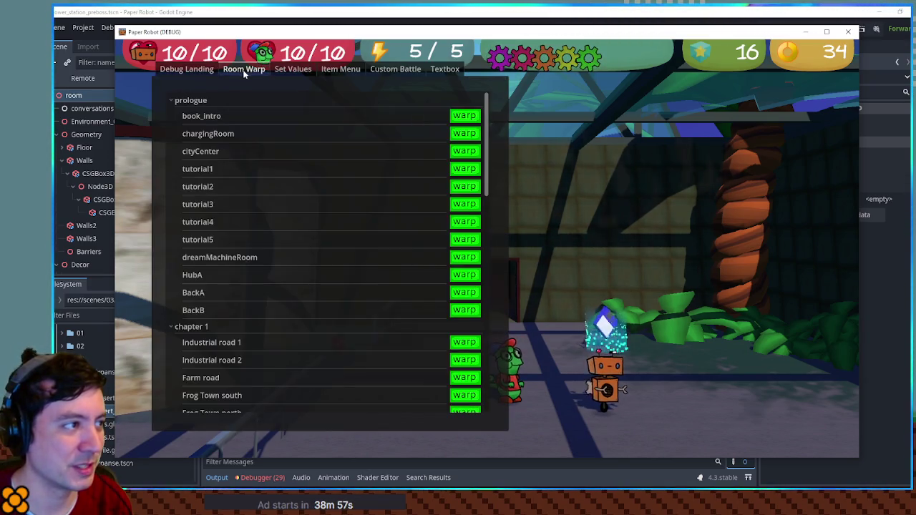
left_click(176, 100)
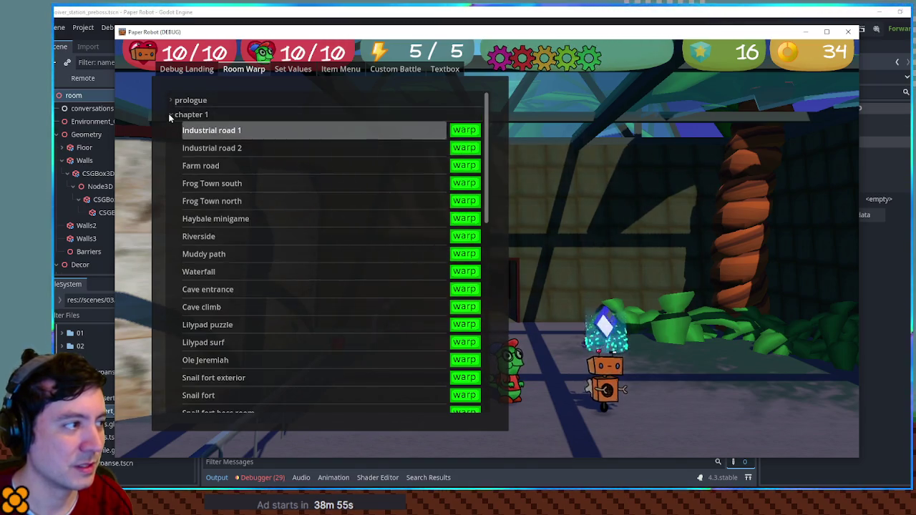
left_click(173, 115)
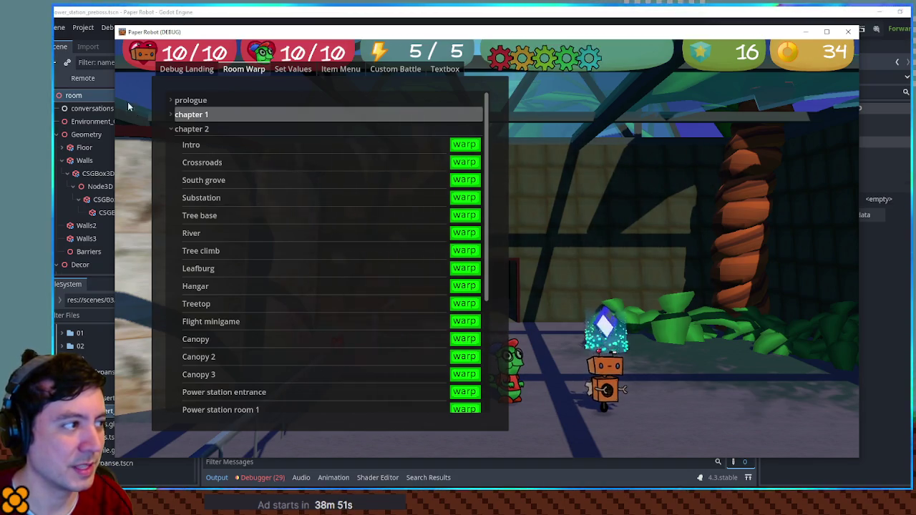
left_click(174, 115)
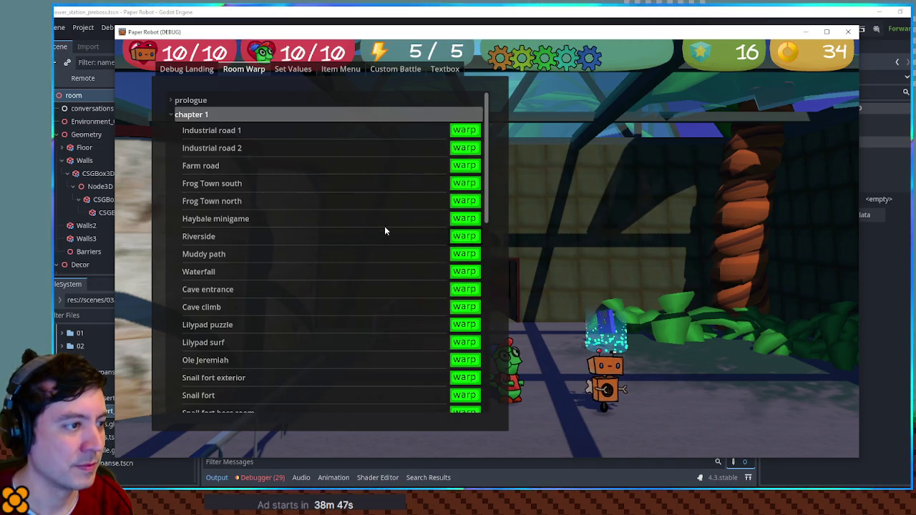
left_click(235, 165)
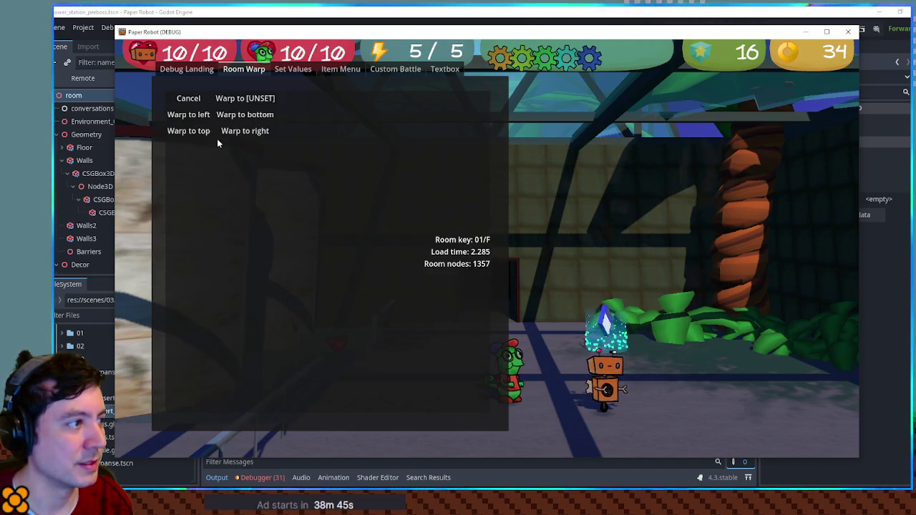
left_click(238, 119)
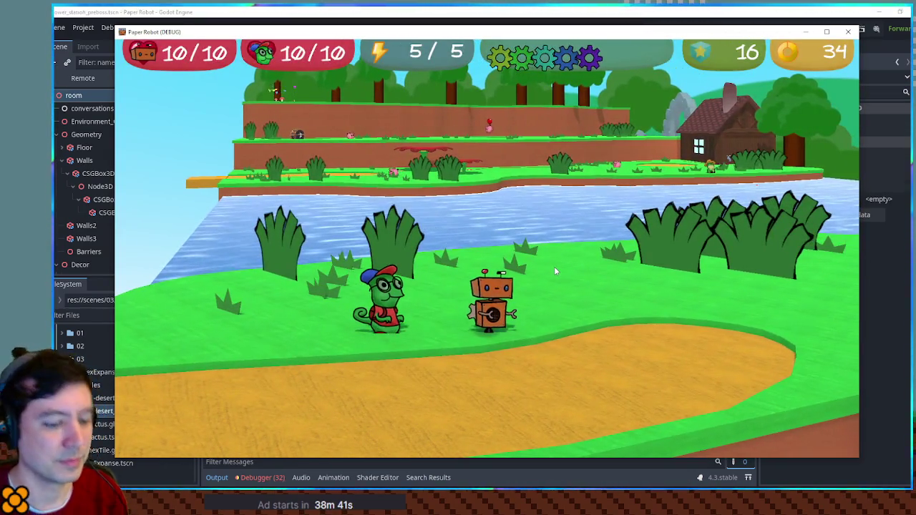
Warp into another chapter 1 room from the left, run along the path, then close the game
key("grave")
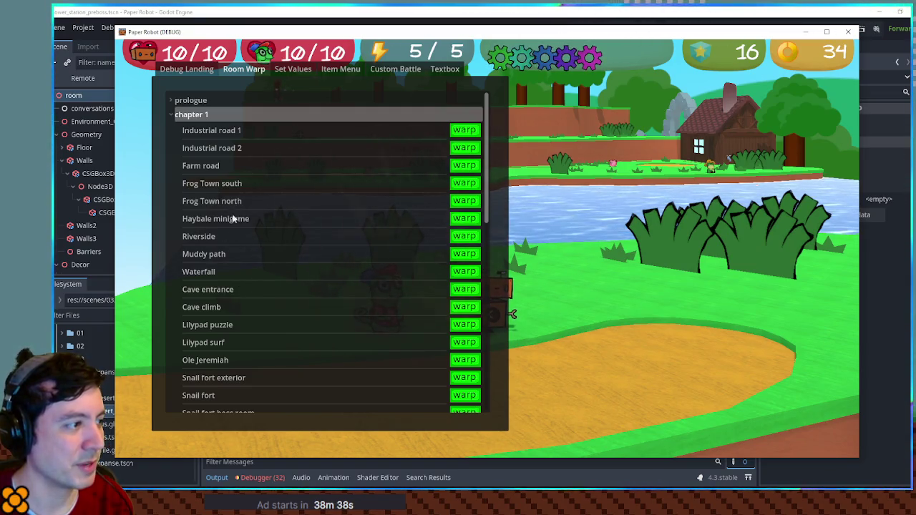
left_click(463, 237)
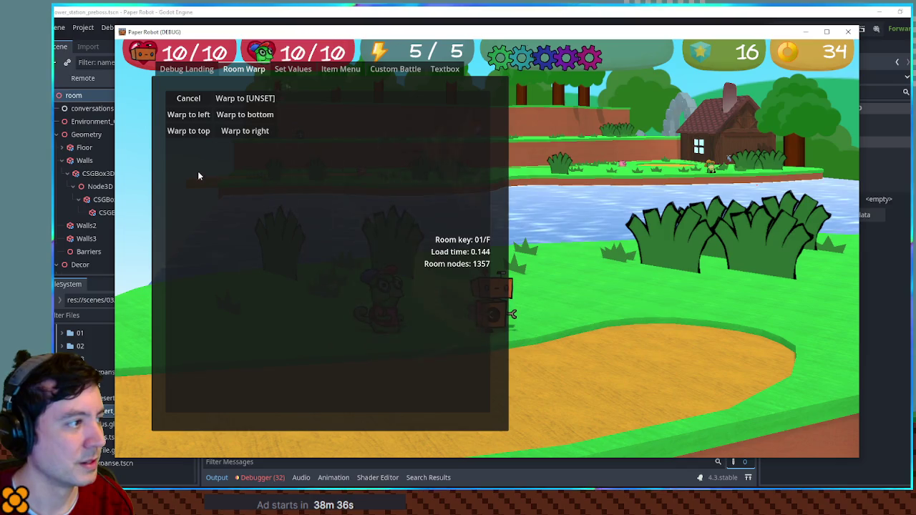
left_click(189, 116)
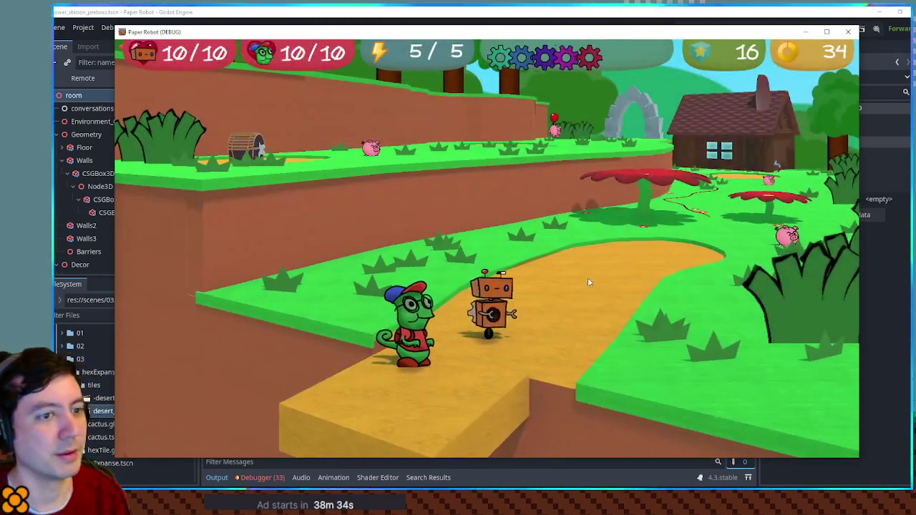
key("d")
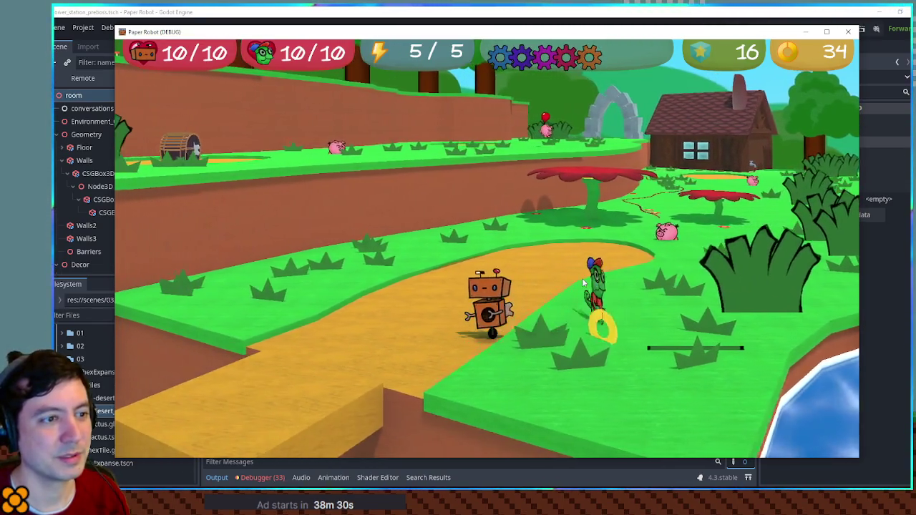
key("a")
key("d")
key("a")
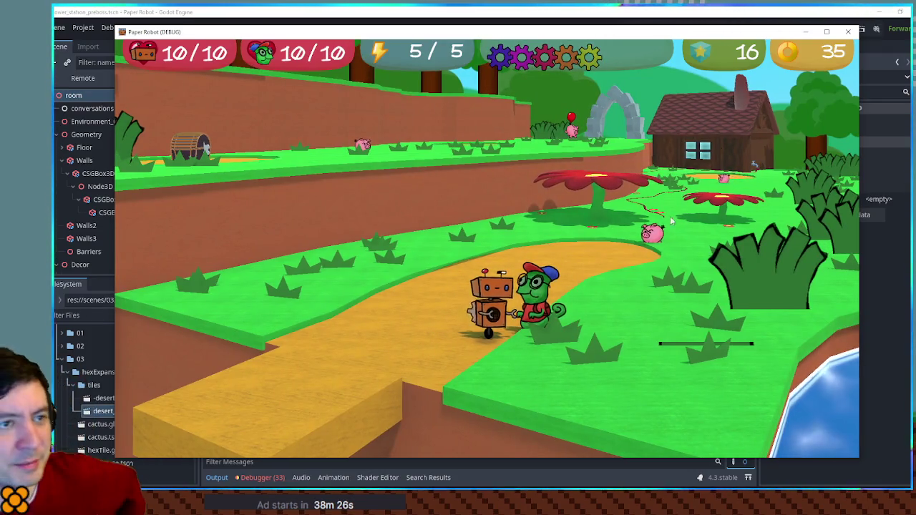
left_click(849, 34)
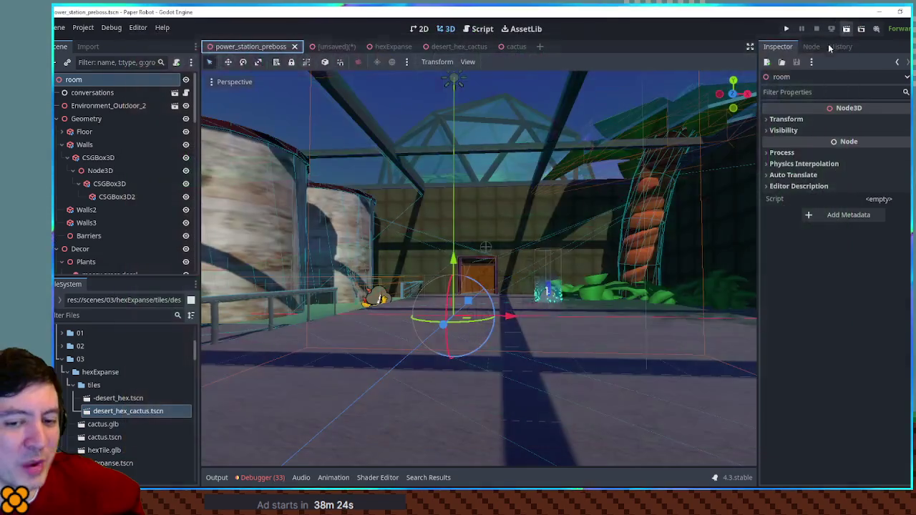
Cycle through the cactus, desert_hex_cactus and hexExpanse tabs, then switch to ch3concepts.kra in Krita
left_click(517, 47)
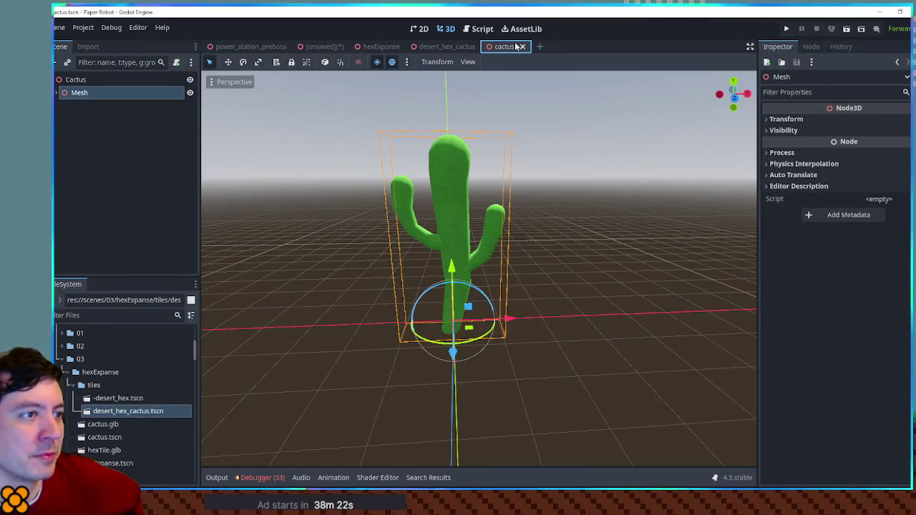
left_click(459, 48)
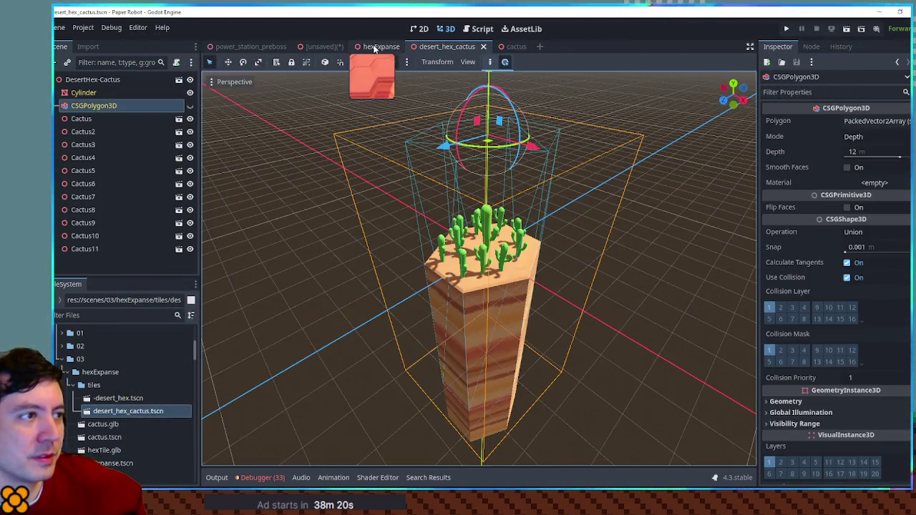
left_click(379, 46)
scroll(547, 255, "down", 3)
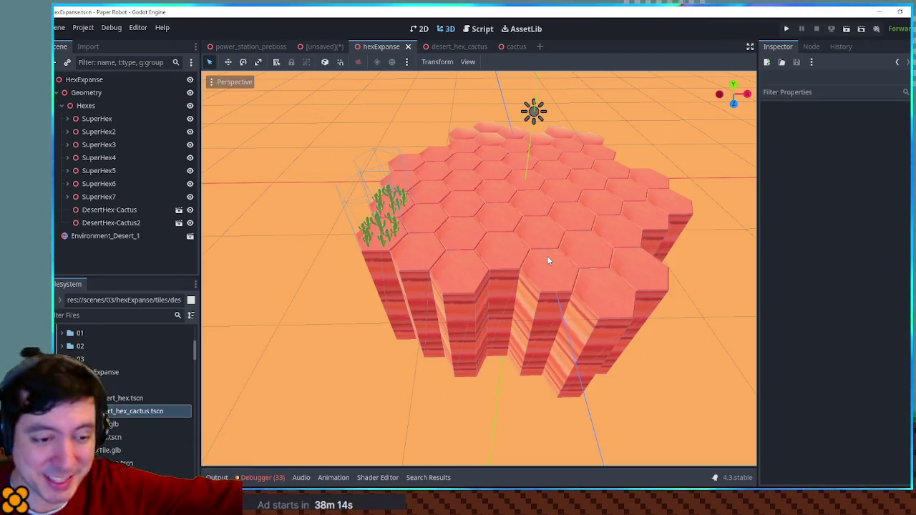
key("alt+Tab")
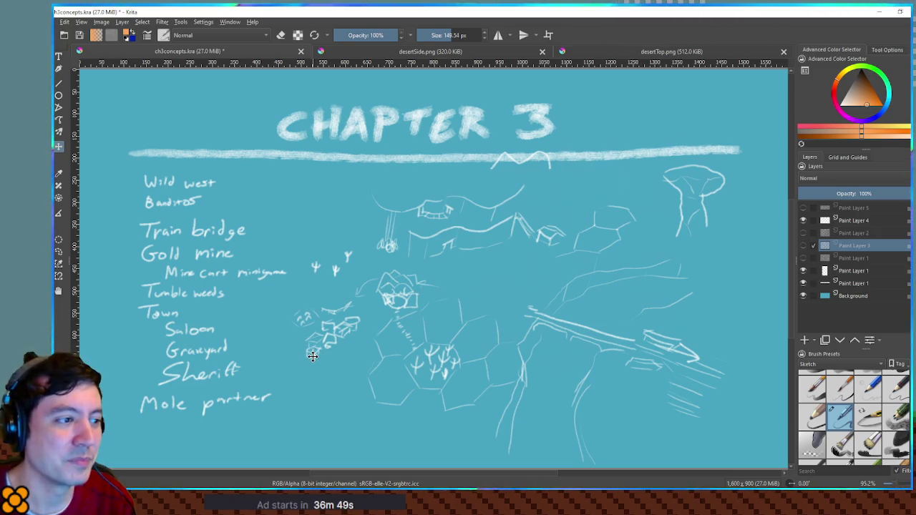
Swap Paint Layer 4's landscape sketch for Paint Layer 2's train sketch, then restore it
left_click(801, 222)
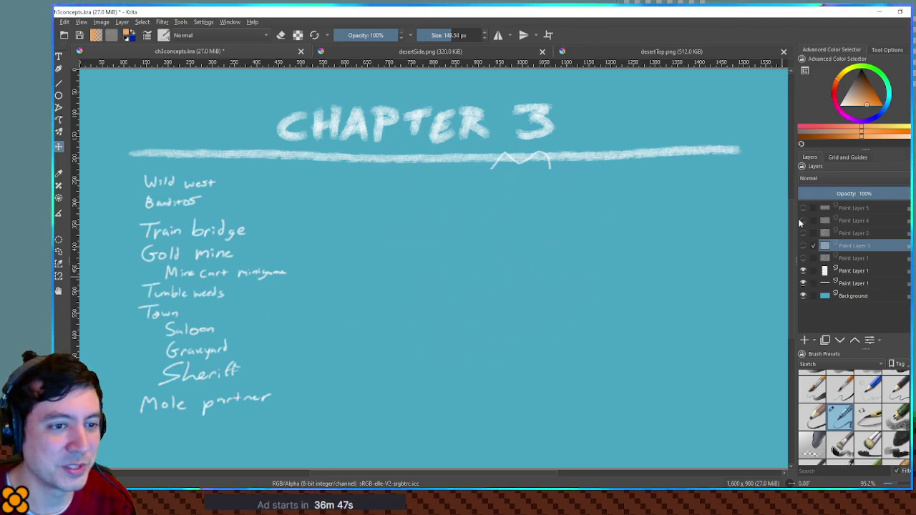
left_click(801, 234)
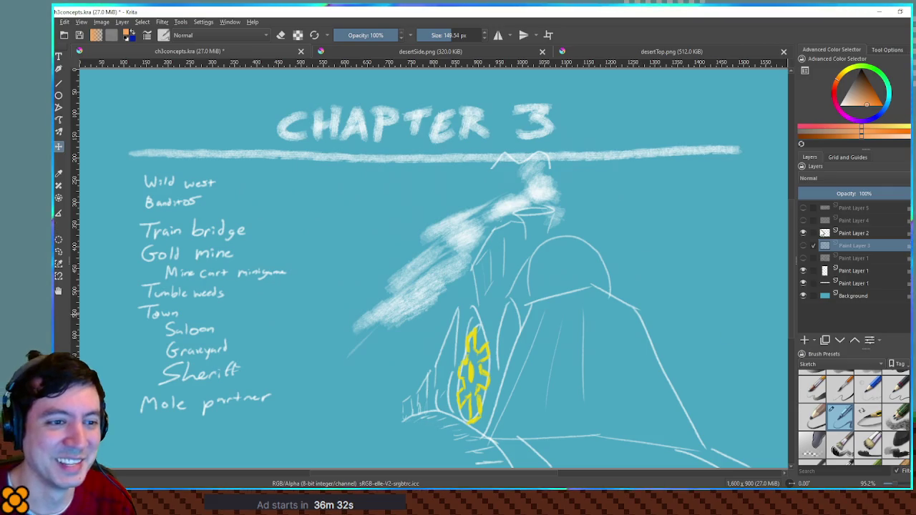
left_click(804, 234)
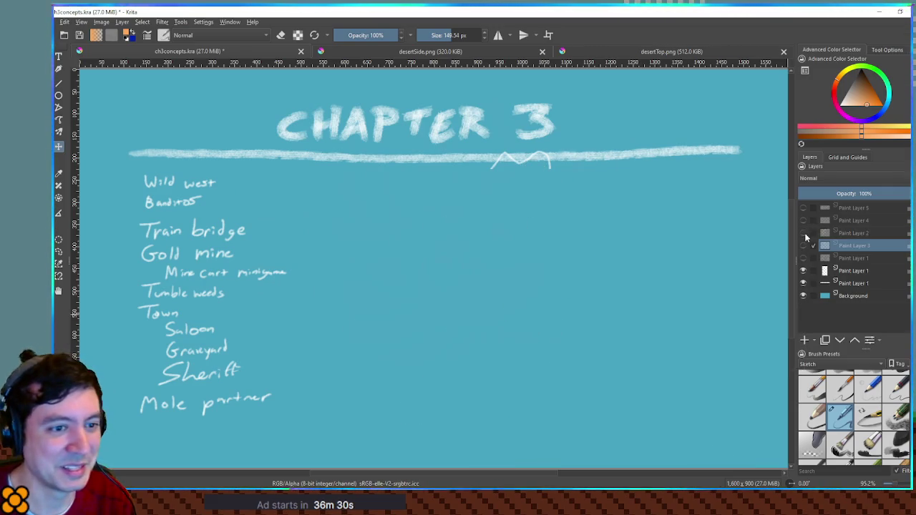
left_click(803, 220)
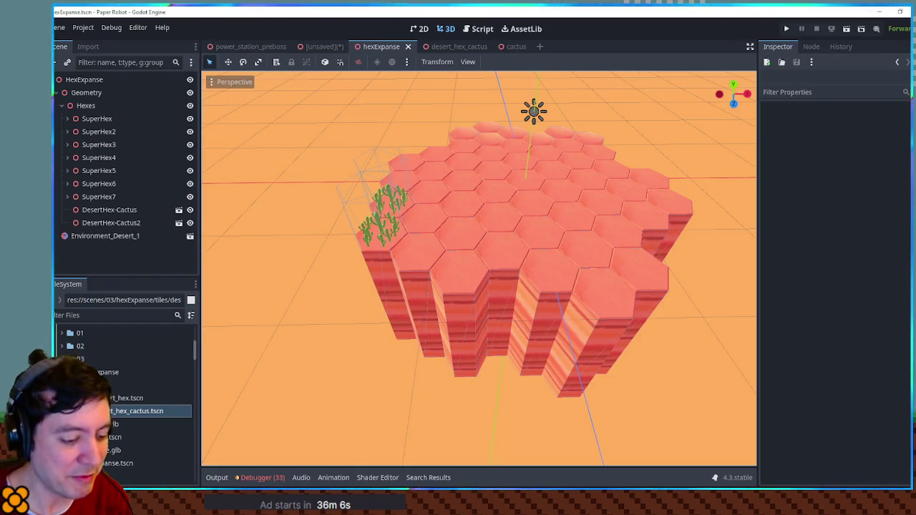
Launch the game and warp into the Industrial road 1 room
key("F5")
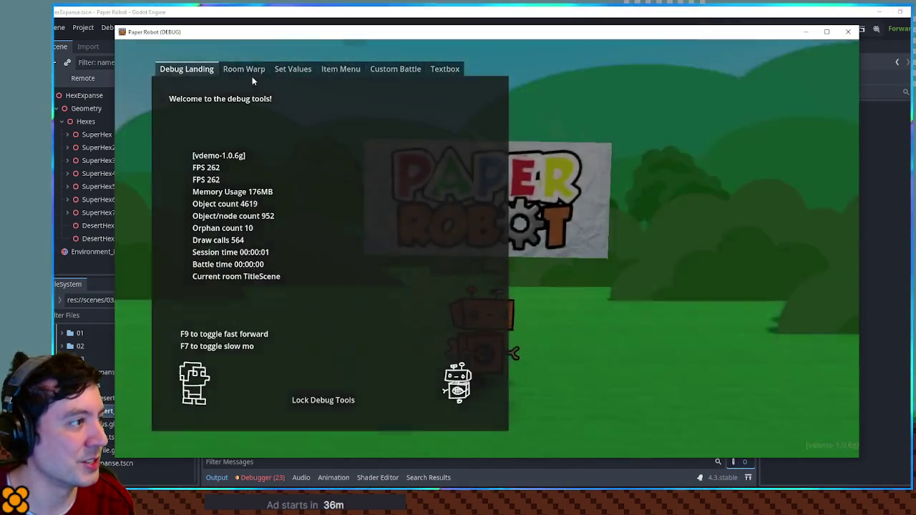
left_click(247, 70)
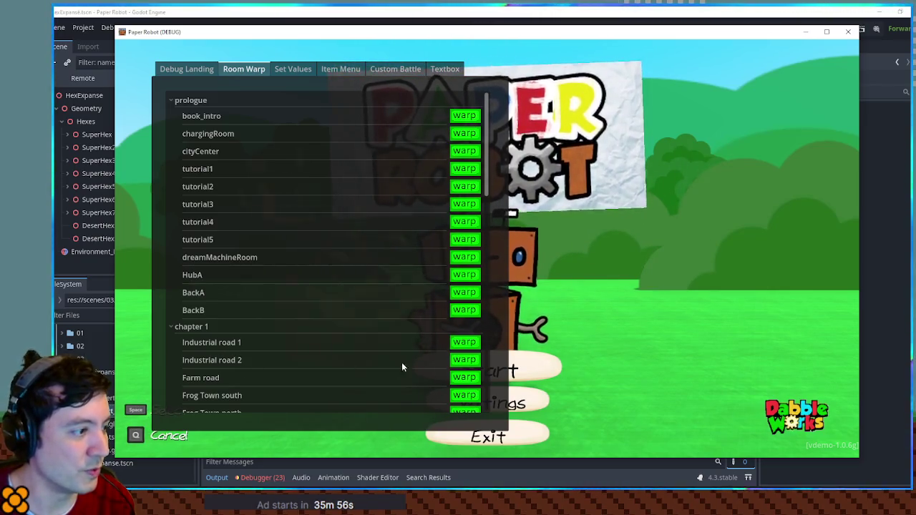
left_click(467, 343)
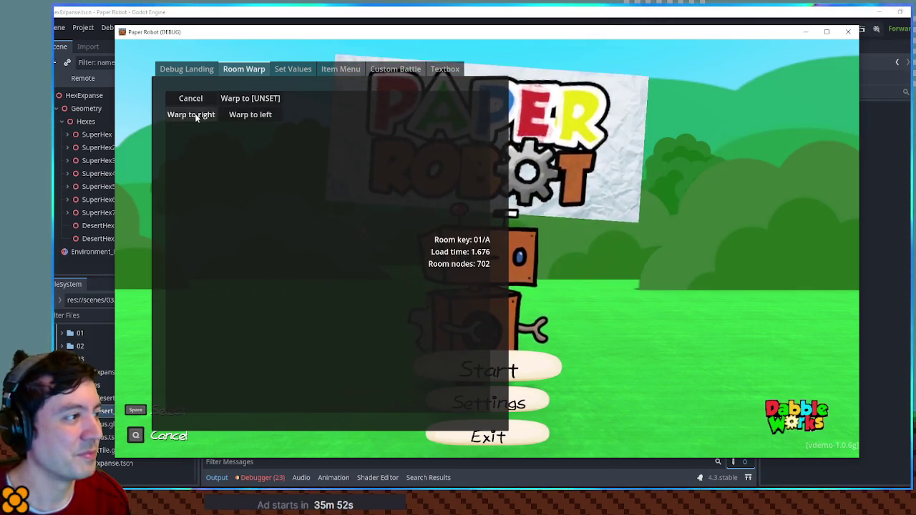
left_click(250, 115)
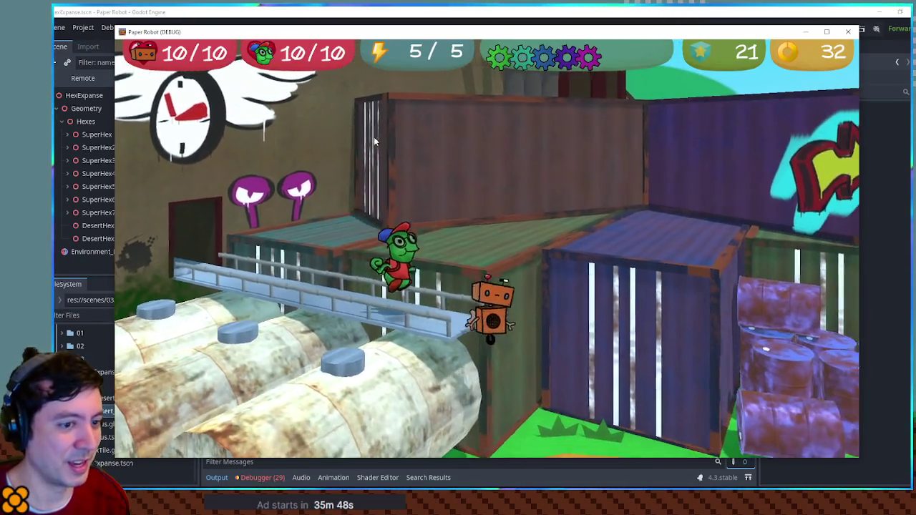
Walk the robot right to the pigs and hit them with Gear Spin
key("Right")
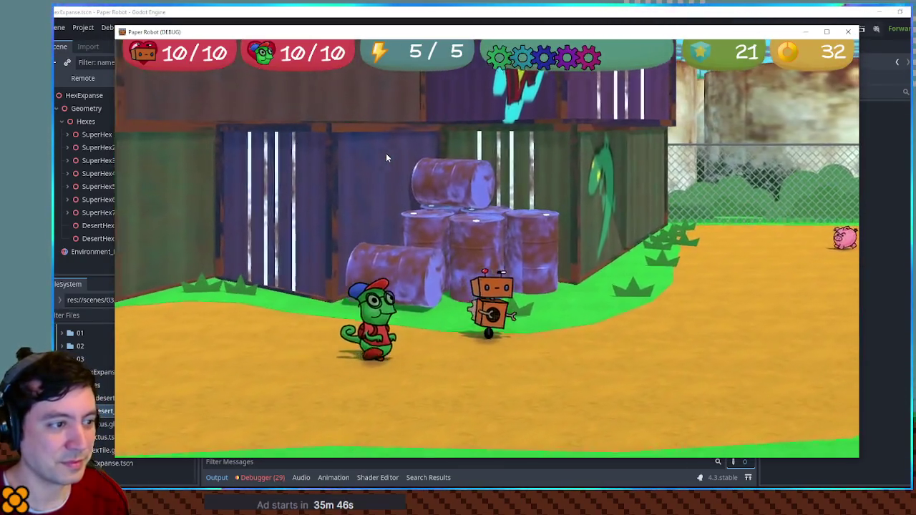
key("Right")
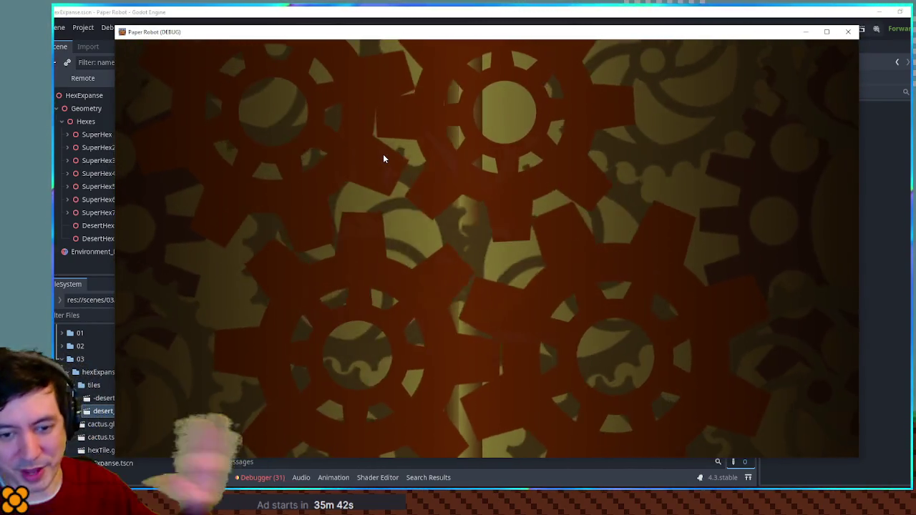
key("space")
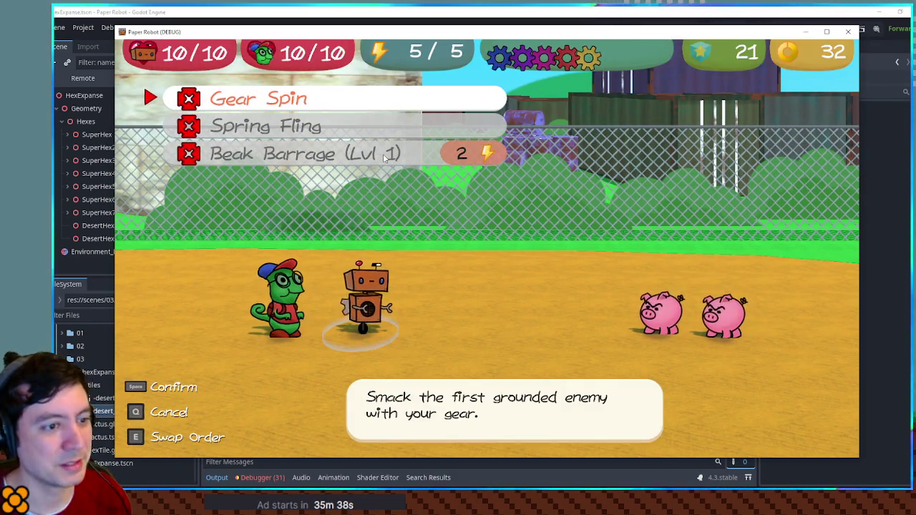
key("Down")
key("Up")
key("space")
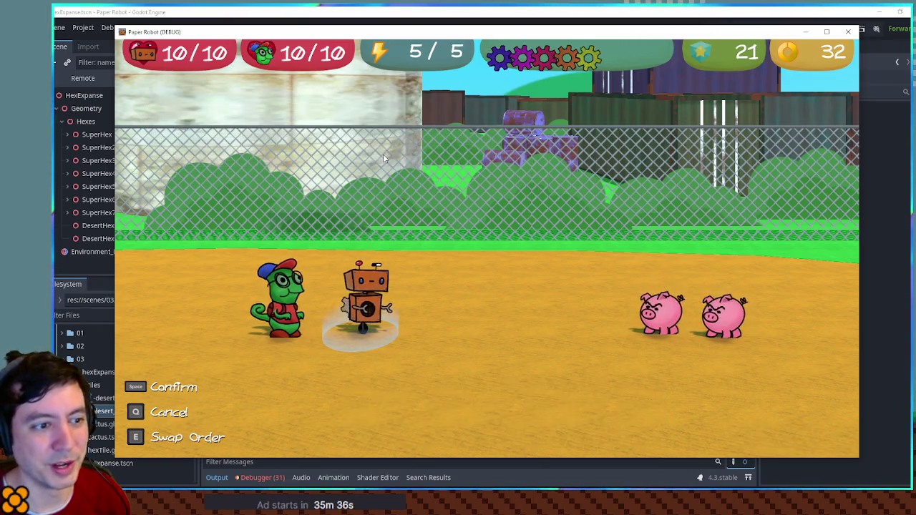
key("space")
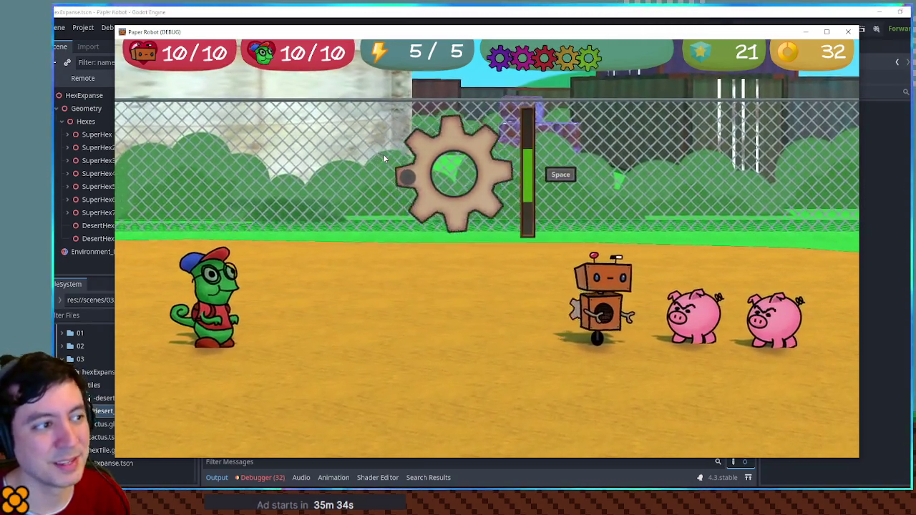
key("space")
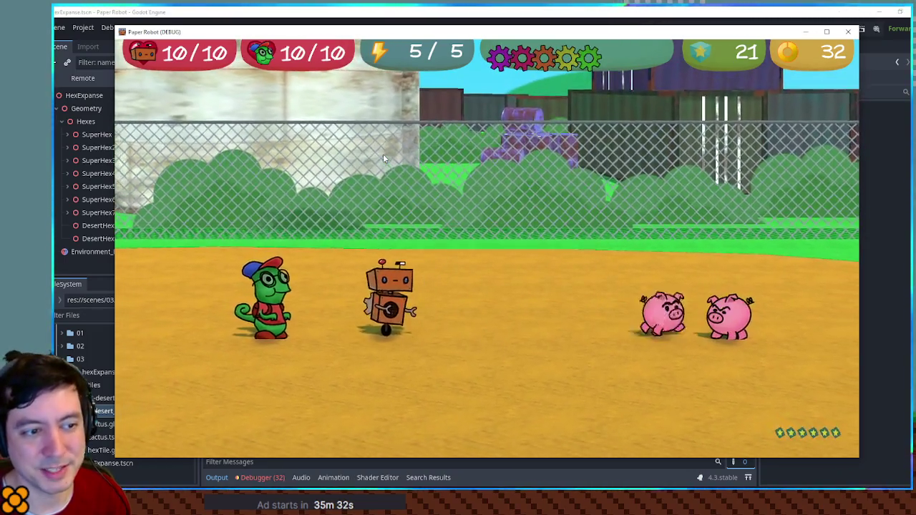
Attack with the chameleon's Tongue Tackle, then close the game window
key("space")
key("space")
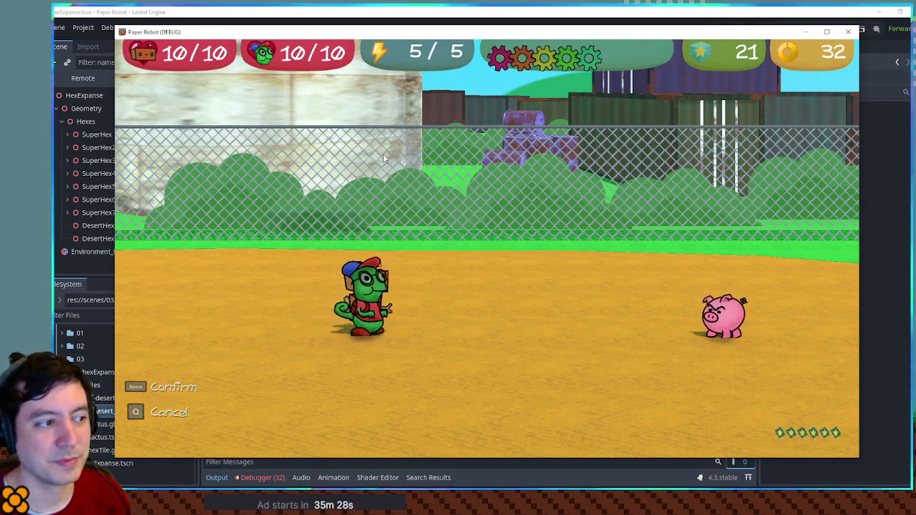
key("space")
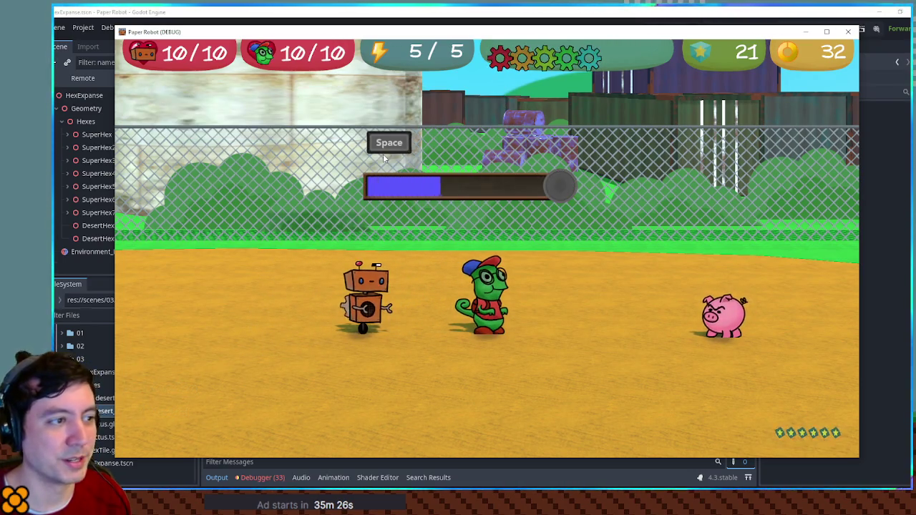
key("space")
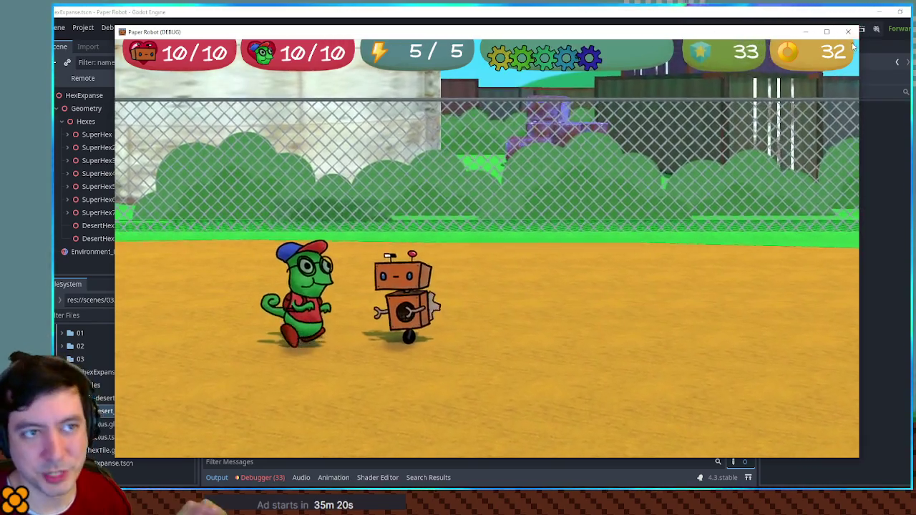
left_click(848, 33)
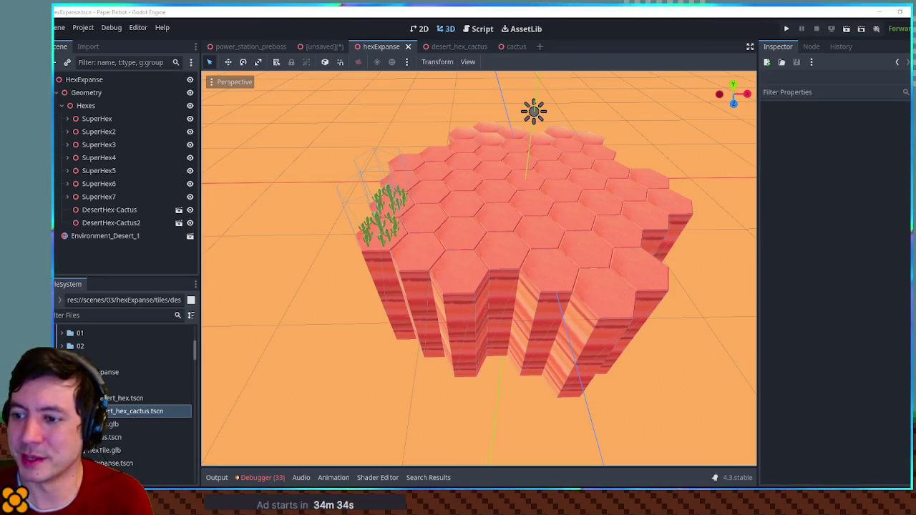
Switch to the Script workspace to view the TODO.txt notes on Chapter 3 locations
left_click(478, 29)
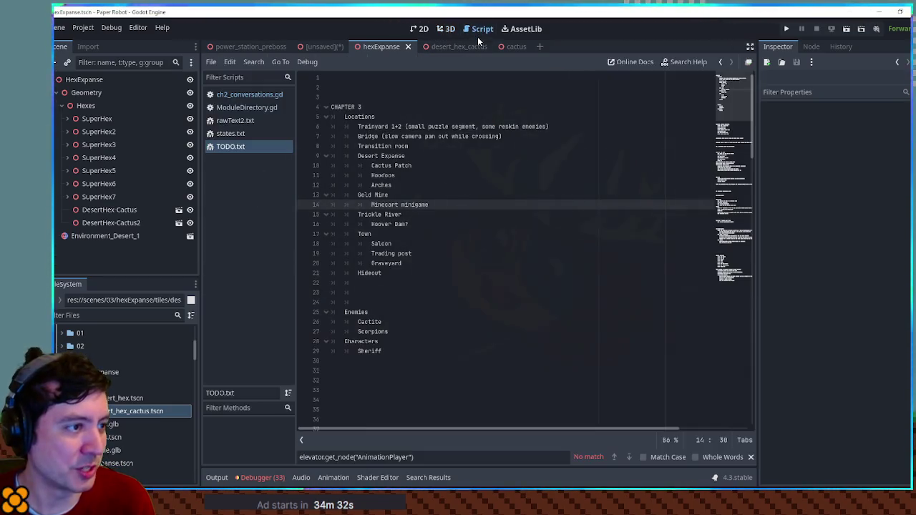
Add an indented 'confirm audio levels' item under CHAPTER 2 FULL TO-DO, then switch to the unsaved Cube scene
scroll(422, 286, "down", 5)
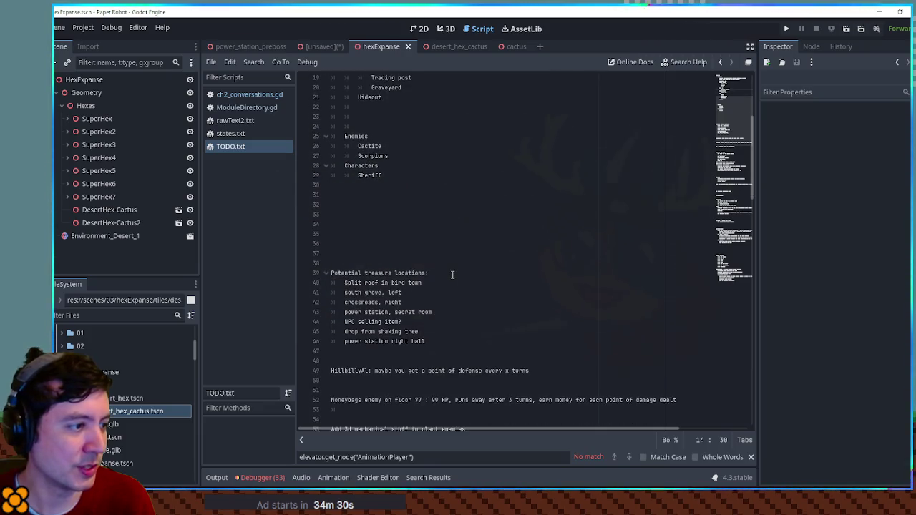
scroll(444, 276, "down", 9)
left_click(420, 205)
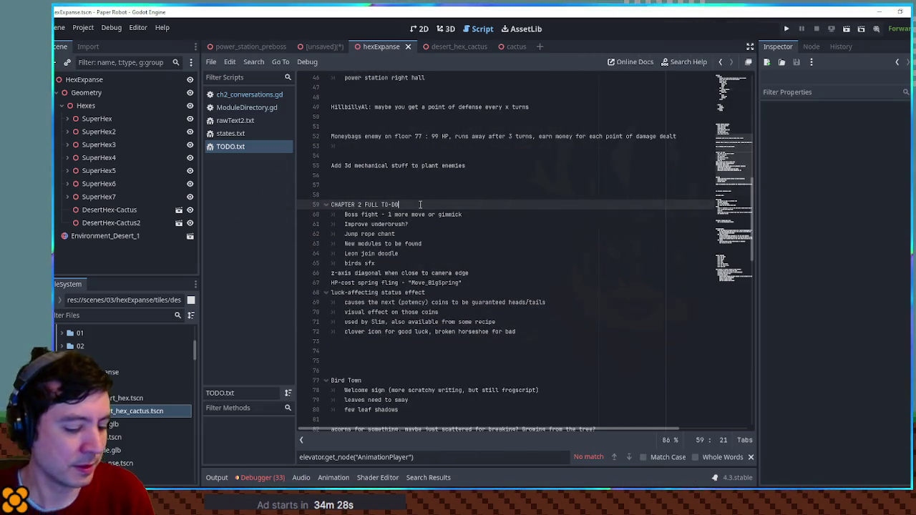
key("Return")
type("confirm ")
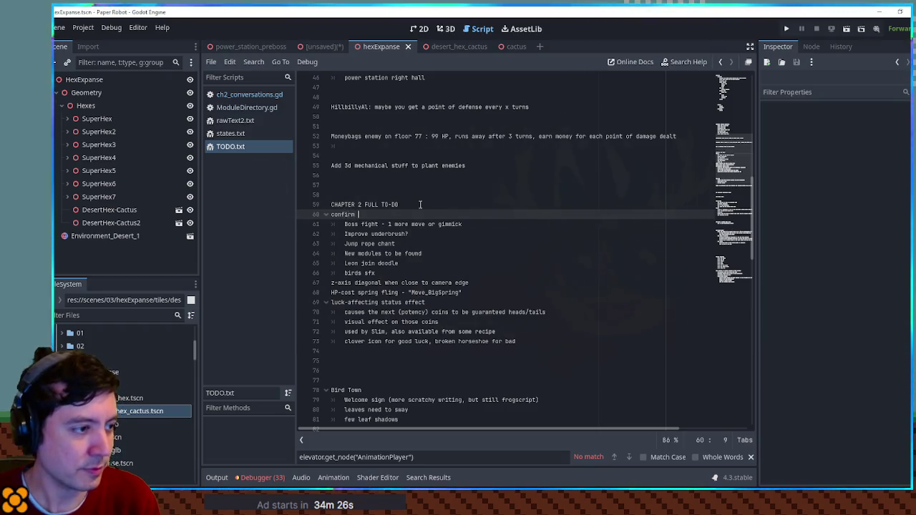
type("audio levels")
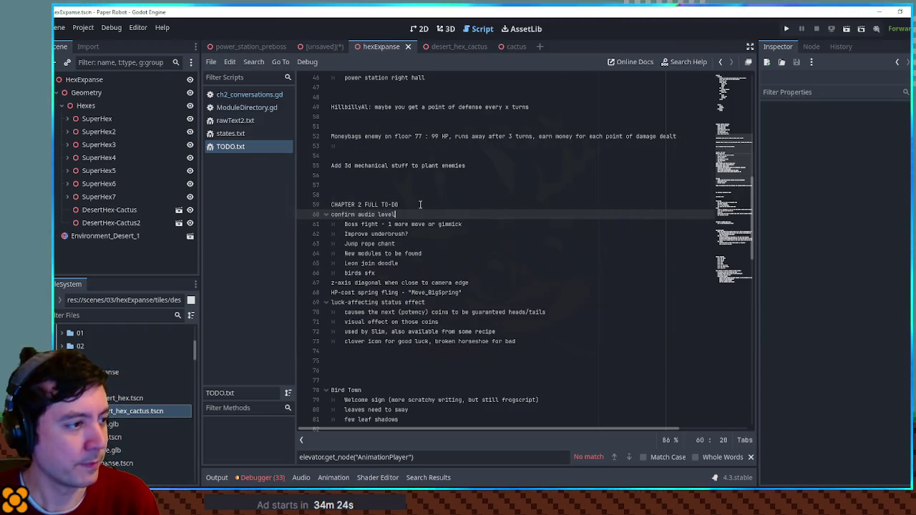
key("Home")
key("Tab")
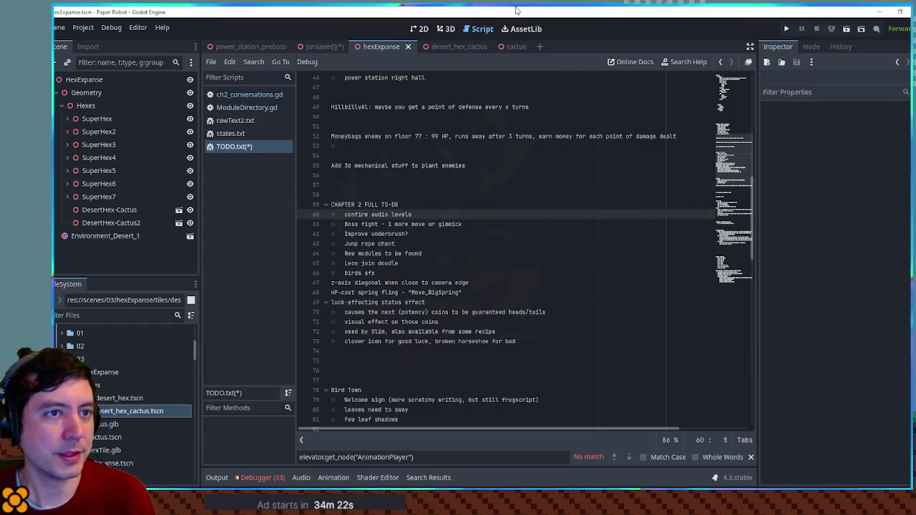
left_click(315, 48)
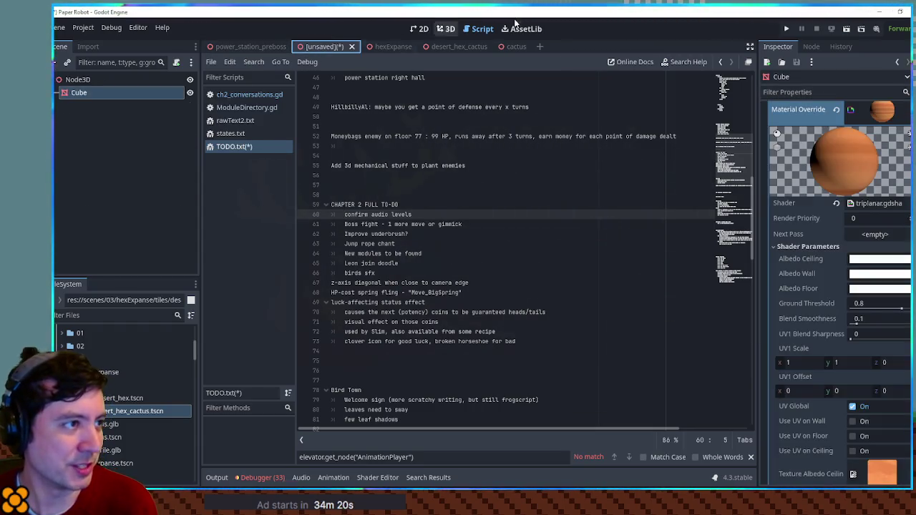
Go back to the hexExpanse scene tab in the 3D editor, passing through desert_hex_cactus
left_click(445, 29)
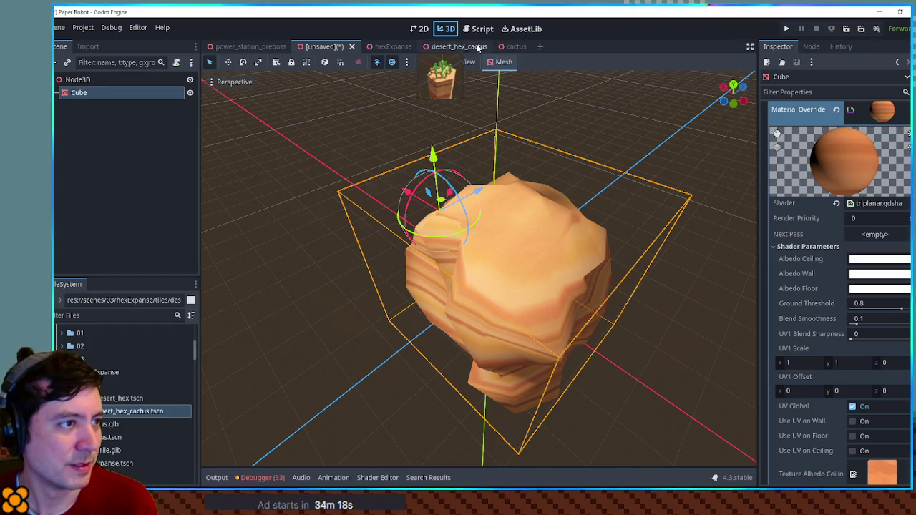
left_click(449, 48)
left_click(379, 47)
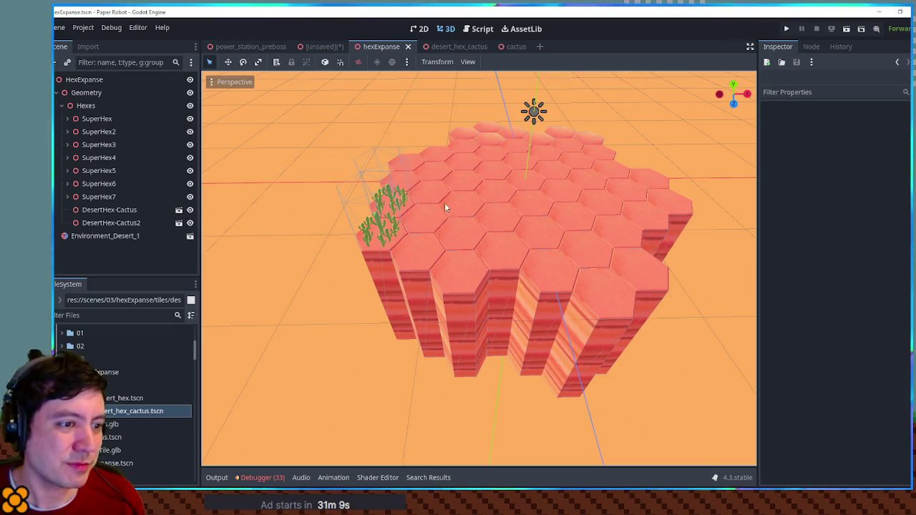
Select DesertHex6 and DesertHex5, raise them, then duplicate and lift the copies higher
mouse_move(502, 266)
left_mouse_down()
mouse_move(399, 265)
mouse_move(451, 277)
left_mouse_up()
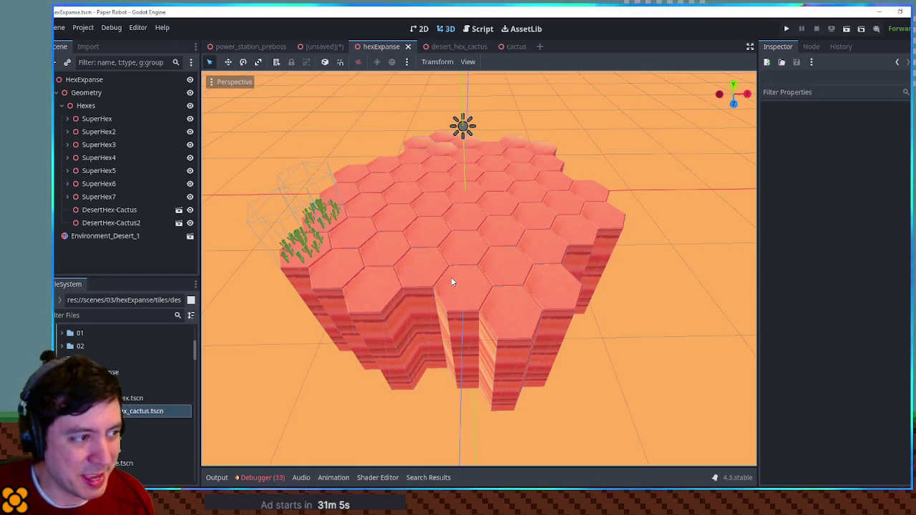
mouse_move(523, 247)
left_mouse_down()
mouse_move(578, 257)
mouse_move(532, 262)
mouse_move(468, 239)
mouse_move(430, 243)
mouse_move(574, 281)
mouse_move(602, 260)
mouse_move(585, 248)
mouse_move(569, 256)
mouse_move(433, 231)
left_mouse_up()
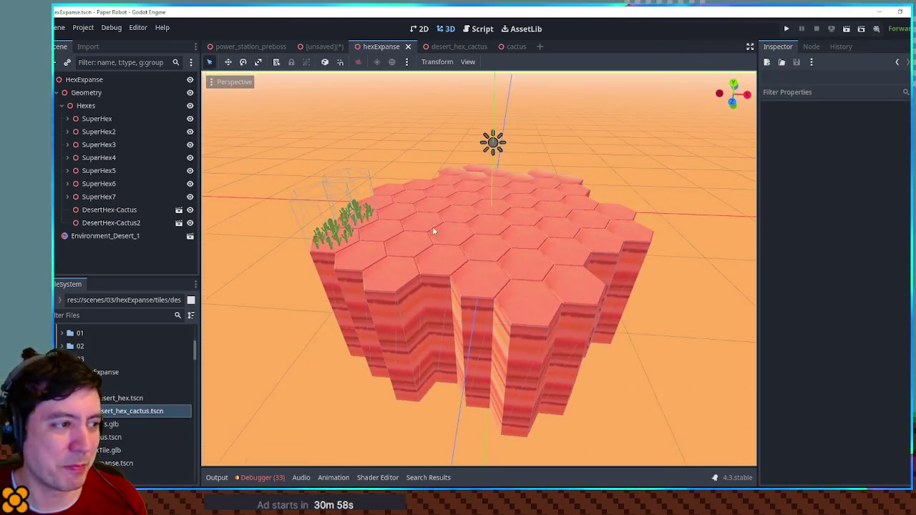
left_click(400, 200)
key("f")
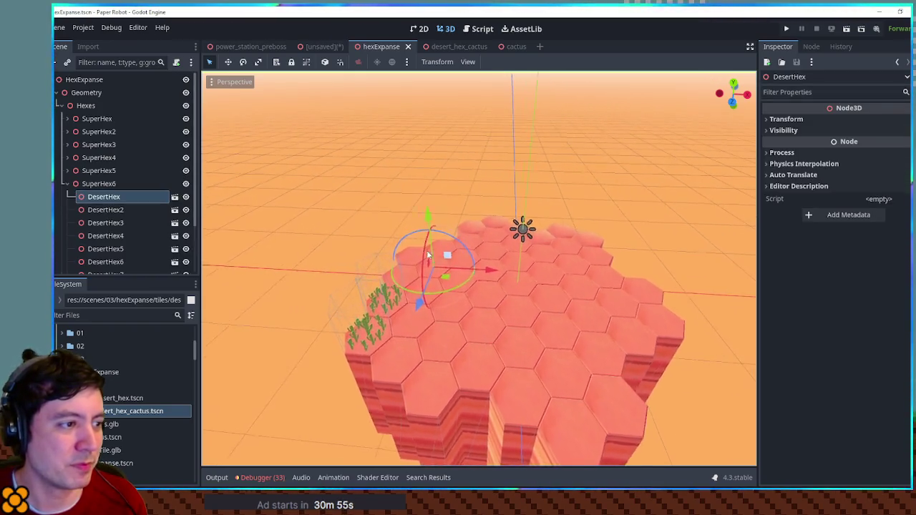
left_click(406, 247)
key("f")
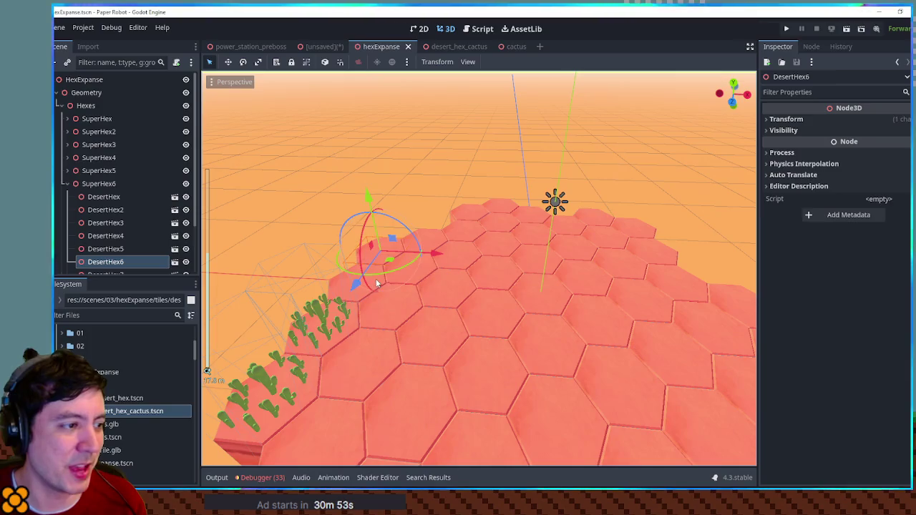
left_click(377, 284, "shift")
mouse_move(358, 216)
left_mouse_down()
mouse_move(349, 188)
mouse_move(350, 215)
left_mouse_up()
key("ctrl+d")
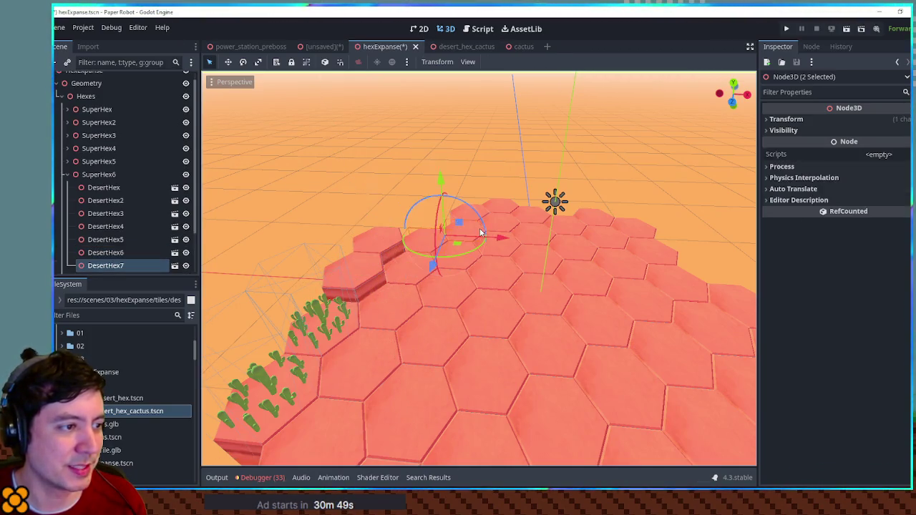
left_click_drag(481, 232, 489, 215)
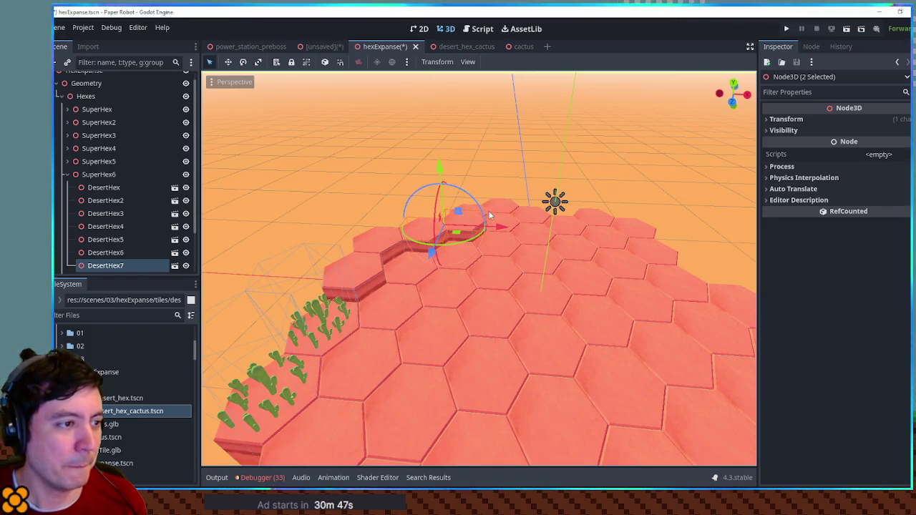
Raise DesertHex6 two units, then duplicate the SuperHex7 hex and move the copy onto the next tile
left_click(489, 214)
mouse_move(466, 153)
left_mouse_down()
mouse_move(466, 131)
mouse_move(502, 126)
left_mouse_up()
key("ctrl+d")
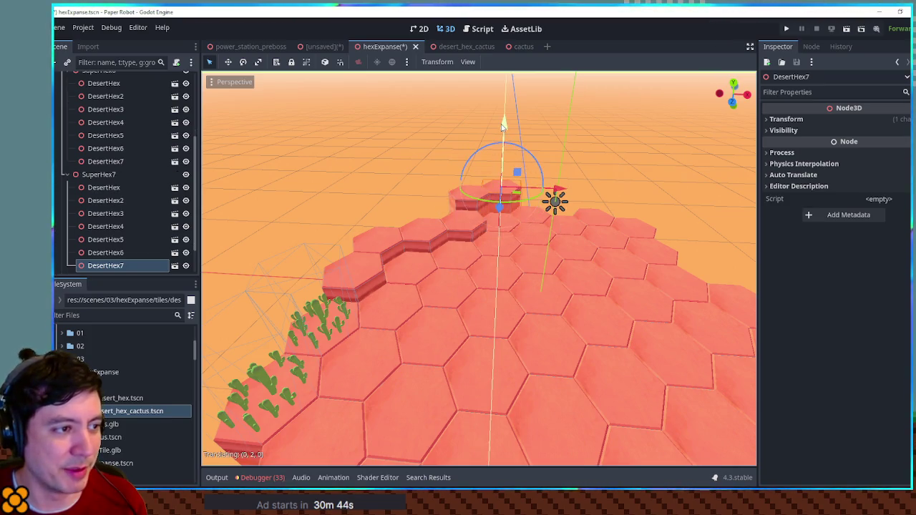
left_click(542, 190)
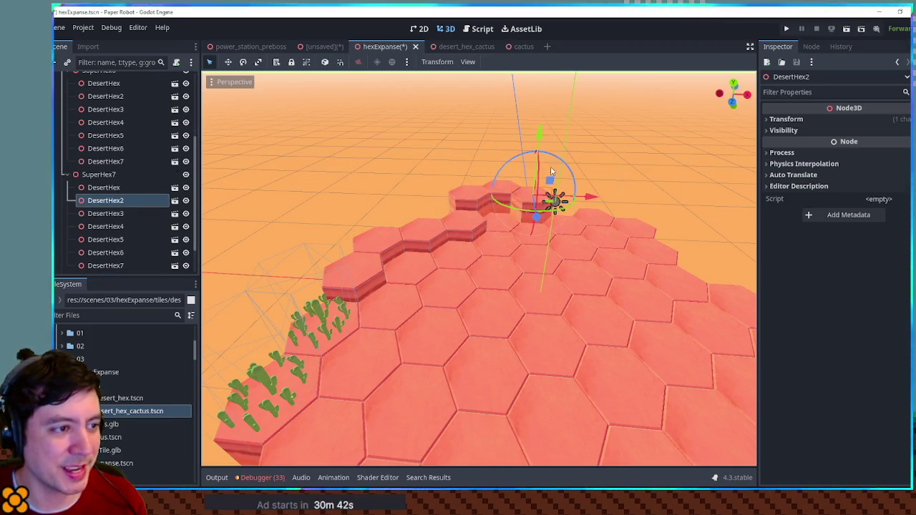
left_click(568, 226)
left_click(506, 229)
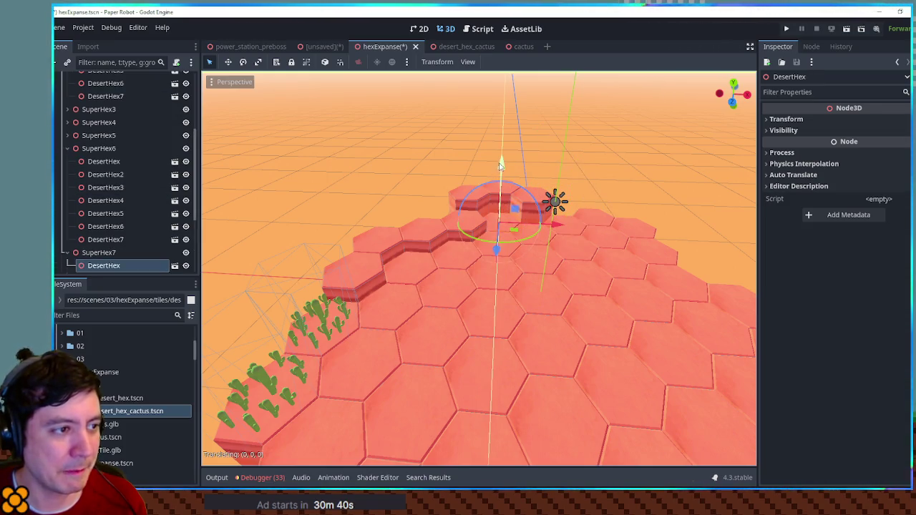
key("ctrl+d")
key("ctrl+d")
mouse_move(501, 164)
left_mouse_down()
mouse_move(584, 146)
mouse_move(585, 130)
mouse_move(618, 129)
mouse_move(620, 111)
left_mouse_up()
Raise DesertHex2 and the neighbouring hex to stepped heights, then orbit to review the ridge
left_click(579, 227)
left_click(605, 213)
left_click(642, 228)
left_click_drag(652, 175, 655, 149)
left_click(623, 236)
left_click_drag(619, 185, 623, 179)
left_click(703, 289)
scroll(613, 236, "up", 5)
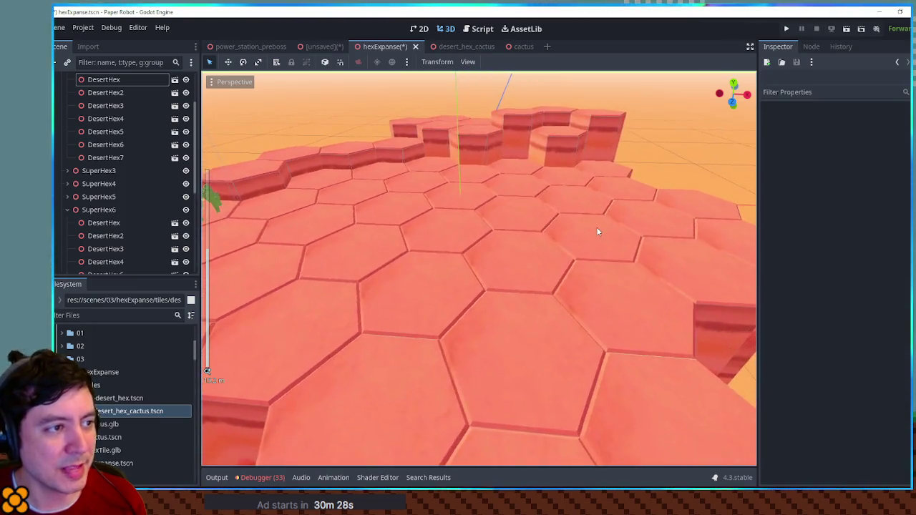
scroll(596, 227, "down", 4)
mouse_move(568, 256)
left_mouse_down()
mouse_move(740, 266)
mouse_move(507, 265)
mouse_move(525, 201)
left_mouse_up()
scroll(615, 262, "up", 4)
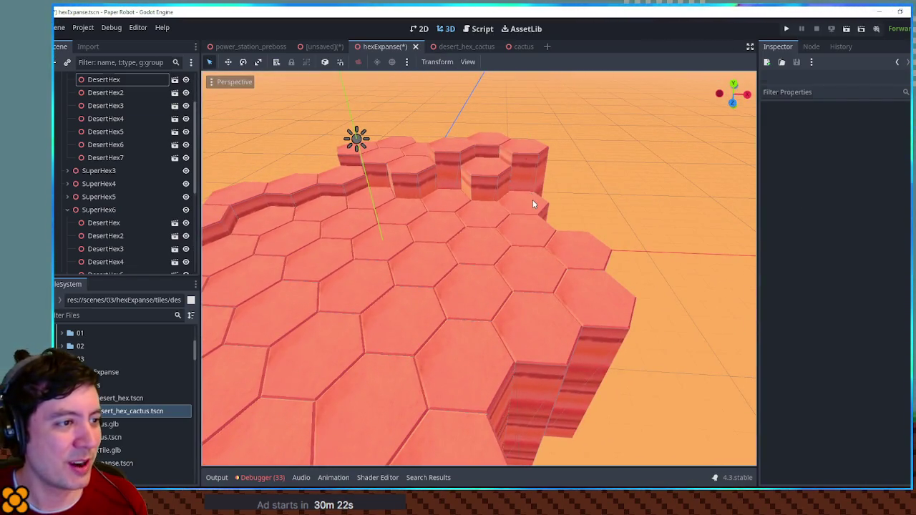
Raise DesertHex5, DesertHex2 and DesertHex3 into tall columns along the edge
left_click(533, 200)
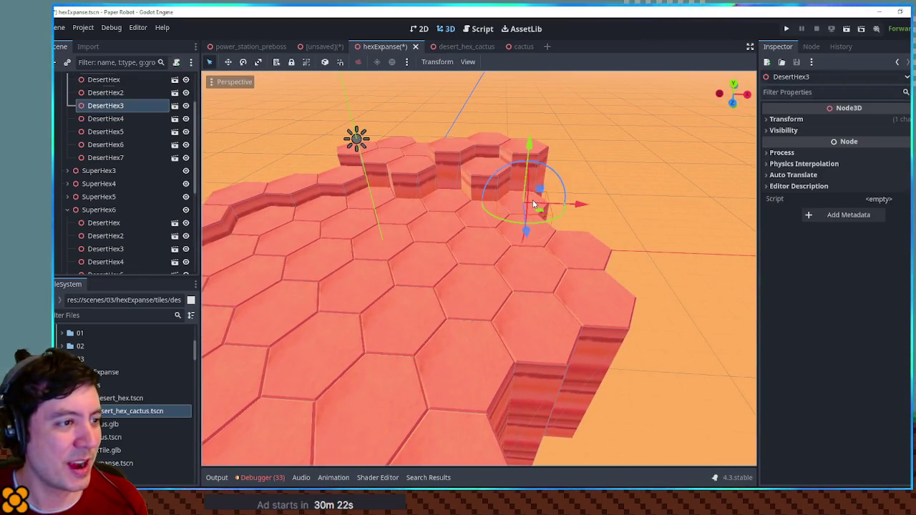
left_click(532, 201)
left_click(530, 205)
left_click(541, 203)
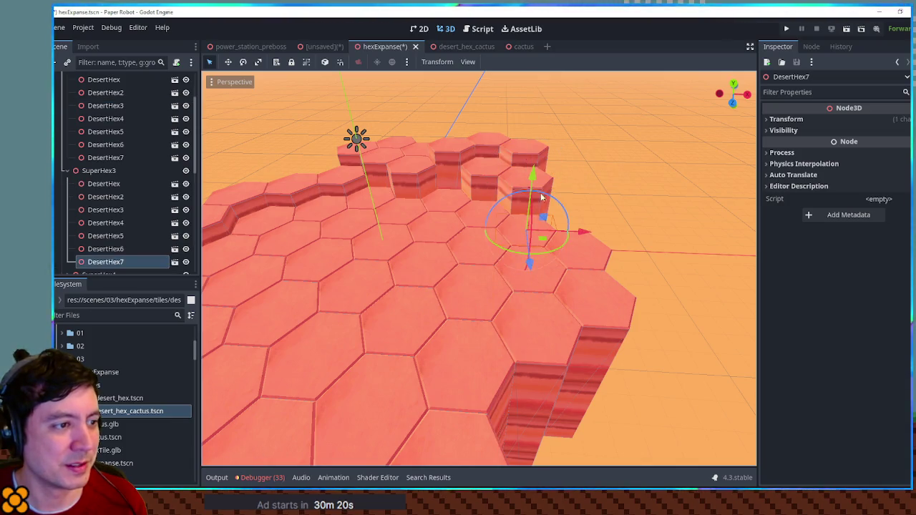
left_click(452, 167)
left_click_drag(453, 166, 445, 118)
left_click(593, 249)
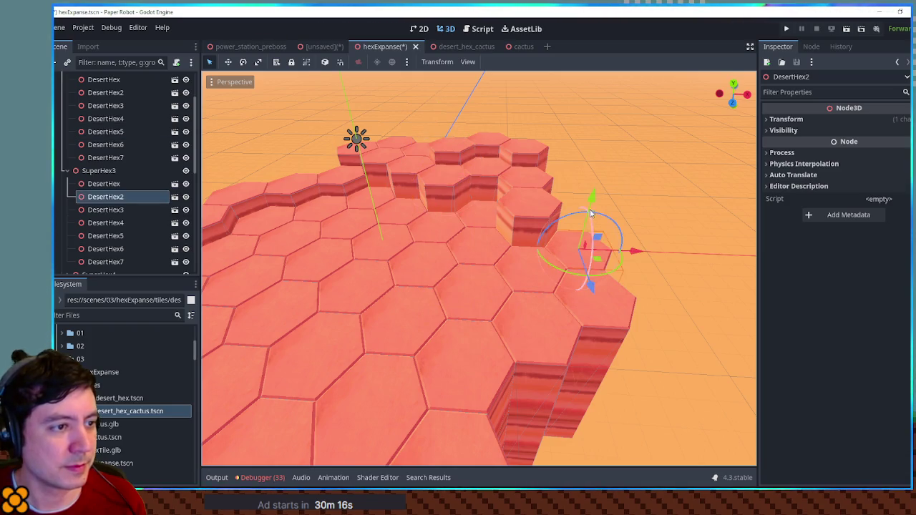
left_click_drag(591, 214, 590, 178)
left_click(571, 313)
left_click_drag(609, 252, 630, 204)
Review the hex island, collapse the SuperHex3 group in the tree, and save the hexExpanse scene
left_click(659, 346)
scroll(612, 296, "down", 5)
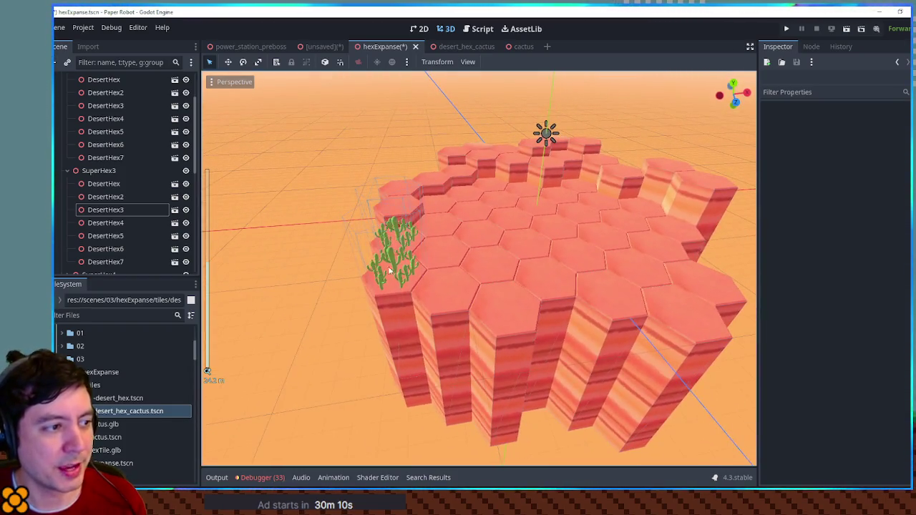
left_click_drag(623, 316, 539, 316)
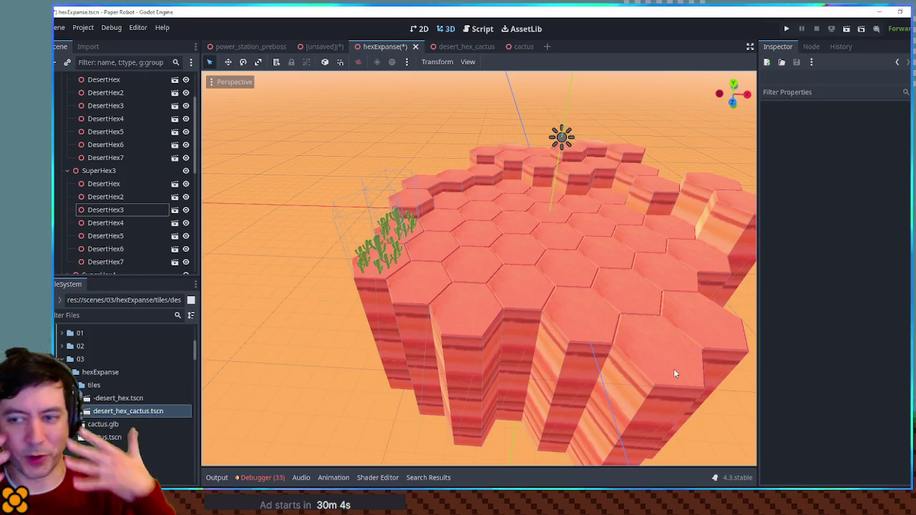
left_click_drag(674, 372, 172, 201)
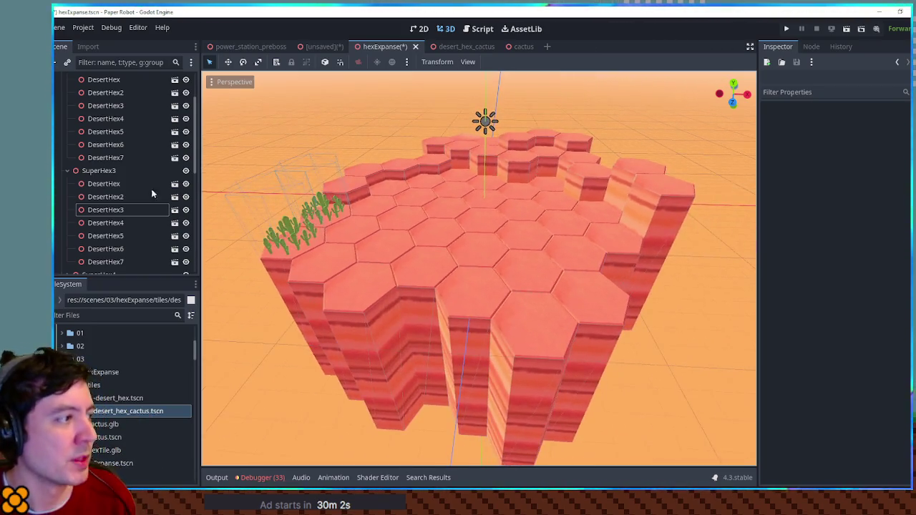
left_click(67, 171)
left_click(107, 172)
left_click(116, 159)
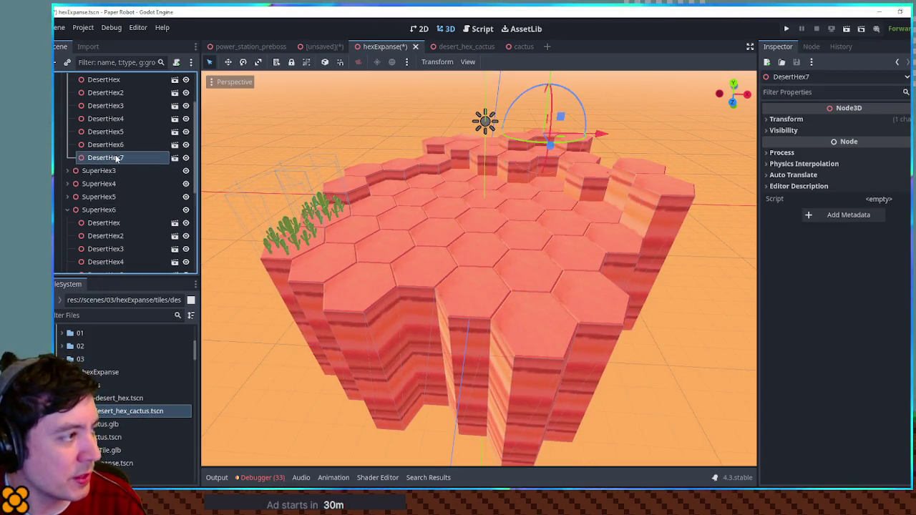
key("Left")
key("Left")
key("Left")
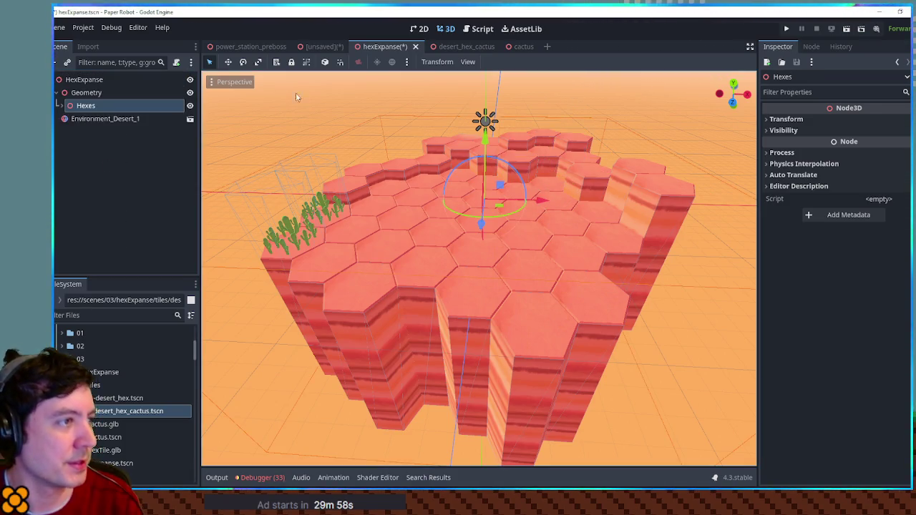
key("ctrl+s")
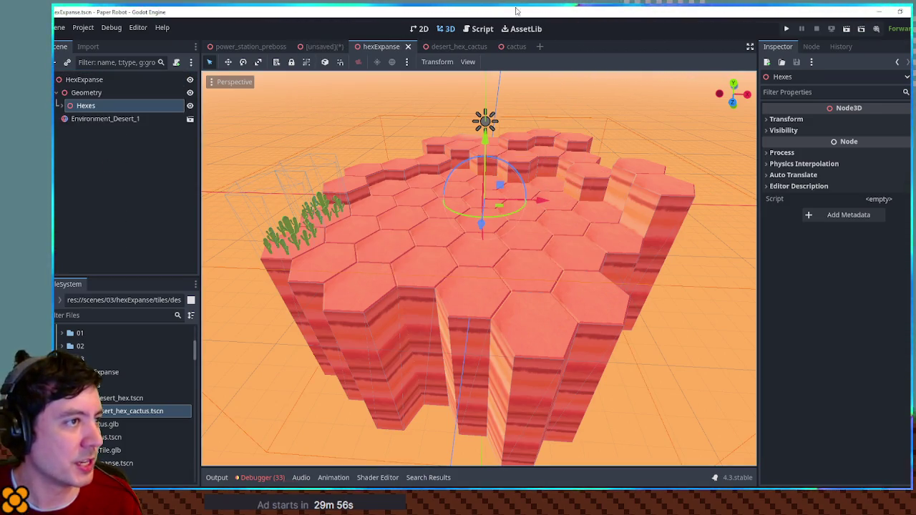
Open SceneManager.gd from the FileSystem filter 'scene mana' and go to the breakoutSpecial entry
left_click(482, 28)
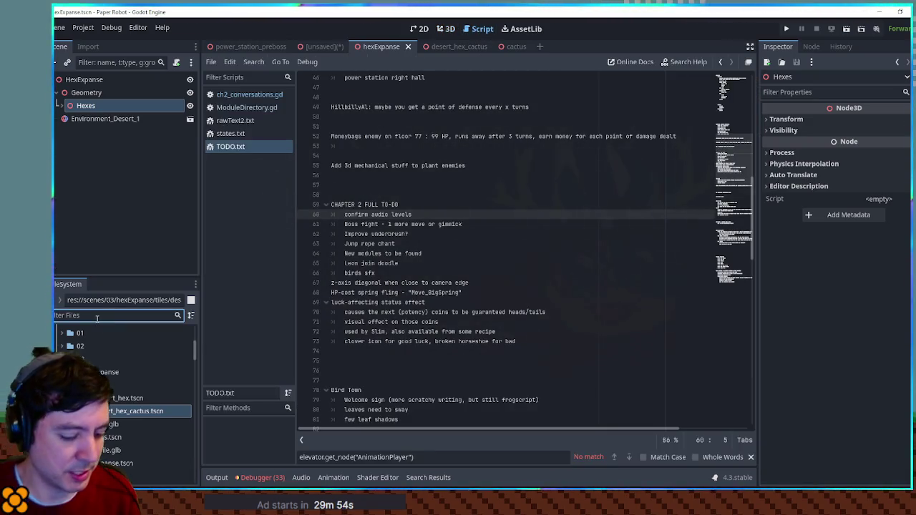
type("scene mana")
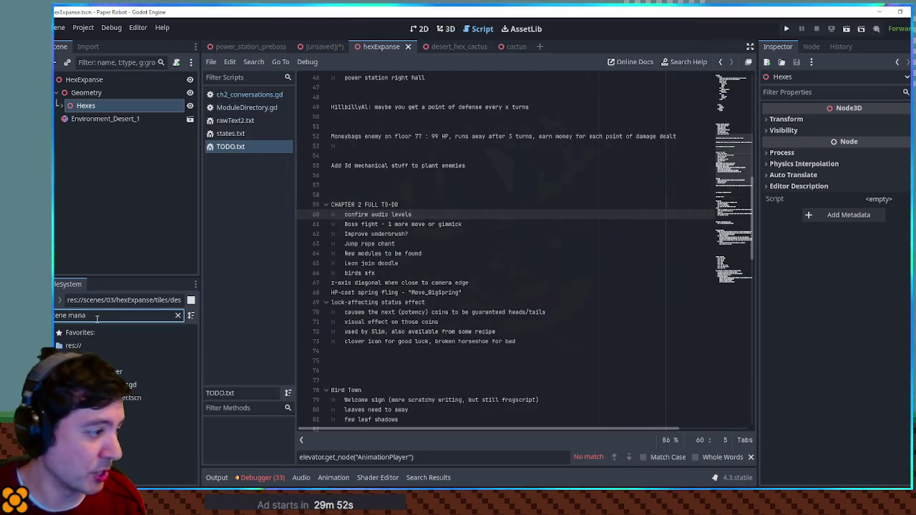
double_click(114, 384)
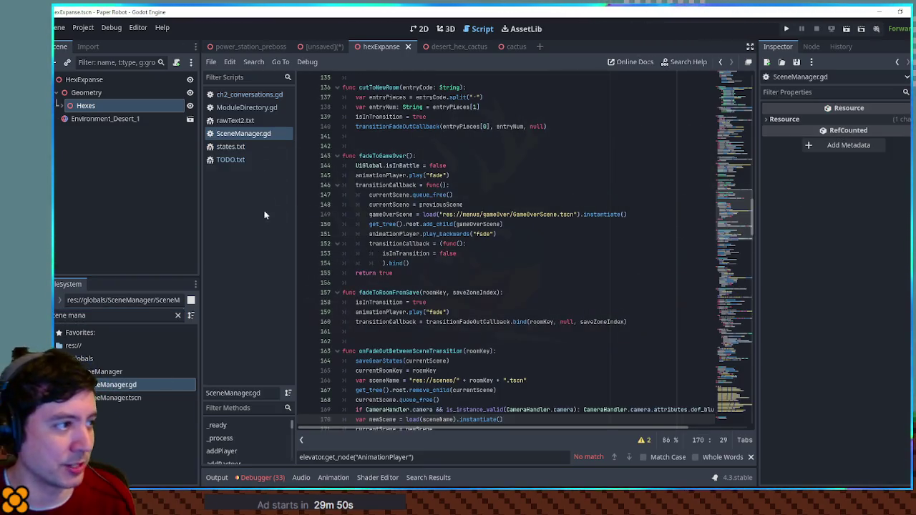
left_click_drag(737, 214, 738, 102)
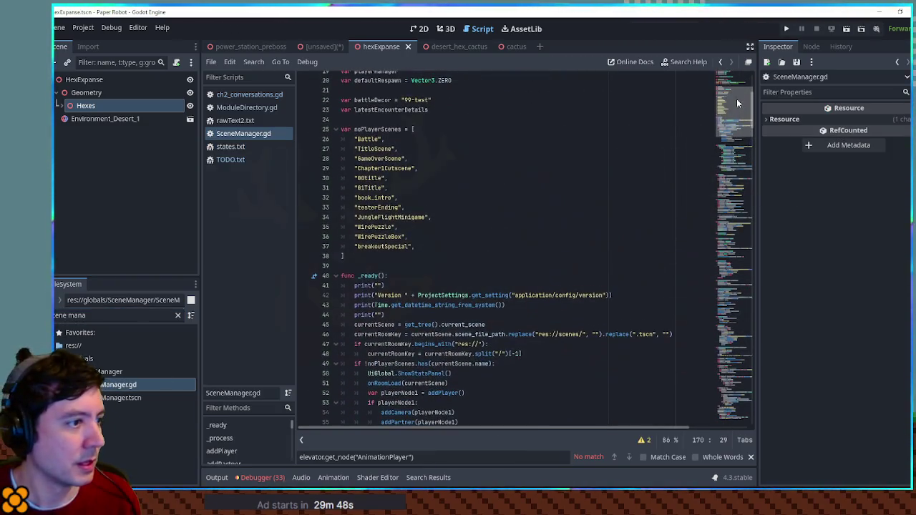
left_click(458, 247)
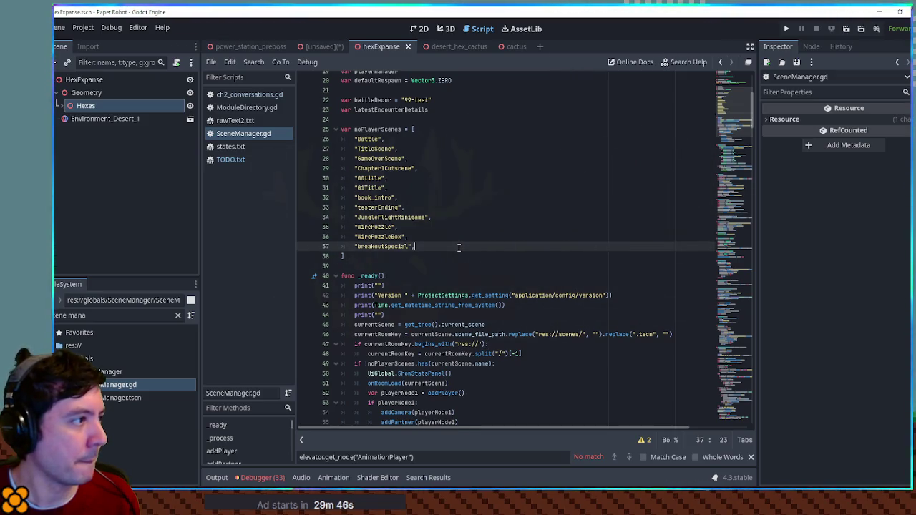
Check the hexExpanse.tscn name, then add "hexExpanse", after breakoutSpecial in noPlayerScenes
left_click(122, 158)
triple_click(114, 315)
type("hexpa")
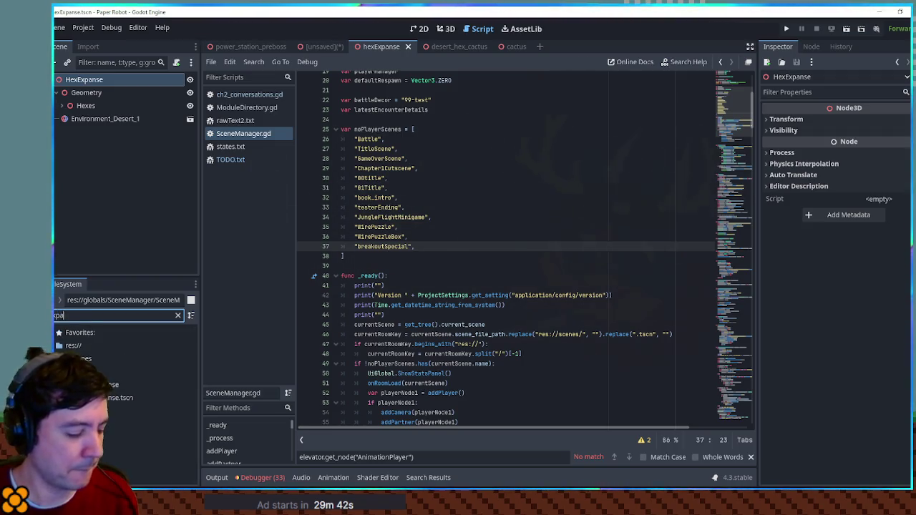
type("n")
left_click(110, 402)
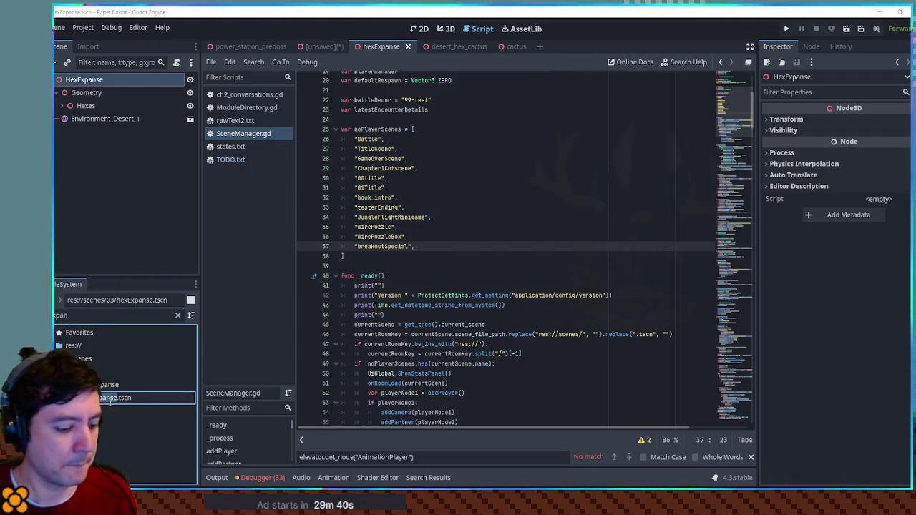
left_click_drag(354, 208, 419, 247)
left_click(419, 246)
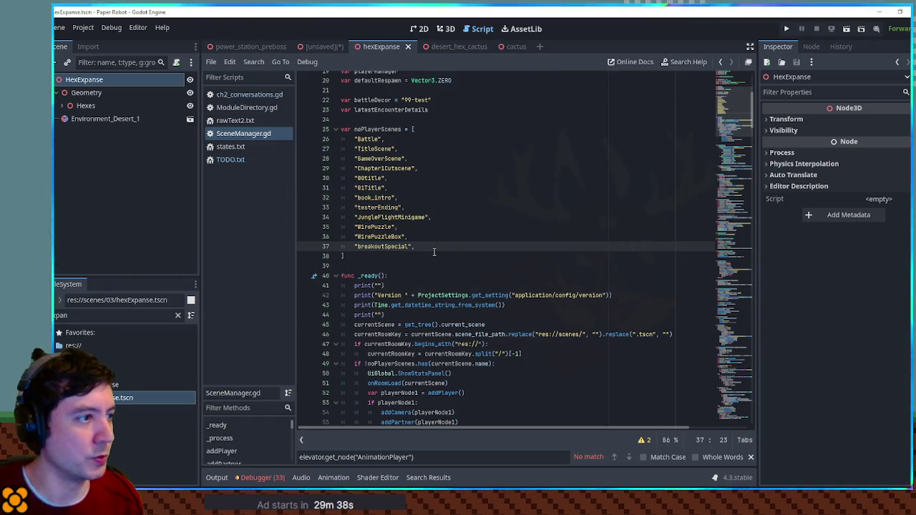
key("Return")
type("\"hexExpanse\"")
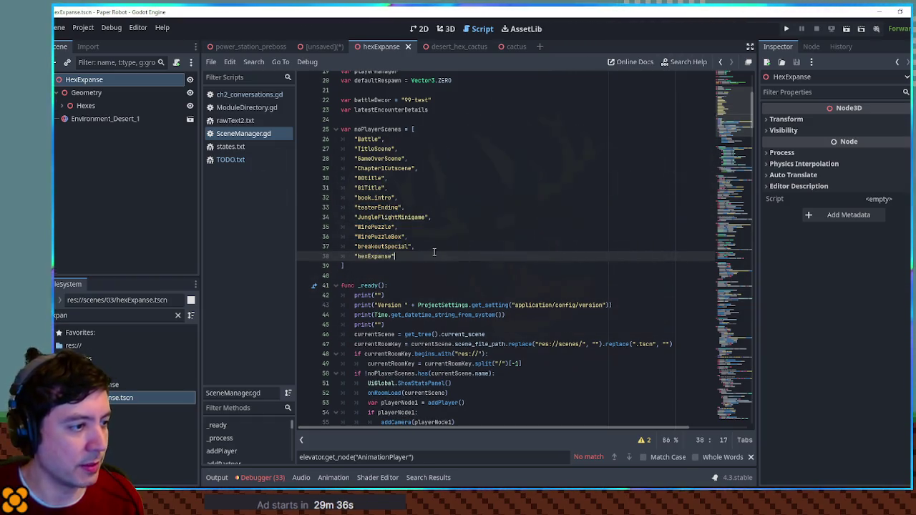
type(",")
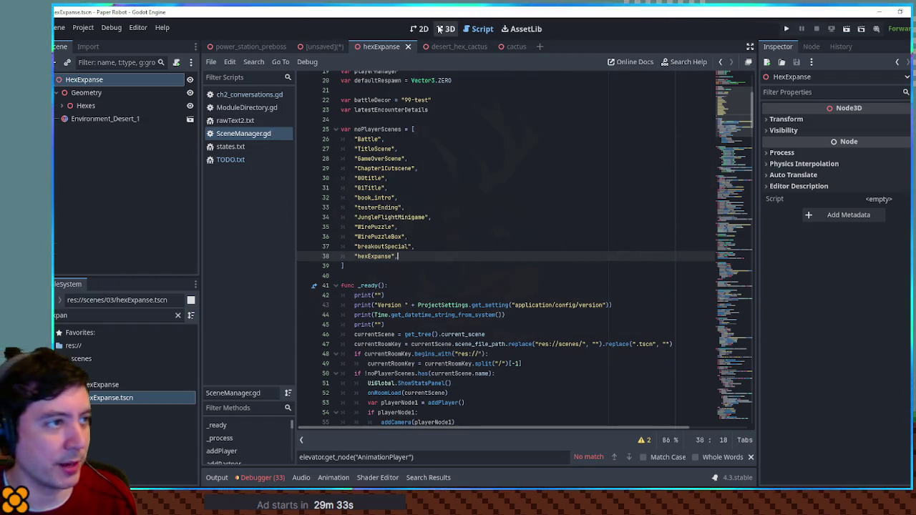
left_click(439, 29)
left_click(57, 93)
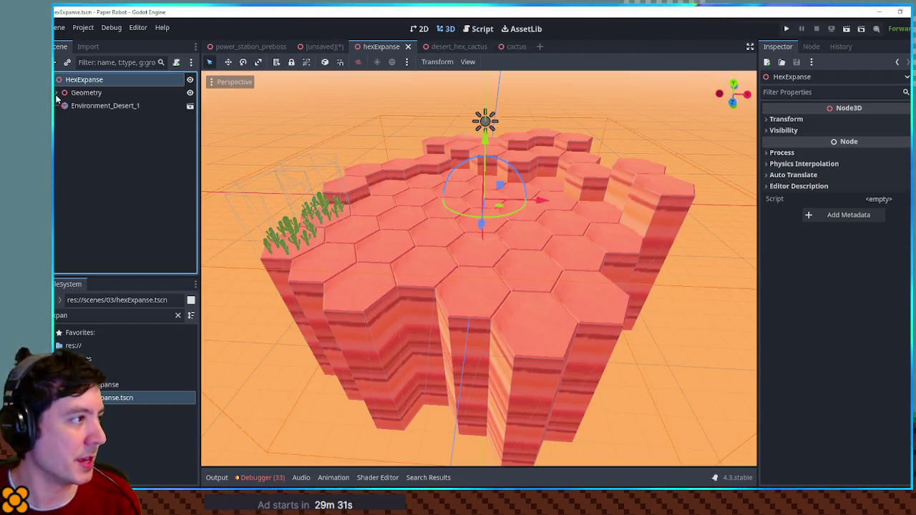
Add a Node3D child named PlayerSetup under HexExpanse, then start a new empty scene
left_click(120, 134)
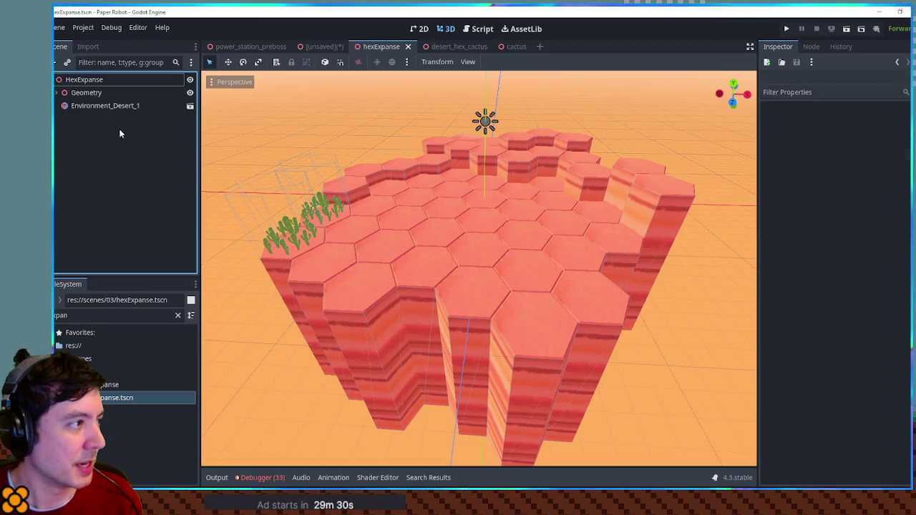
left_click(87, 80)
key("ctrl+a")
type("node3d")
key("F2")
type("PlayerSetup")
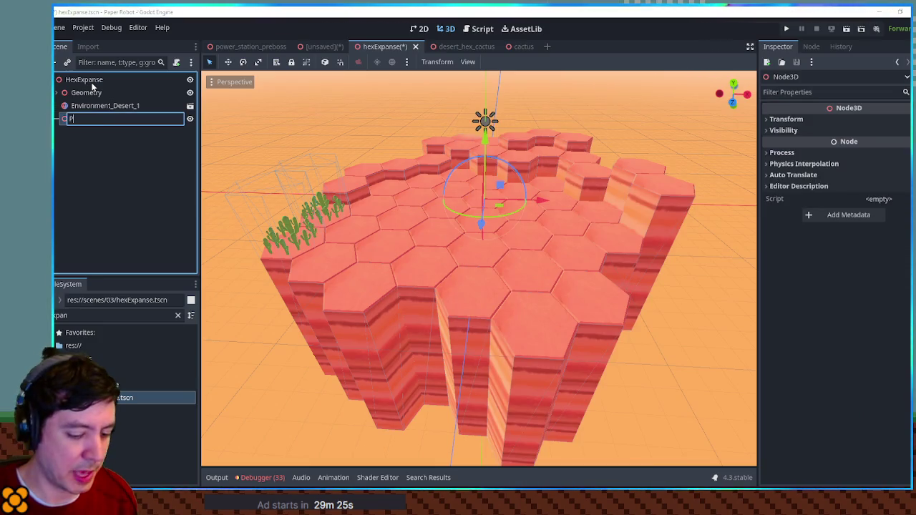
key("Return")
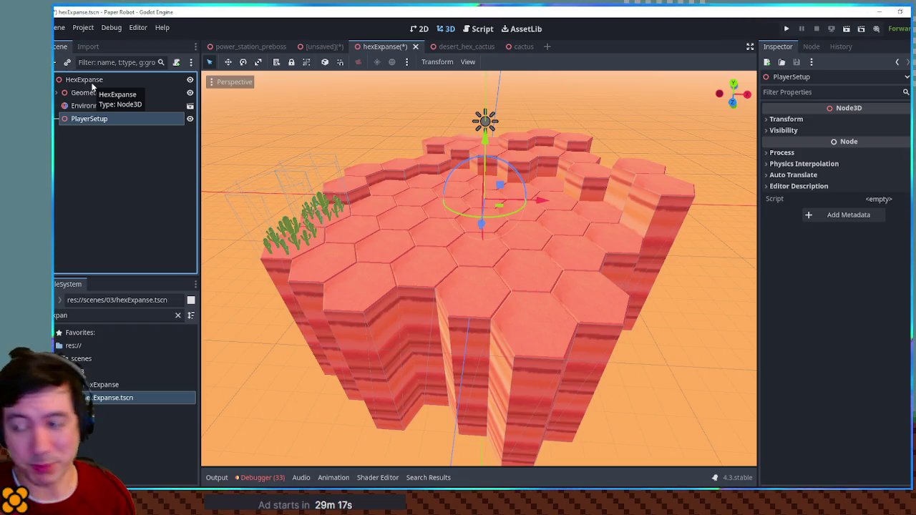
key("F2")
key("Return")
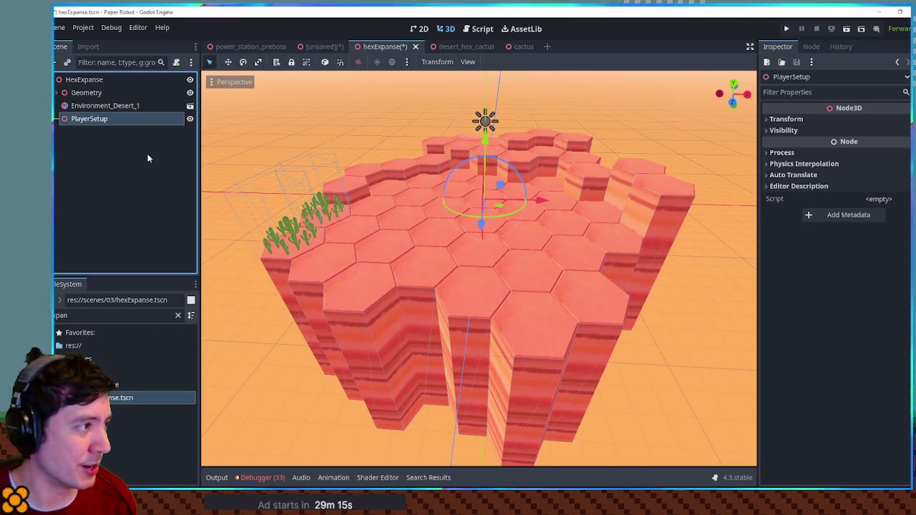
key("ctrl+shift+Tab")
left_click(541, 46)
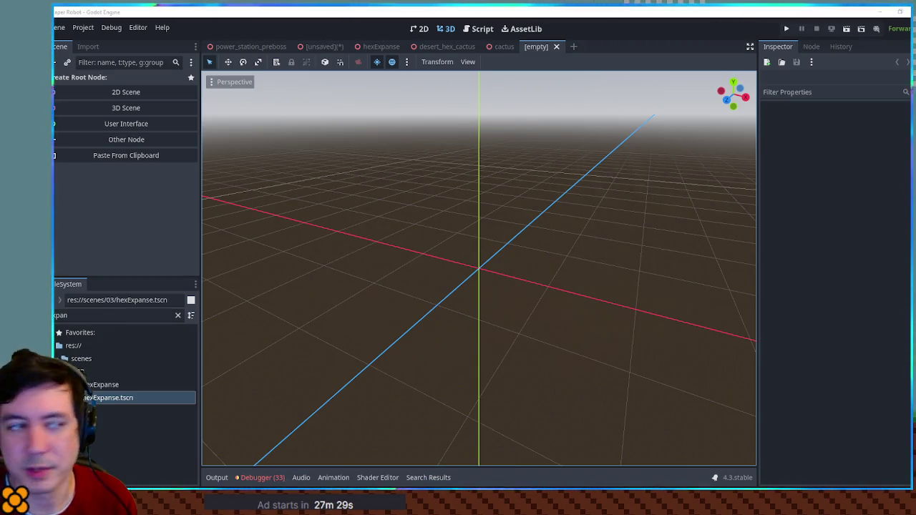
Give the new scene a Node3D root, instance player.tscn under it, and switch to front orthogonal view
left_click(122, 108)
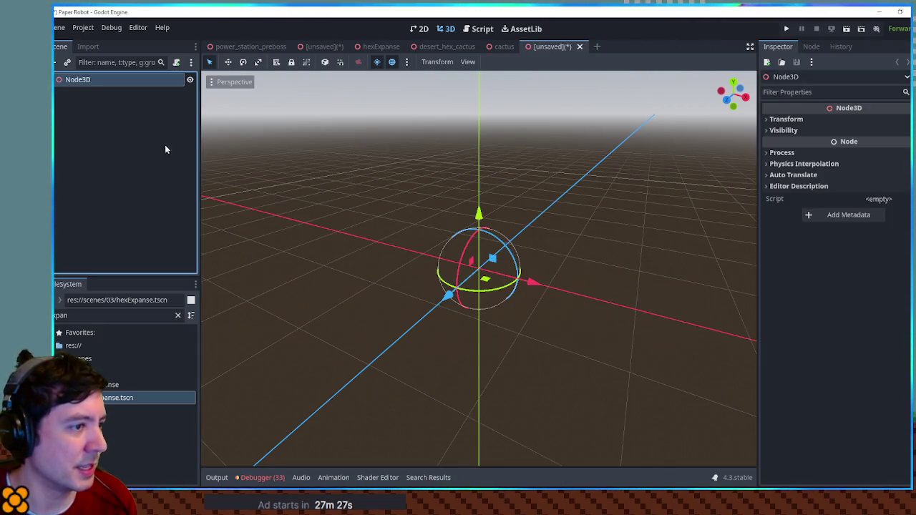
key("ctrl+a")
type("player")
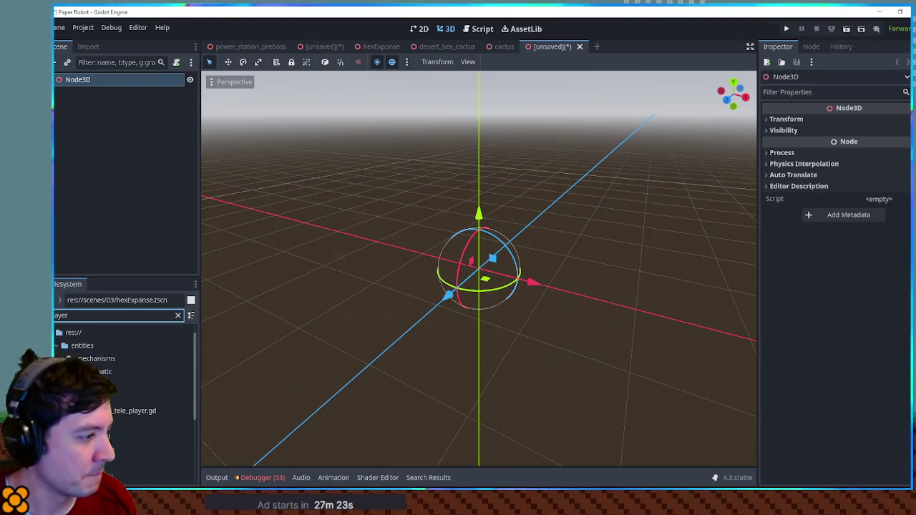
left_click_drag(107, 450, 77, 80)
key("KP_1")
scroll(529, 243, "up", 3)
key("KP_1")
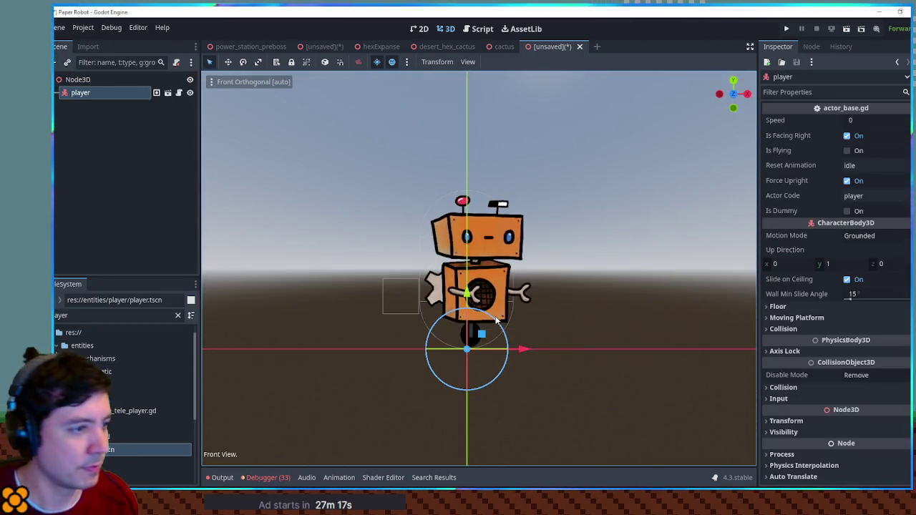
left_click(96, 80)
key("ctrl+a")
Add a CSGPolygon3D node and centre the robot in the view
type("csgp")
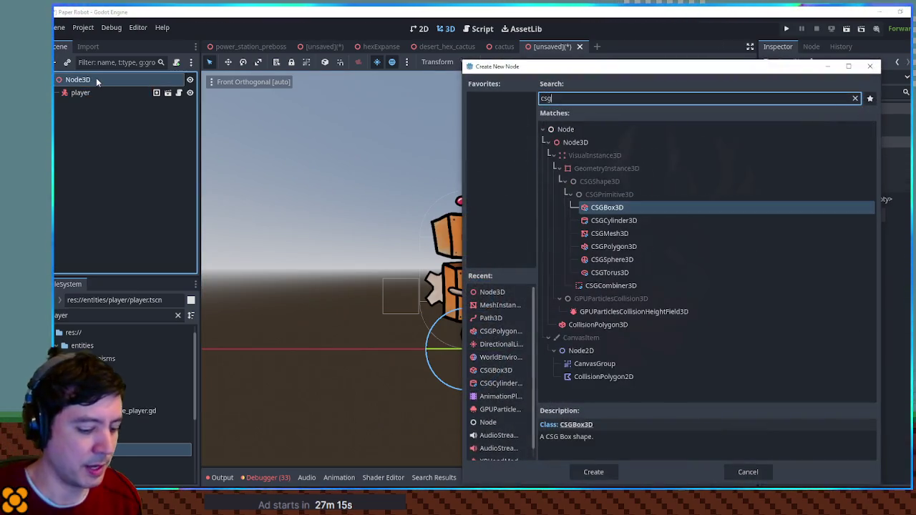
key("Return")
scroll(503, 220, "up", 5)
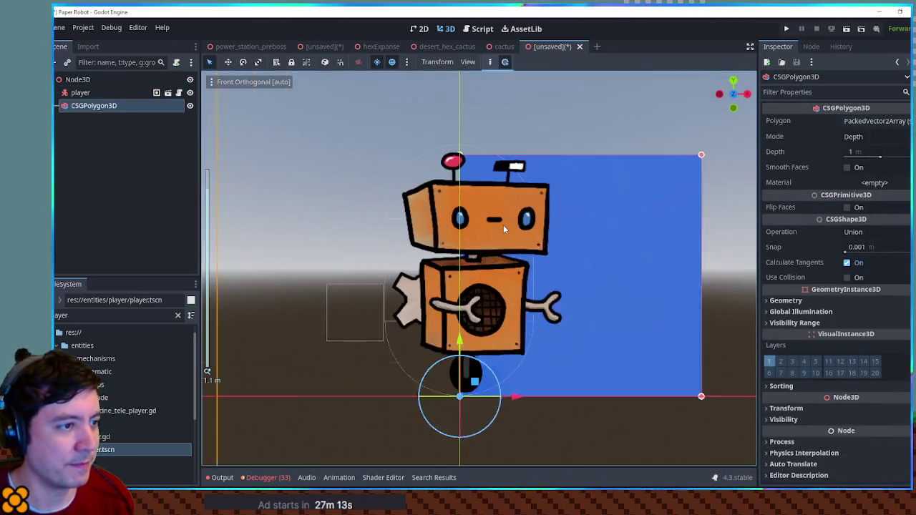
scroll(503, 221, "down", 3)
scroll(505, 186, "up", 1)
left_click_drag(474, 183, 446, 181)
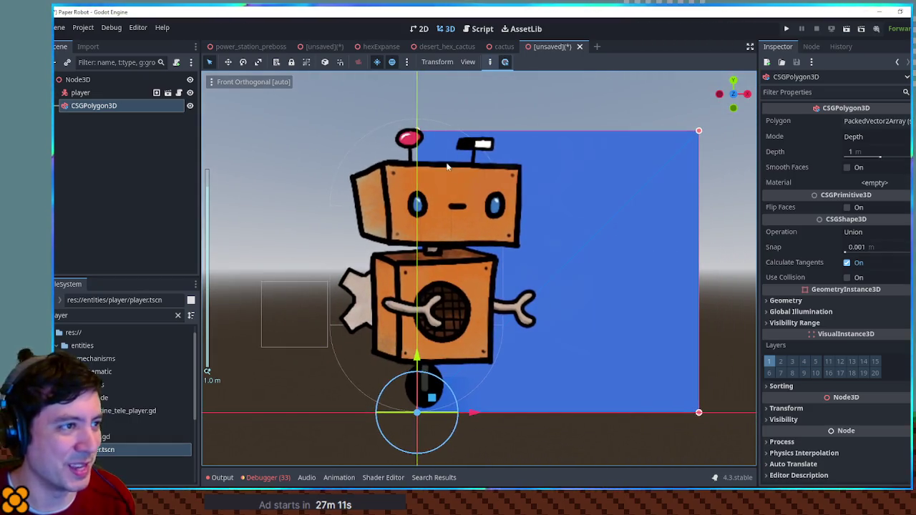
Trace polygon points around the robot's head, body, arm joint and right hand
left_click(384, 159)
left_click(521, 164)
left_click(518, 245)
left_click(496, 257)
left_click(495, 297)
left_click(523, 289)
left_click(535, 289)
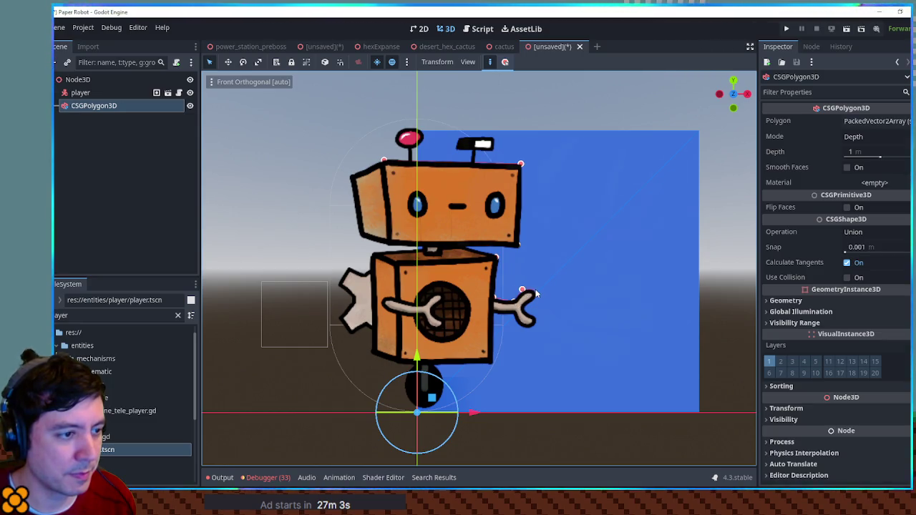
left_click(535, 298)
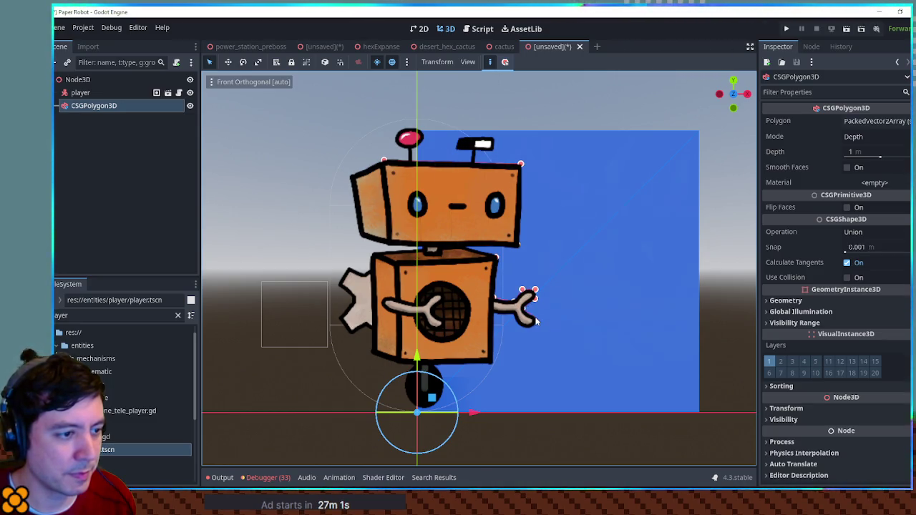
left_click(493, 313)
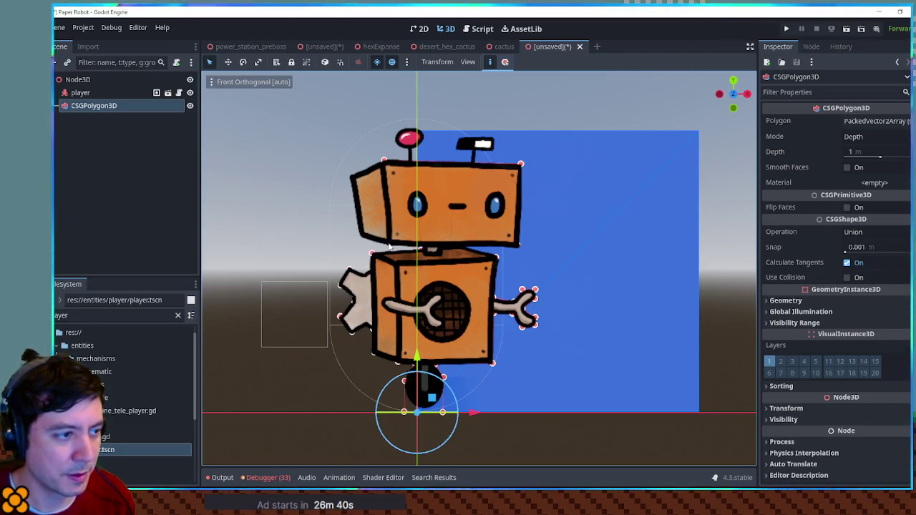
Set the polygon Depth to 0.2 and filter the FileSystem for wood
mouse_move(353, 181)
left_mouse_down()
mouse_move(515, 262)
mouse_move(505, 268)
left_mouse_up()
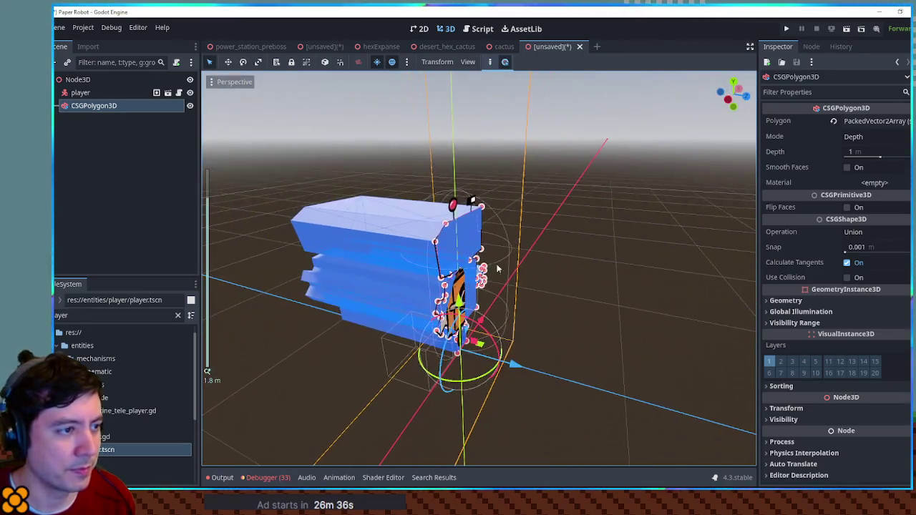
left_click(863, 152)
type("0.2")
key("Return")
left_click_drag(722, 252, 571, 245)
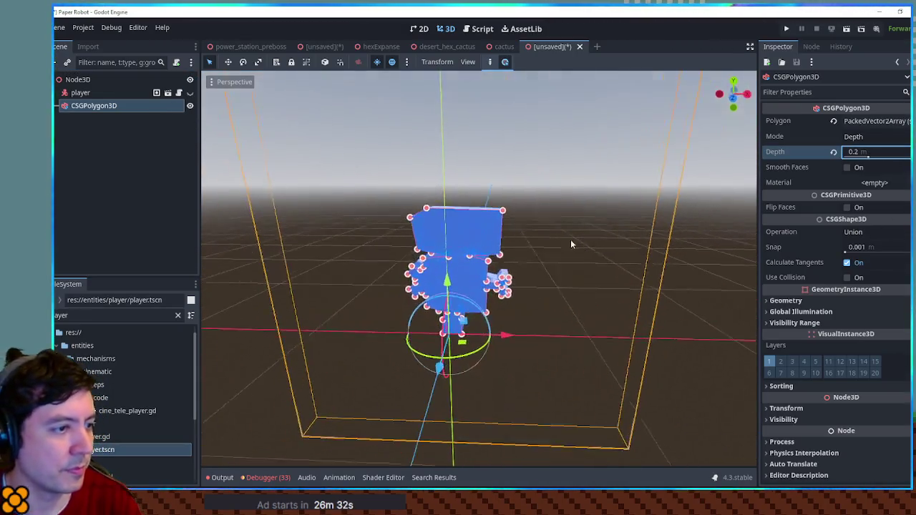
left_click(591, 292)
mouse_move(591, 292)
left_mouse_down()
mouse_move(660, 244)
mouse_move(244, 274)
mouse_move(566, 276)
mouse_move(160, 339)
left_mouse_up()
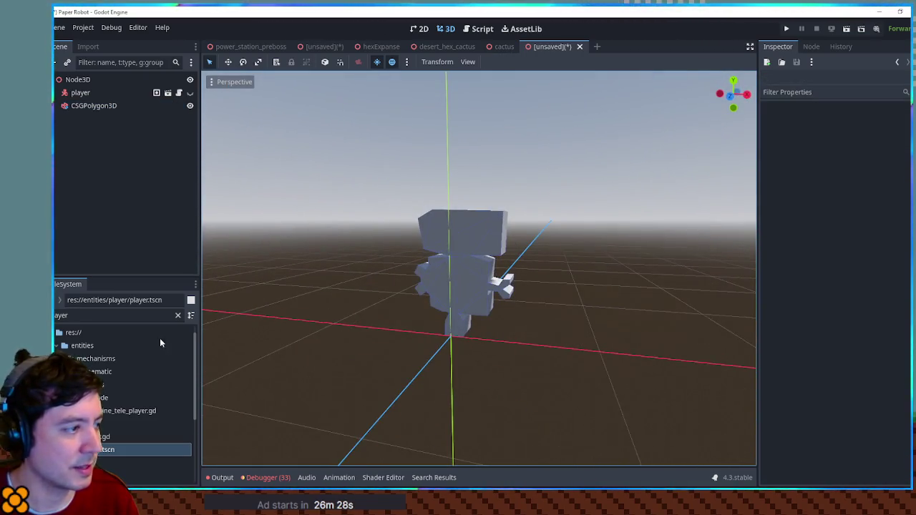
double_click(64, 315)
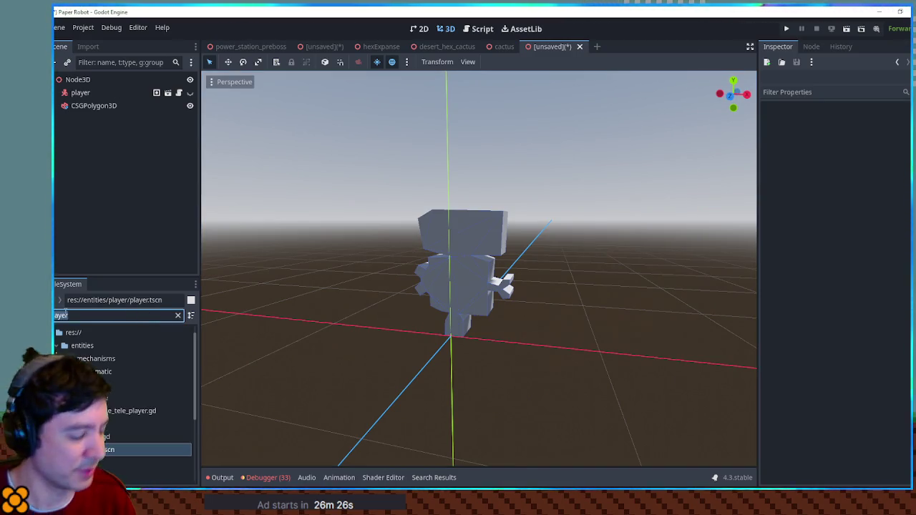
type("wood")
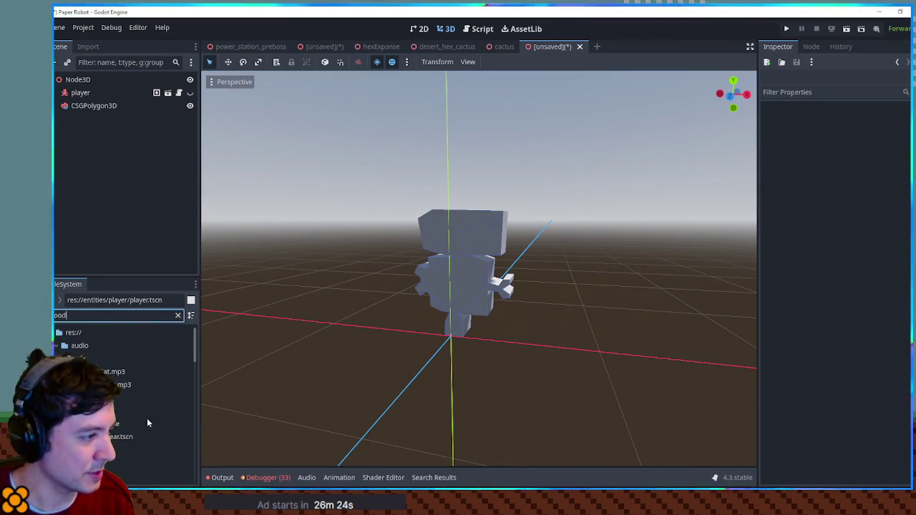
Assign woodplanks.png as the material of the CSGPolygon3D body
left_click_drag(191, 404, 195, 474)
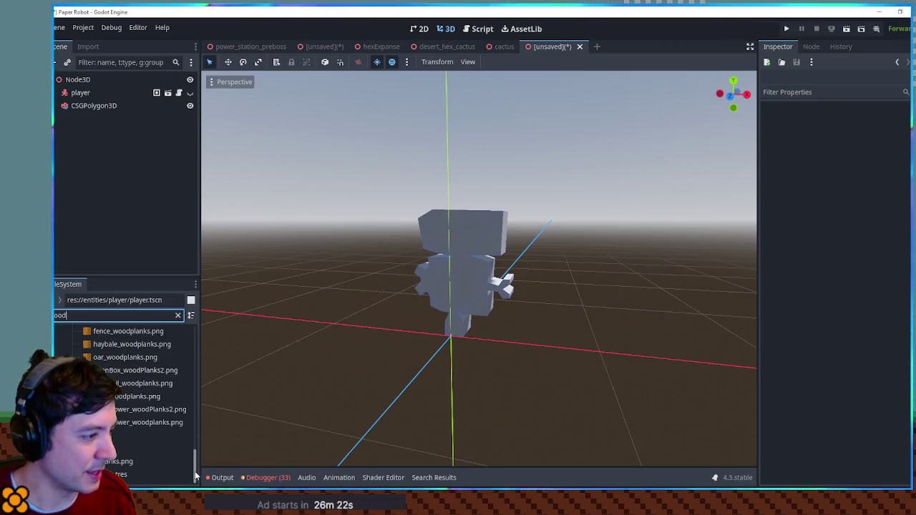
mouse_move(118, 461)
left_mouse_down()
mouse_move(285, 383)
mouse_move(485, 265)
left_mouse_up()
mouse_move(578, 306)
left_mouse_down()
mouse_move(685, 349)
mouse_move(207, 308)
mouse_move(231, 267)
mouse_move(515, 276)
left_mouse_up()
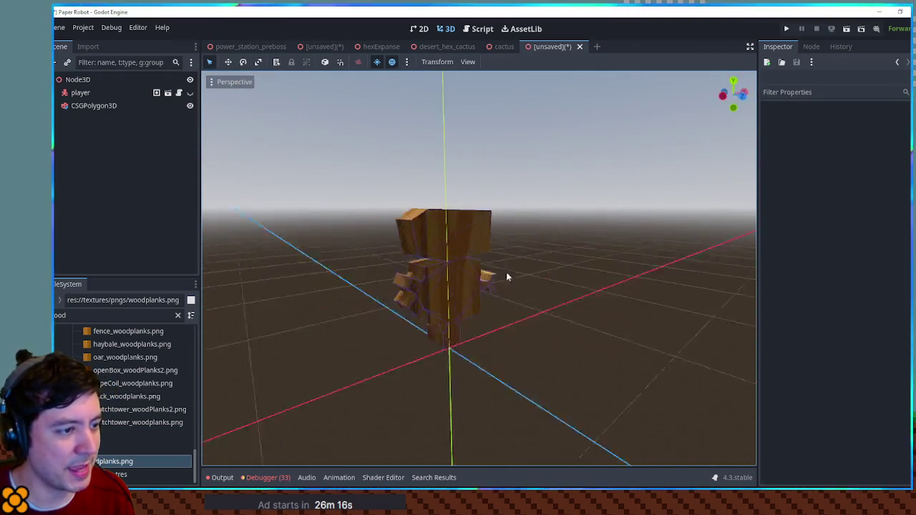
key("ctrl+z")
left_click(441, 228)
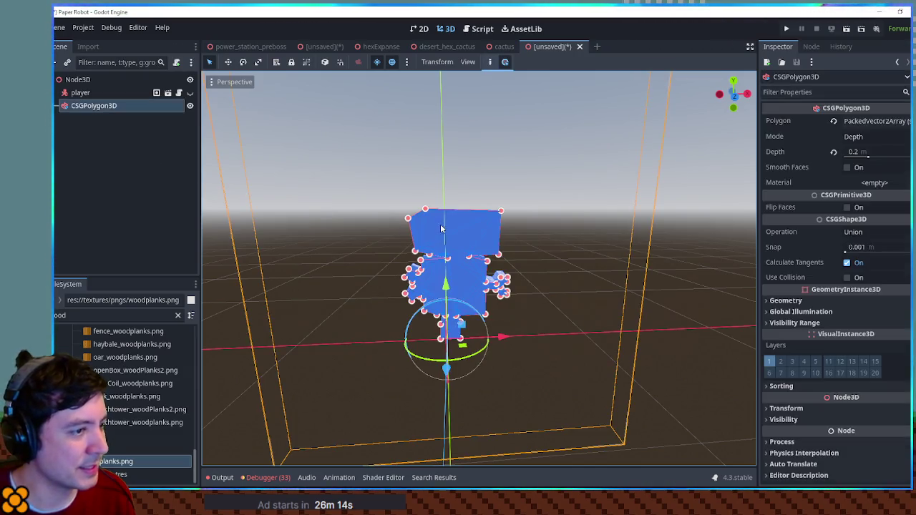
mouse_move(114, 461)
left_mouse_down()
mouse_move(609, 331)
mouse_move(896, 193)
mouse_move(884, 187)
left_mouse_up()
Raise the wood material's UV1 scale so the planks tile smaller, then inspect the model
left_click(876, 185)
scroll(814, 397, "down", 5)
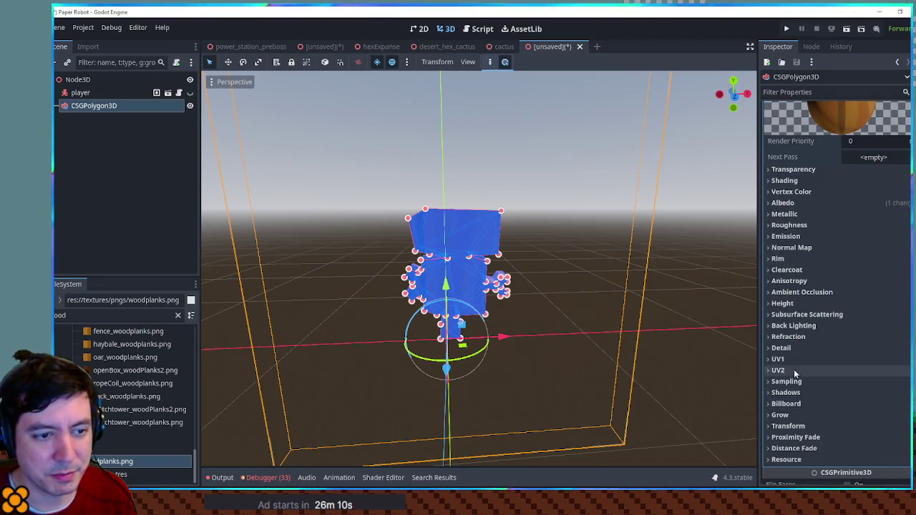
left_click(792, 358)
left_click_drag(782, 385, 830, 385)
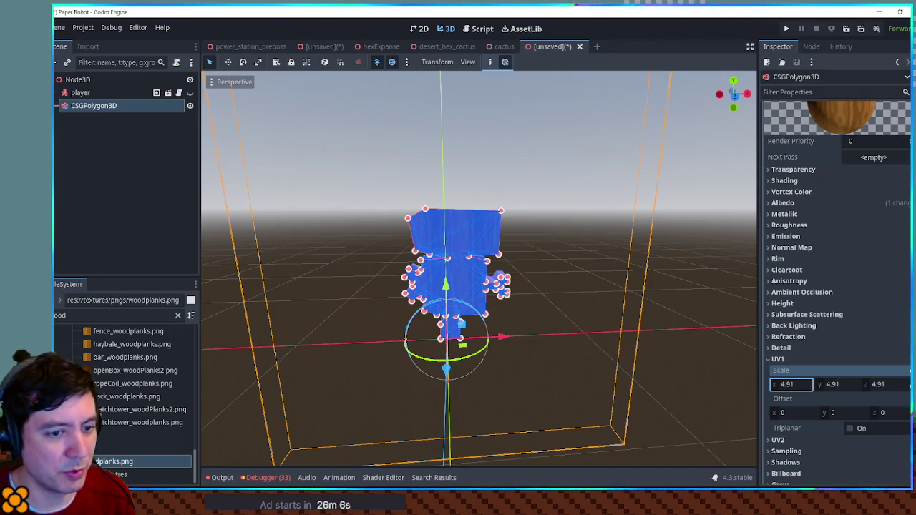
left_click(672, 287)
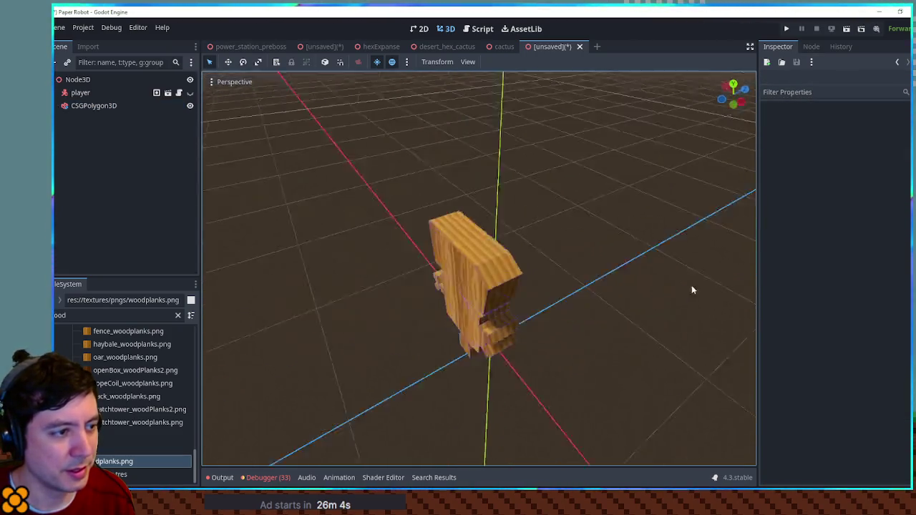
mouse_move(202, 249)
left_mouse_down()
mouse_move(737, 253)
mouse_move(664, 270)
mouse_move(383, 234)
mouse_move(428, 244)
left_mouse_up()
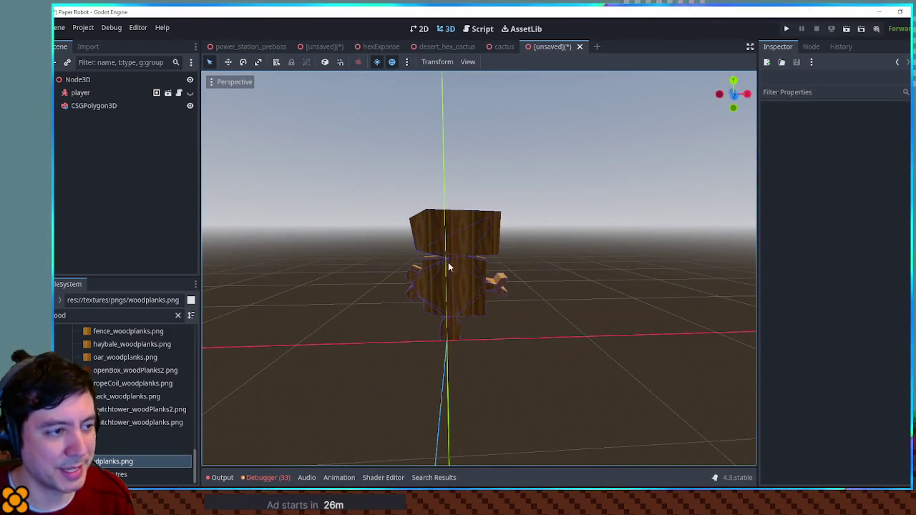
scroll(441, 265, "up", 4)
mouse_move(394, 254)
left_mouse_down()
mouse_move(490, 321)
mouse_move(640, 280)
mouse_move(614, 217)
mouse_move(578, 216)
mouse_move(454, 292)
mouse_move(420, 266)
left_mouse_up()
Set the wood material's UV1 scale x to 4.91 and preview the texture
left_click(419, 266)
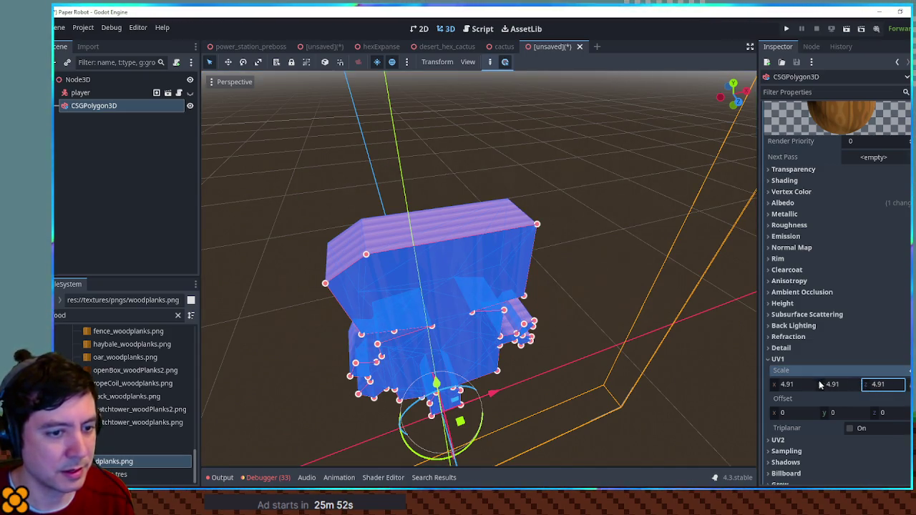
mouse_move(791, 385)
left_mouse_down()
mouse_move(852, 388)
mouse_move(816, 388)
left_mouse_up()
type("4.91")
key("Return")
left_click(657, 351)
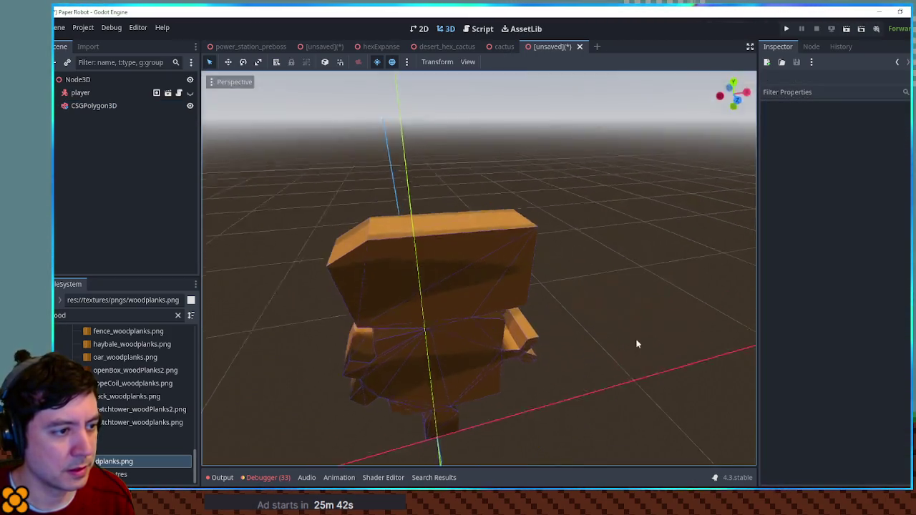
mouse_move(405, 303)
left_mouse_down()
mouse_move(589, 317)
mouse_move(746, 312)
left_mouse_up()
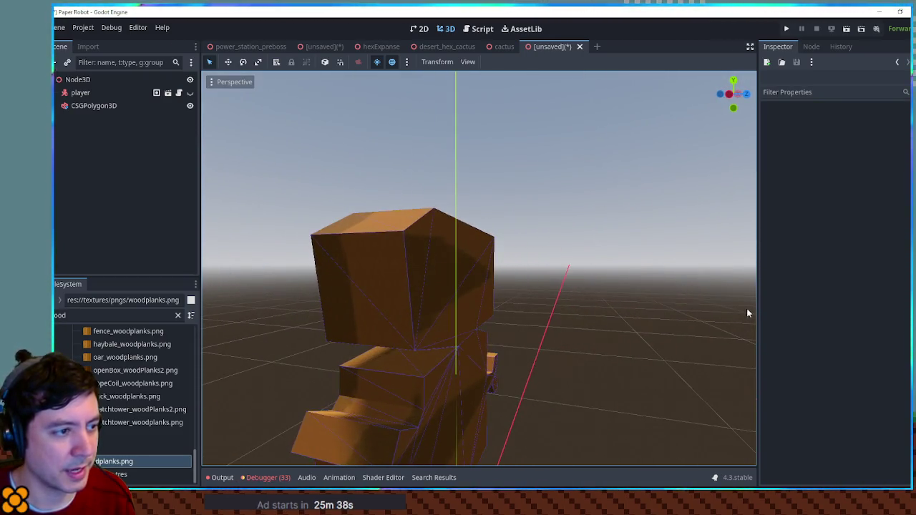
scroll(548, 298, "up", 5)
left_click_drag(548, 297, 514, 306)
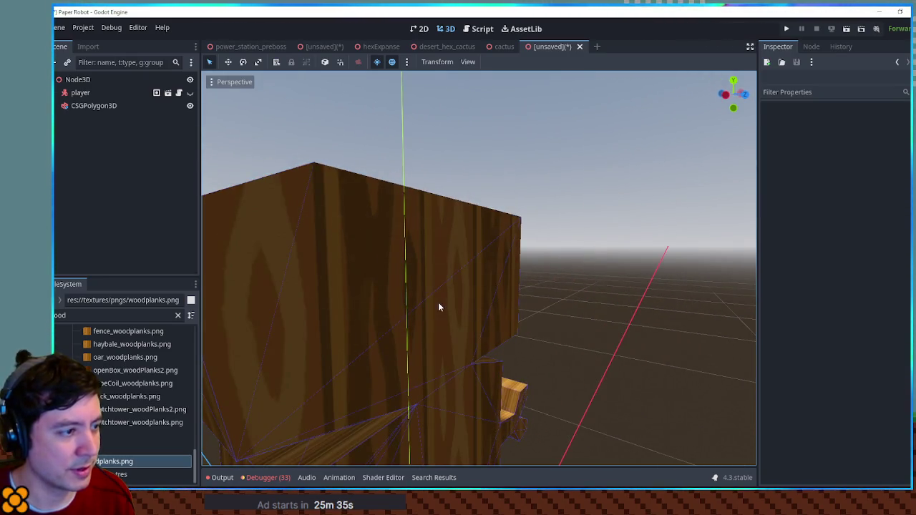
Shrink the wood material's UV1 scale to about 1.42 so the plank grain looks larger
left_click(438, 304)
mouse_move(879, 385)
left_mouse_down()
mouse_move(859, 384)
mouse_move(896, 385)
left_mouse_up()
left_click(712, 318)
mouse_move(580, 325)
left_mouse_down()
mouse_move(566, 321)
mouse_move(587, 417)
mouse_move(294, 393)
mouse_move(398, 323)
mouse_move(243, 322)
mouse_move(568, 321)
mouse_move(564, 329)
mouse_move(112, 113)
left_mouse_up()
scroll(594, 326, "down", 2)
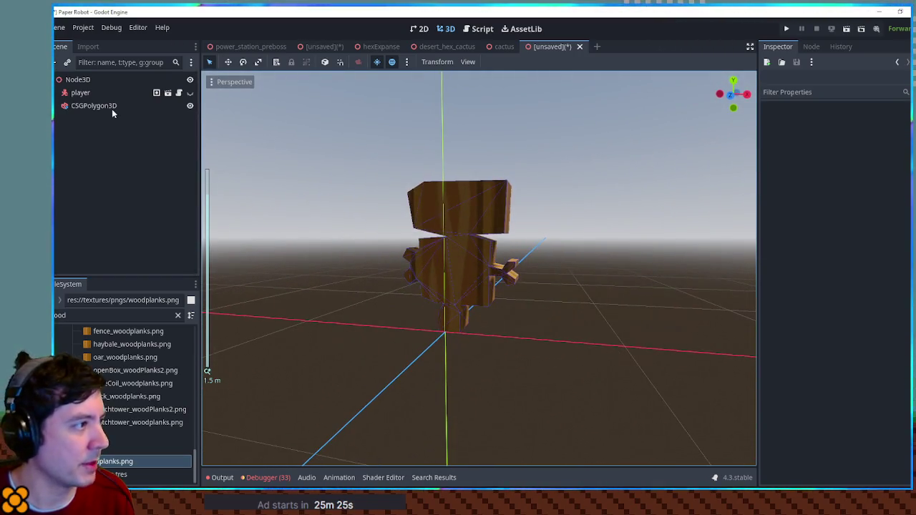
left_click(91, 93)
Delete the player node and add a new CSGPolygon3D under the root Node3D
key("Delete")
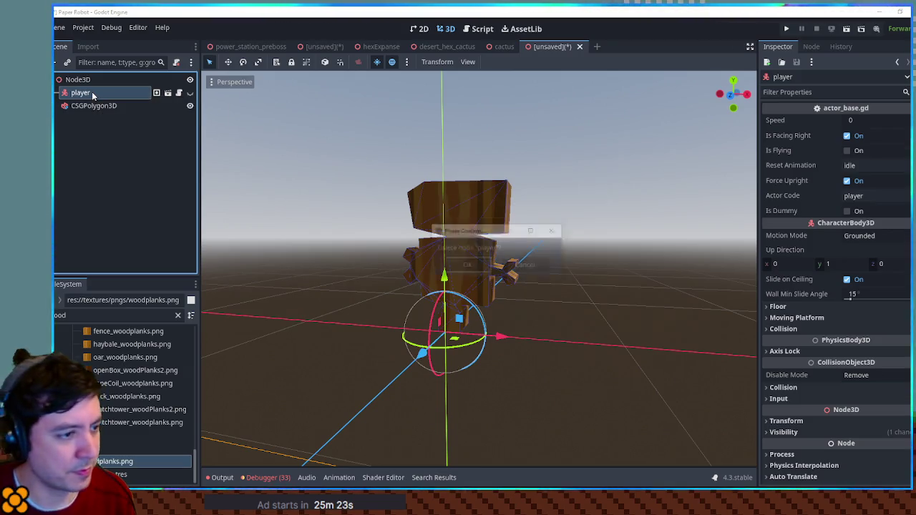
key("Return")
left_click(68, 82)
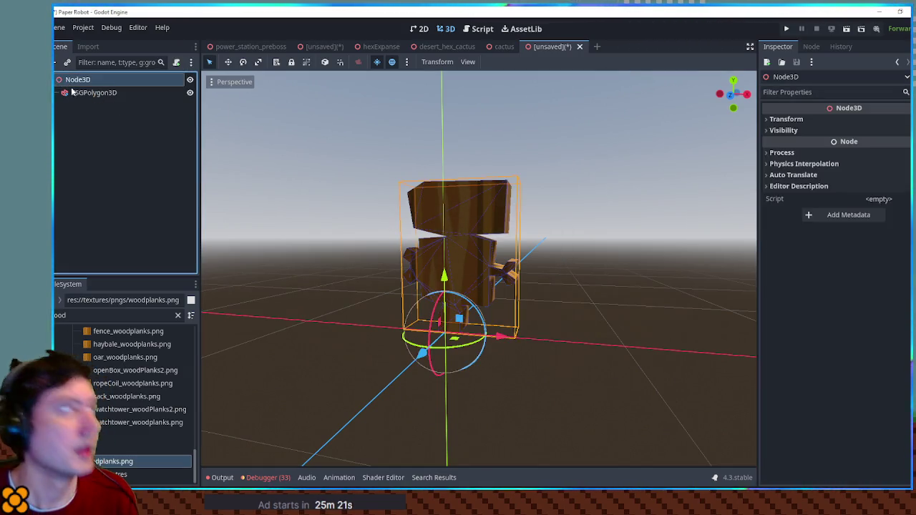
key("ctrl+a")
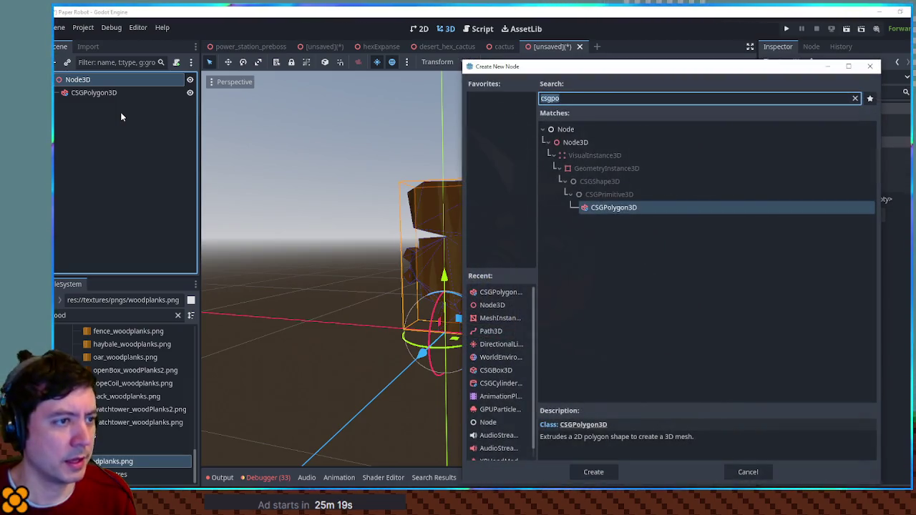
type("csgpo")
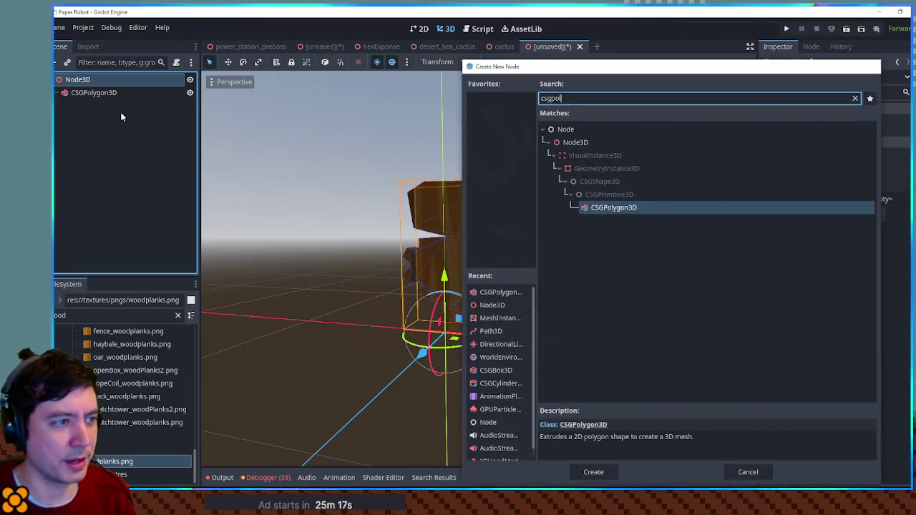
key("Return")
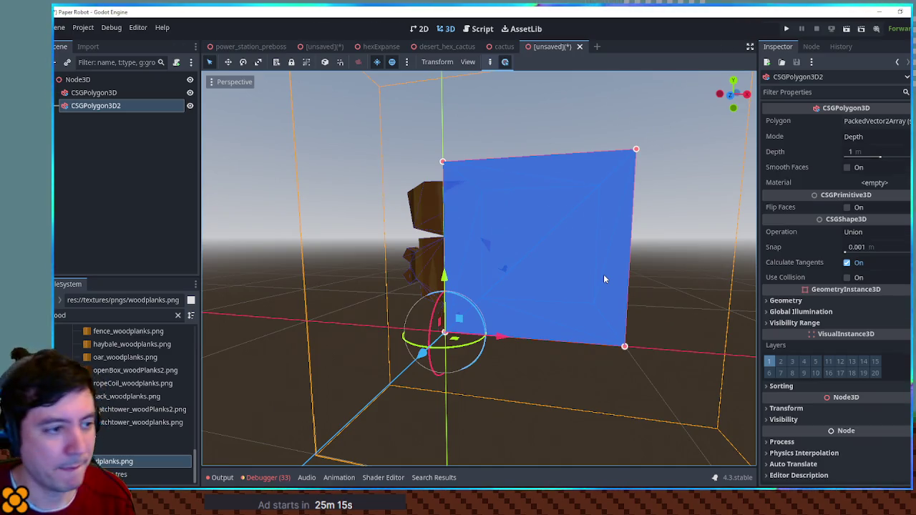
Set the new polygon's points to (0,0), (0,0.1), (0.4,0.1), (0.5,0)
key("KP_7")
key("KP_1")
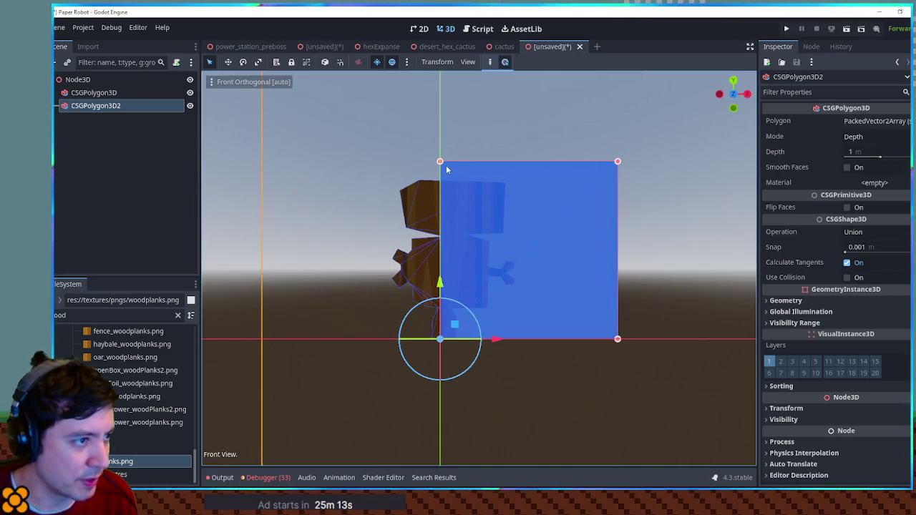
left_click(875, 121)
left_click(872, 203)
type(".1")
left_click(875, 228)
type(".1")
left_click(871, 259)
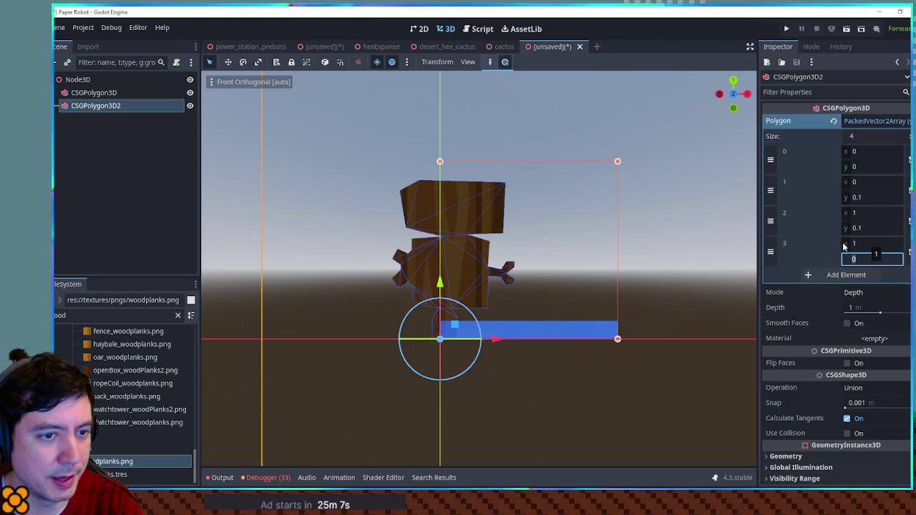
left_click_drag(844, 246, 816, 244)
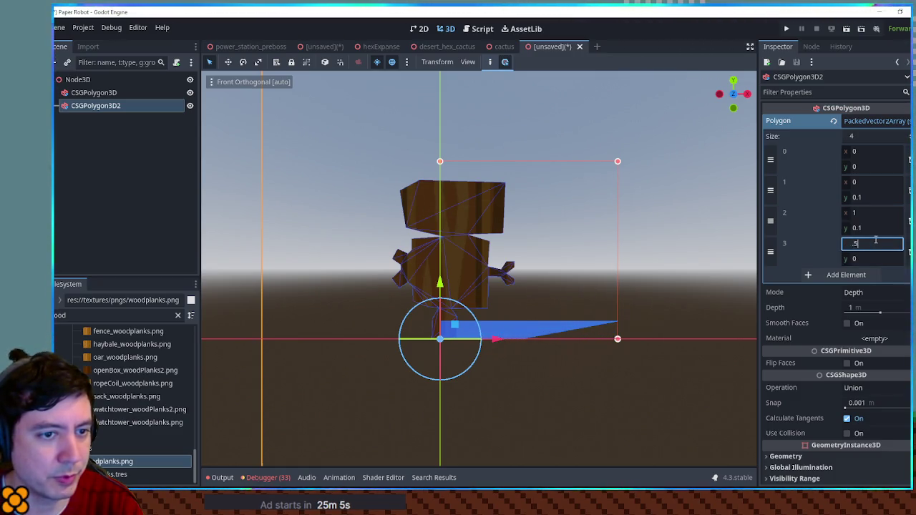
left_click(863, 212)
type(".4")
key("Return")
Switch the polygon's Mode to Spin to form the octagonal base
left_click_drag(690, 175, 651, 244)
left_click(874, 292)
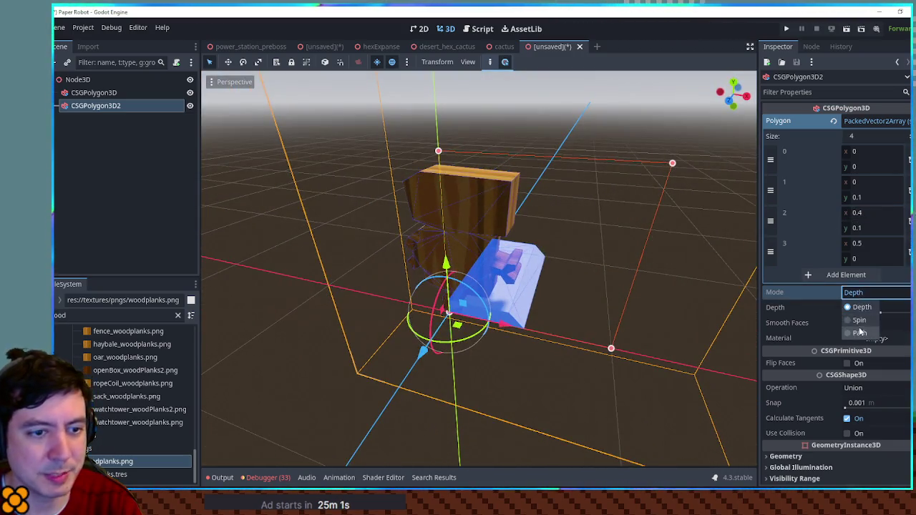
left_click(859, 323)
mouse_move(669, 286)
left_mouse_down()
mouse_move(660, 270)
mouse_move(692, 215)
mouse_move(541, 237)
mouse_move(546, 262)
left_mouse_up()
key("KP_7")
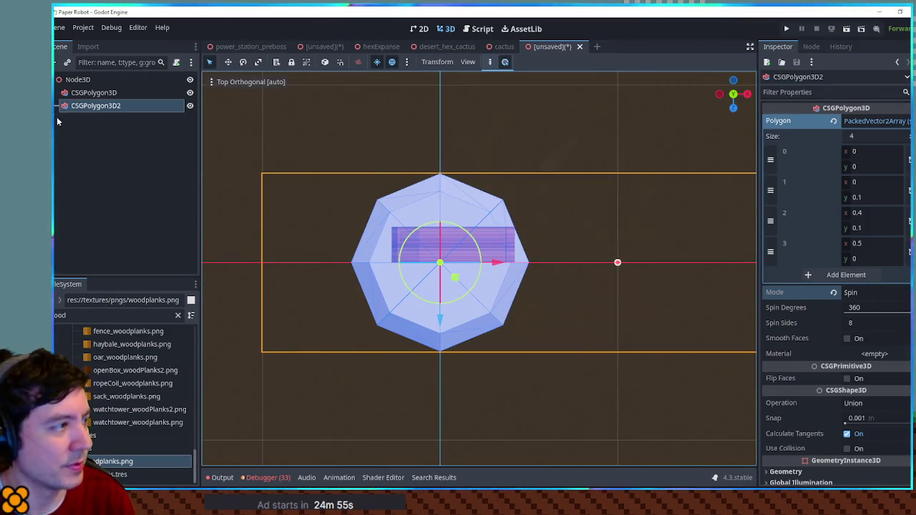
Move the wooden body CSGPolygon3D 0.1 along Z
left_click(63, 92)
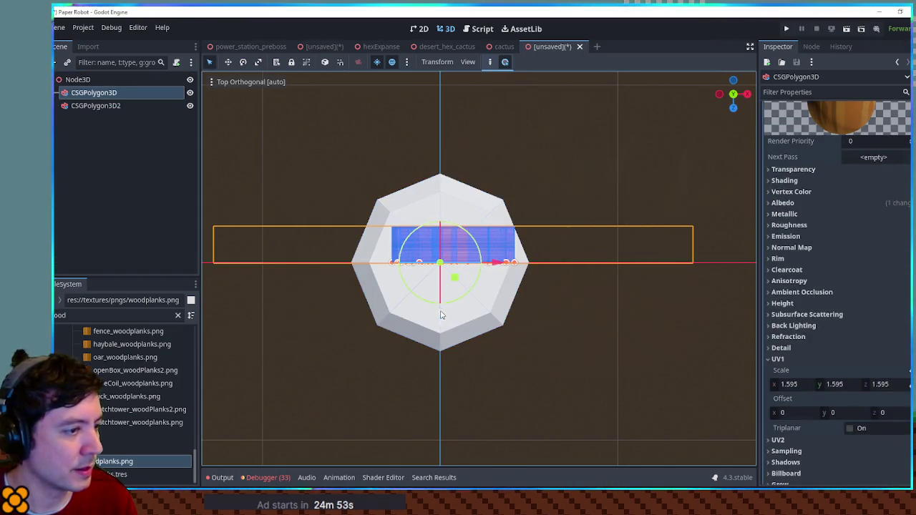
left_click_drag(440, 315, 442, 332)
left_click(573, 352)
mouse_move(572, 351)
left_mouse_down()
mouse_move(567, 188)
mouse_move(508, 326)
left_mouse_up()
Try the shinyCopper material on the octagonal base
left_click(508, 326)
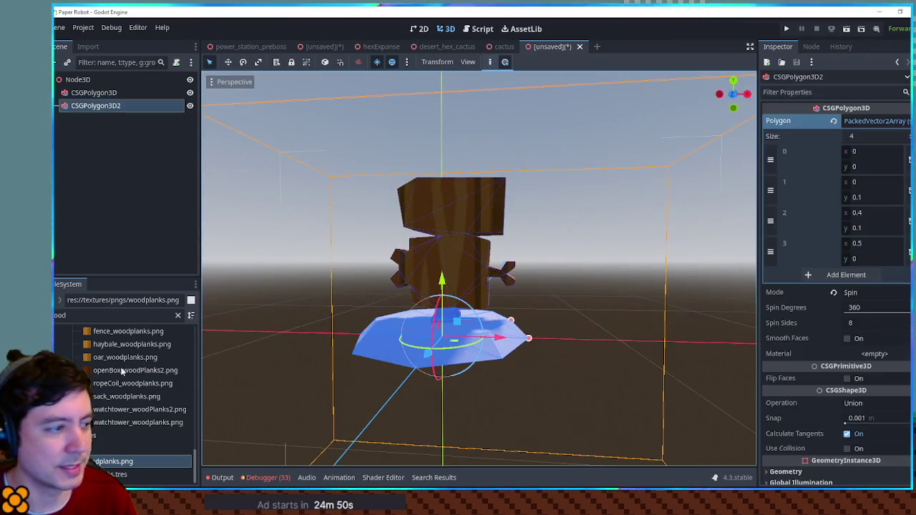
double_click(103, 317)
type("shiny")
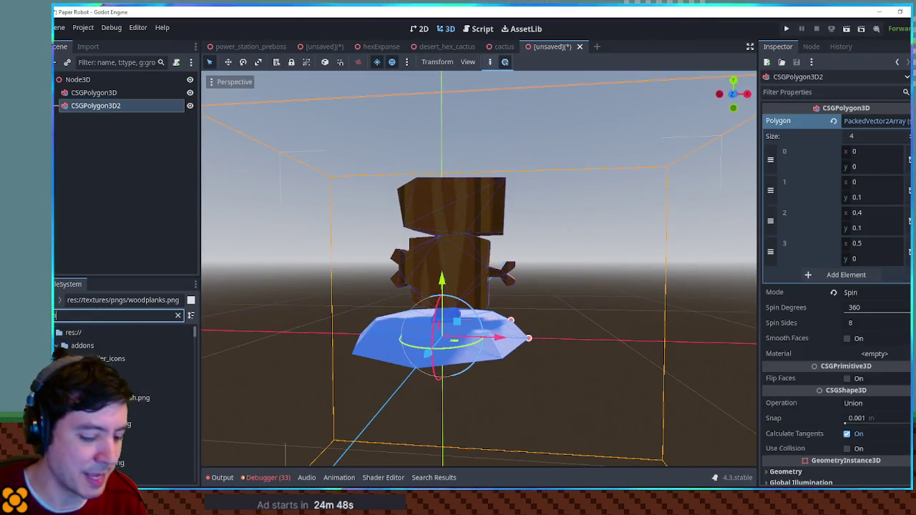
mouse_move(114, 384)
left_mouse_down()
mouse_move(458, 358)
mouse_move(494, 340)
left_mouse_up()
mouse_move(587, 286)
left_mouse_down()
mouse_move(599, 391)
mouse_move(444, 280)
left_mouse_up()
Assign darkPlanks.png as the octagonal base's material
triple_click(115, 315)
type("dark wood")
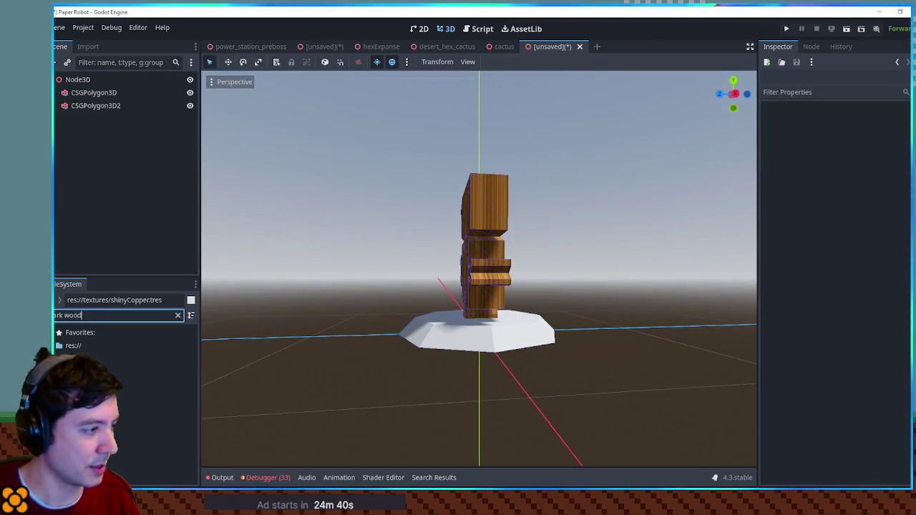
key("BackSpace")
key("BackSpace")
key("BackSpace")
type("ark plan")
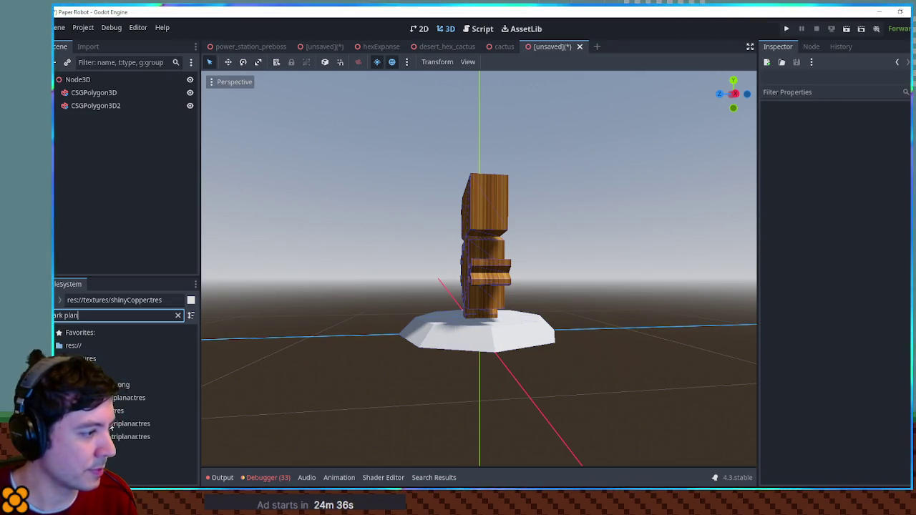
left_click(422, 343)
mouse_move(115, 384)
left_mouse_down()
mouse_move(851, 311)
mouse_move(881, 355)
left_mouse_up()
left_click(614, 315)
mouse_move(614, 315)
left_mouse_down()
mouse_move(596, 311)
mouse_move(709, 322)
mouse_move(754, 290)
mouse_move(657, 283)
mouse_move(565, 333)
mouse_move(352, 306)
mouse_move(591, 295)
mouse_move(566, 264)
mouse_move(591, 358)
mouse_move(574, 294)
mouse_move(357, 259)
mouse_move(609, 265)
mouse_move(540, 273)
left_mouse_up()
left_click(77, 80)
Rename the root node to PlayerPiece and save it as player_piece.tscn in hexExpanse
double_click(78, 80)
type("PlayerPiece")
key("Return")
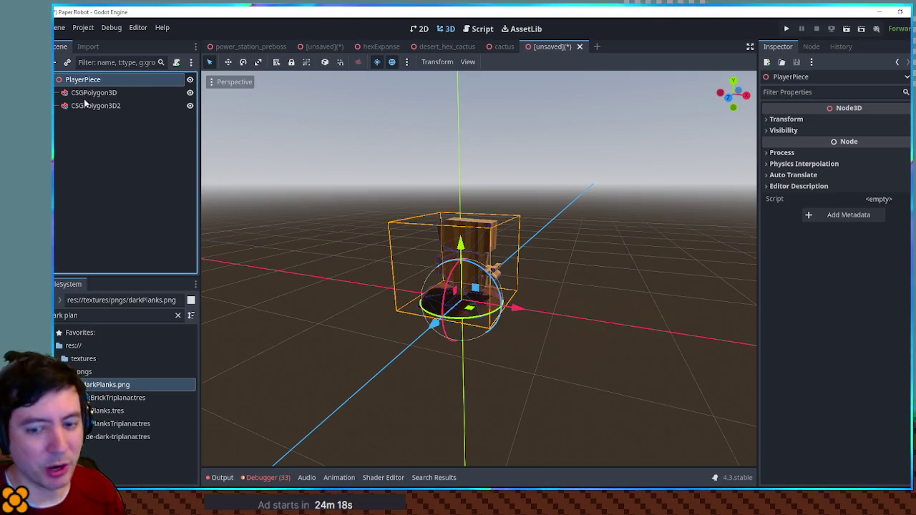
key("ctrl+s")
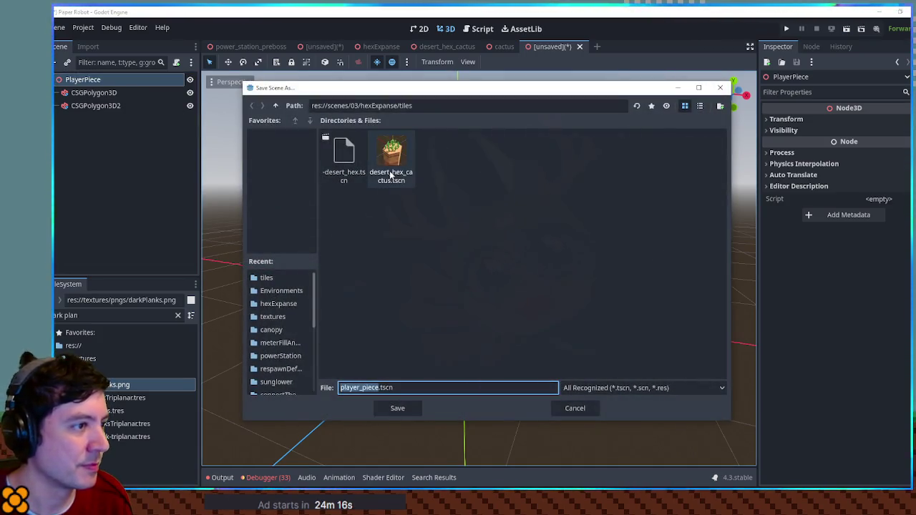
left_click(276, 105)
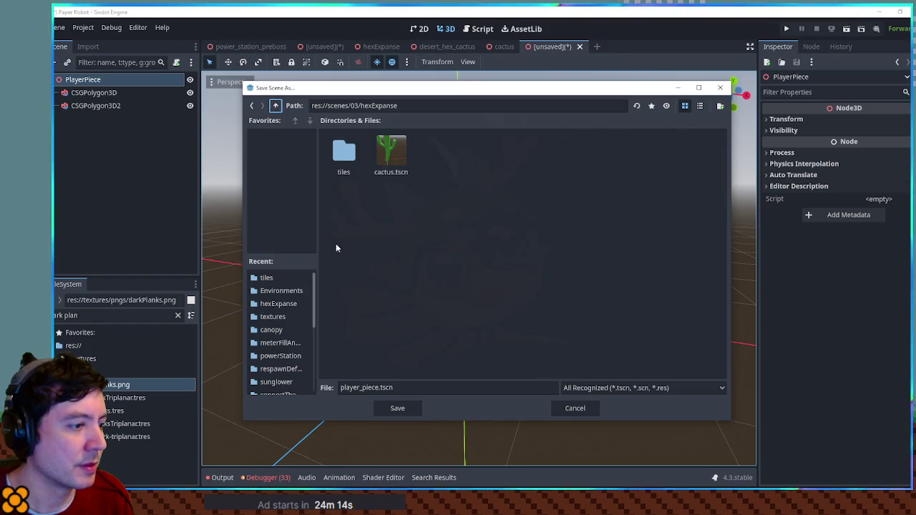
left_click(395, 409)
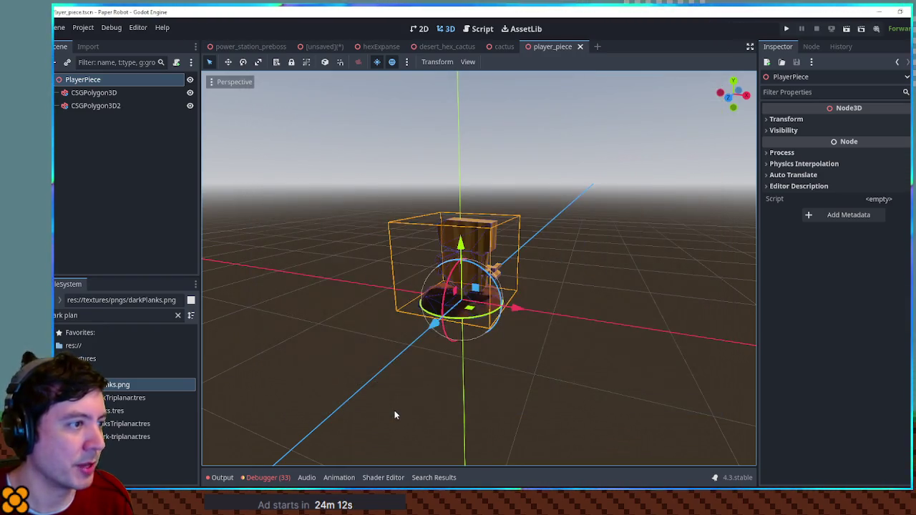
Close the desert_hex_cactus scene tabs and return to player_piece
middle_click(434, 48)
middle_click(433, 48)
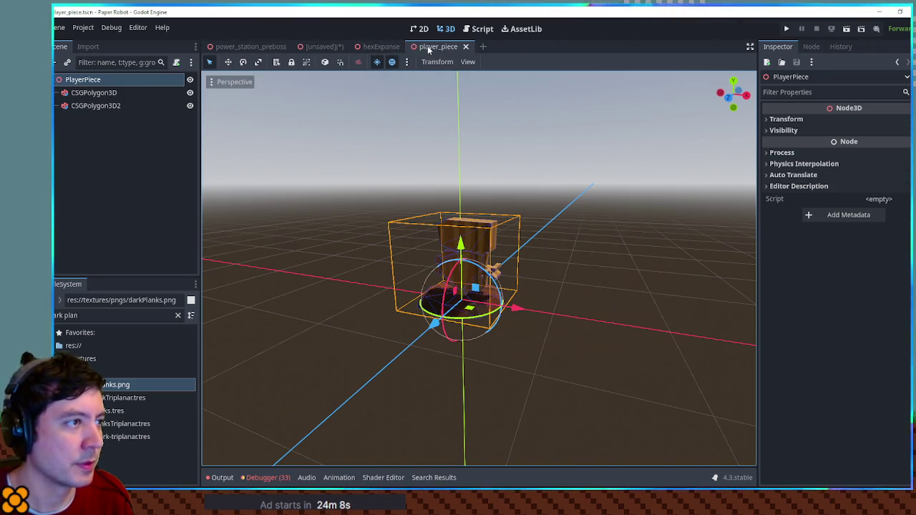
left_click(326, 47)
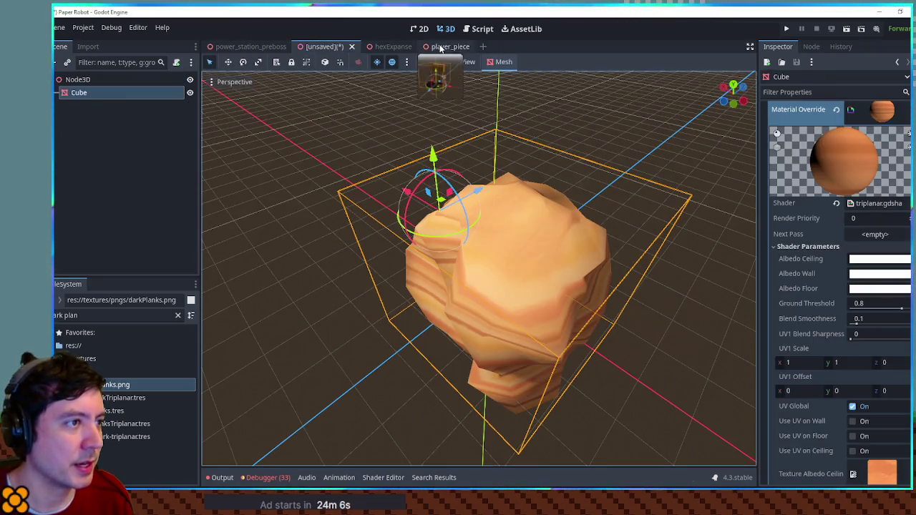
left_click(439, 47)
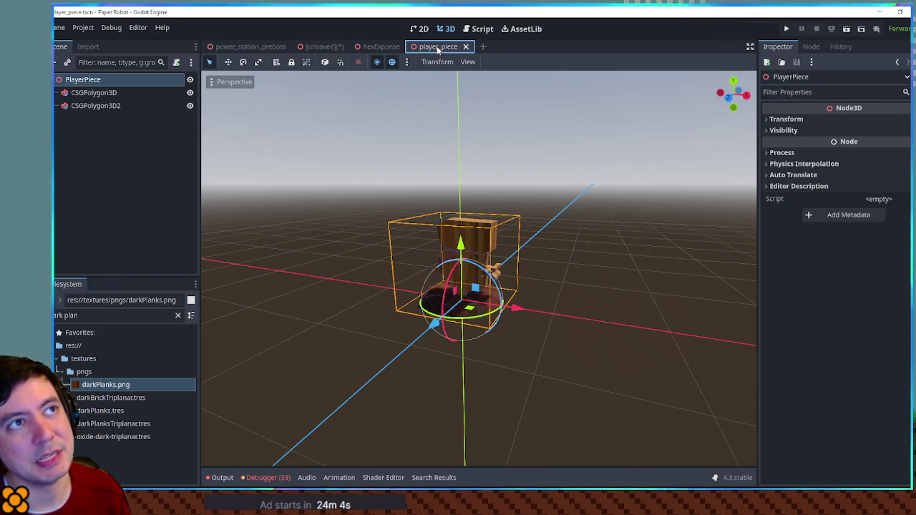
Group both CSG polygons under a new Node3D named Mesh and save the scene
key("ctrl+a")
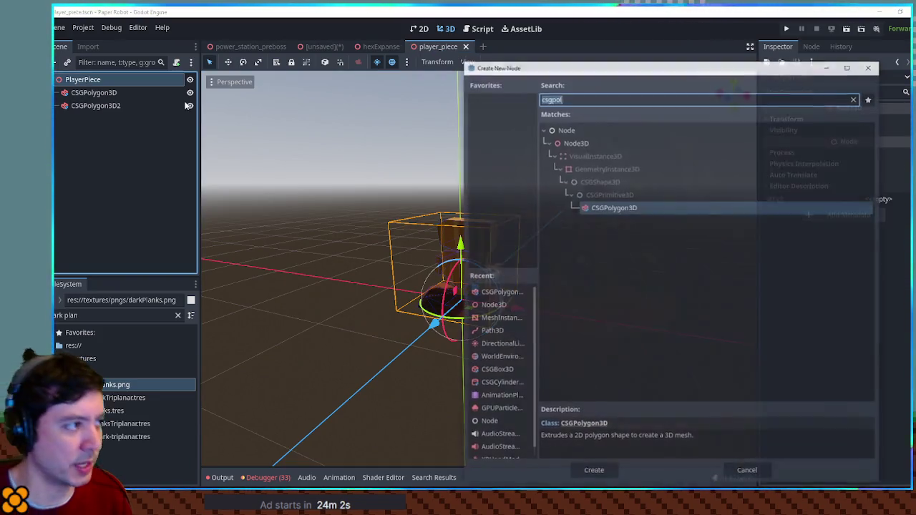
type("node3d")
key("Return")
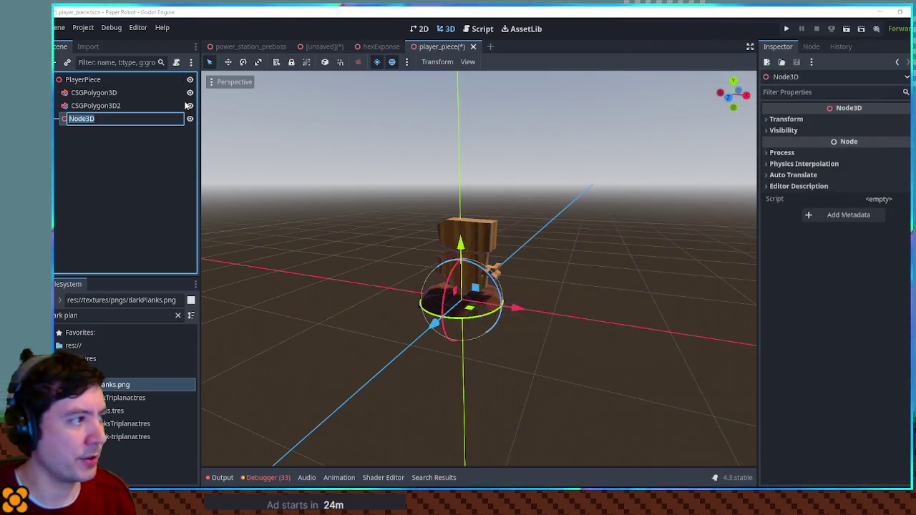
type("Mesh")
key("Return")
left_click(60, 92)
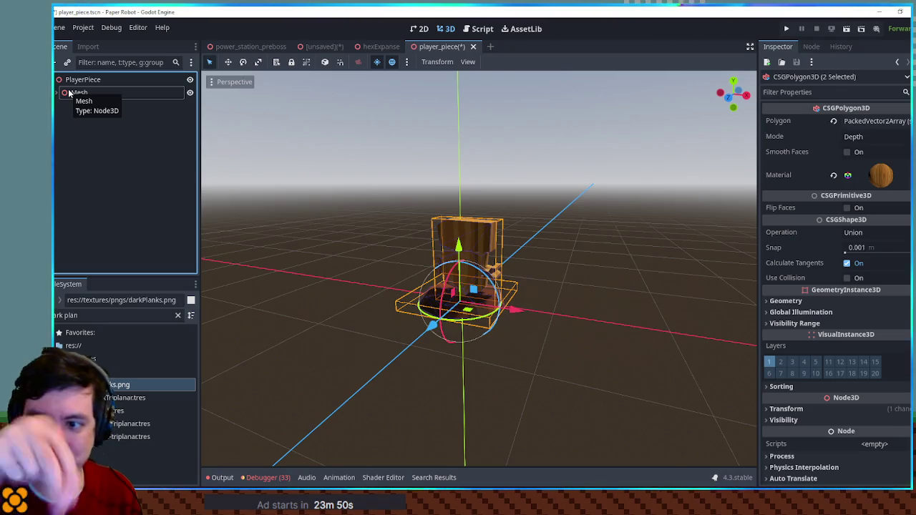
left_click(71, 93)
key("ctrl+s")
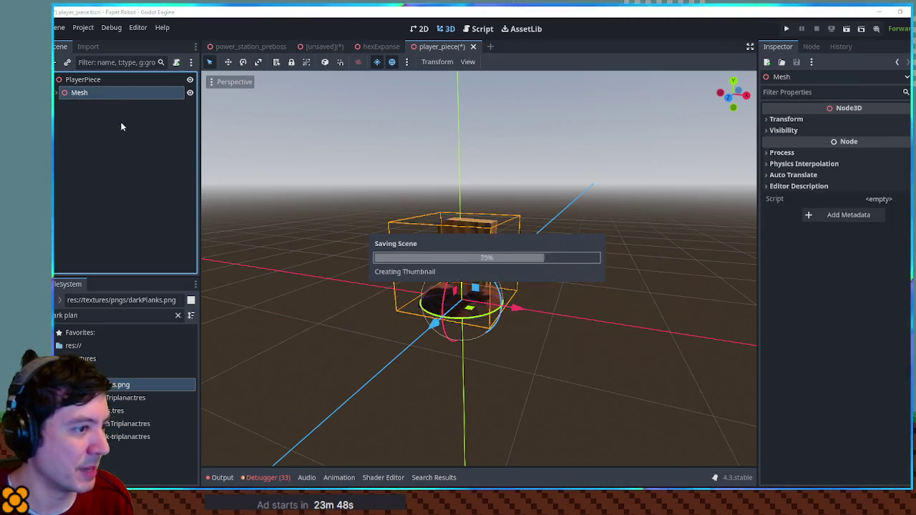
left_click(106, 81)
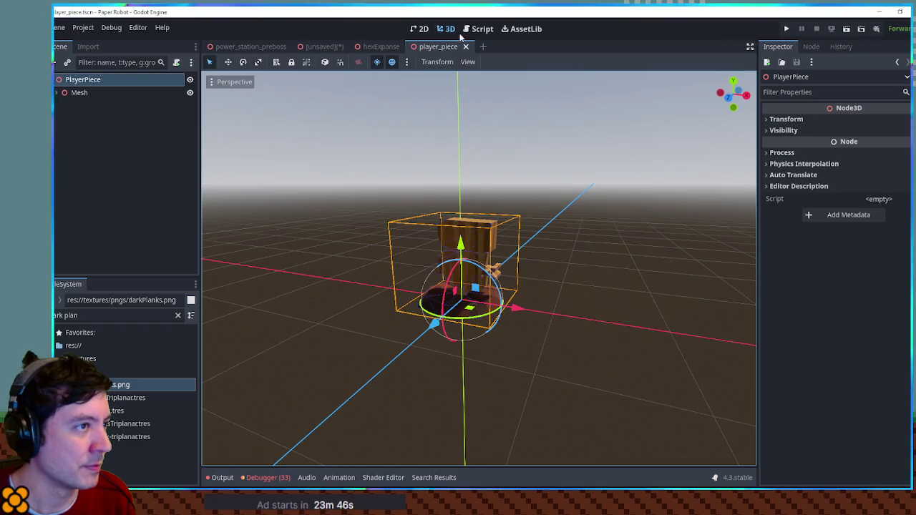
Instance player_piece.tscn under PlayerSetup in the hexExpanse map, frame it, and save
left_click(379, 46)
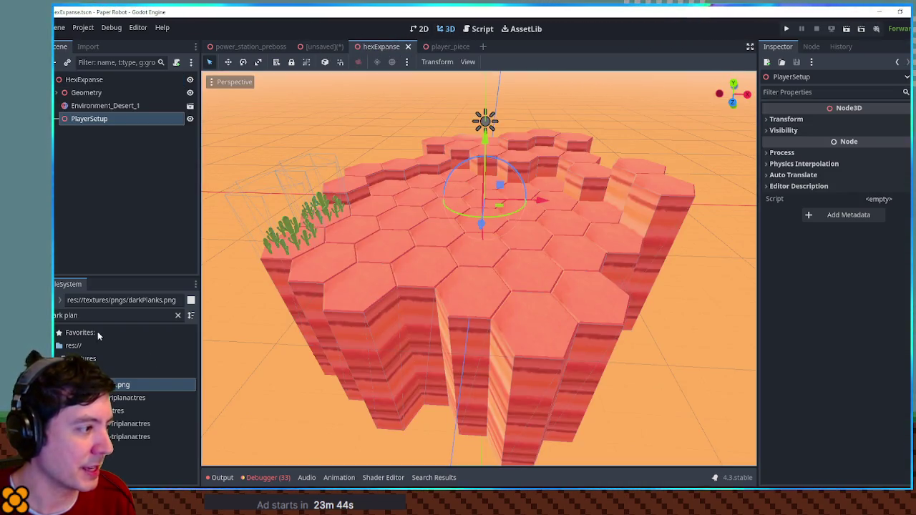
key("ctrl+a")
type("piece")
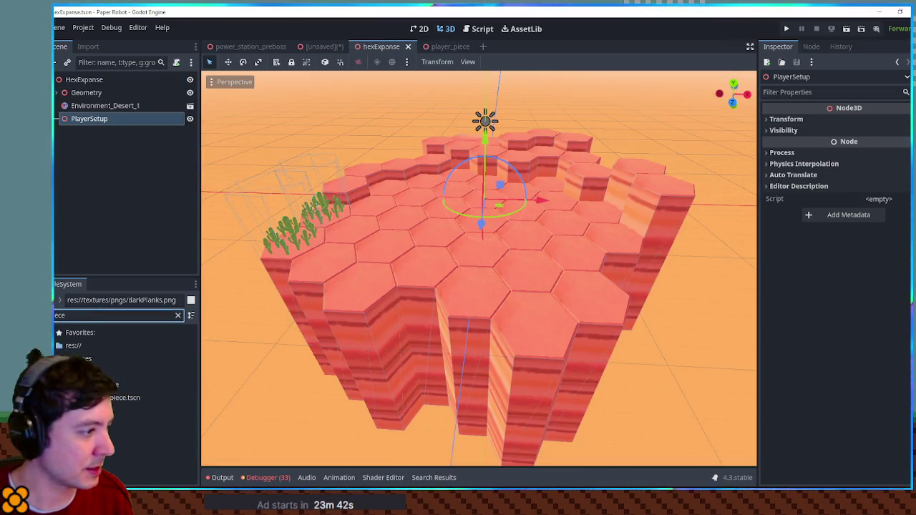
key("Down")
left_click_drag(125, 398, 89, 119)
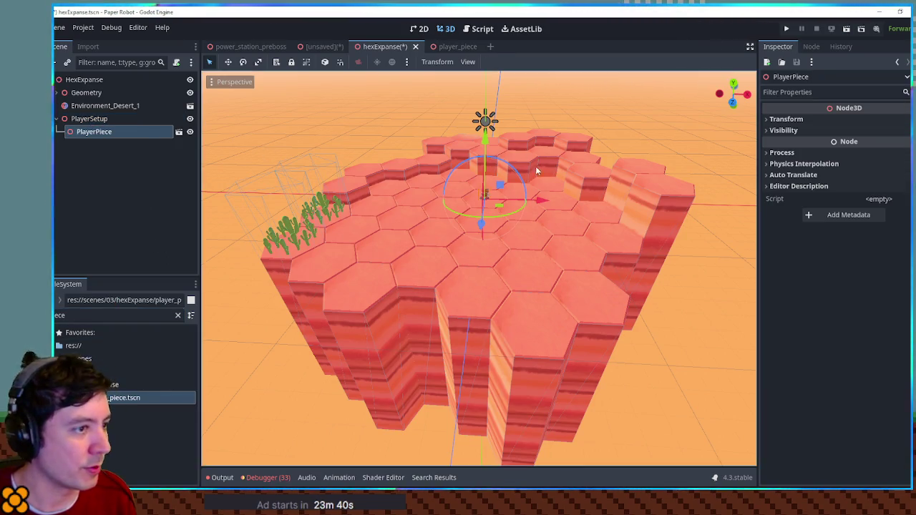
key("f")
scroll(492, 252, "down", 4)
scroll(492, 251, "up", 3)
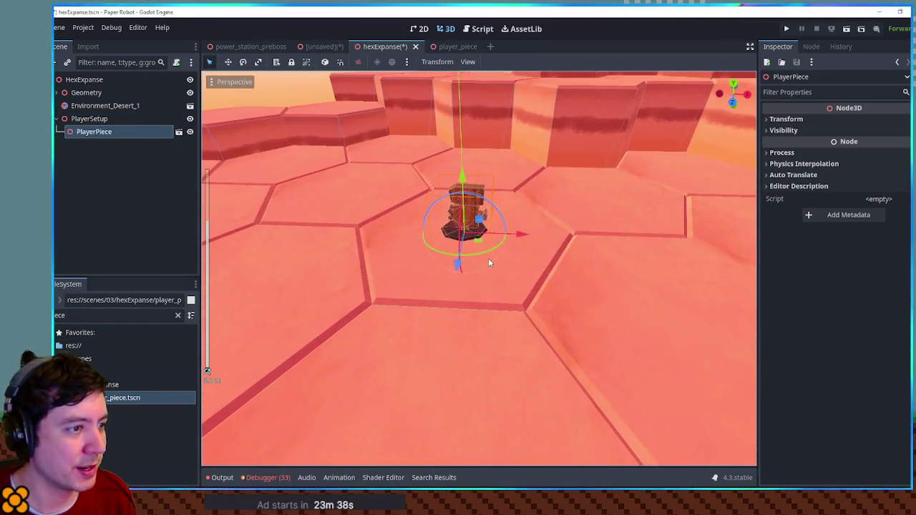
key("ctrl+s")
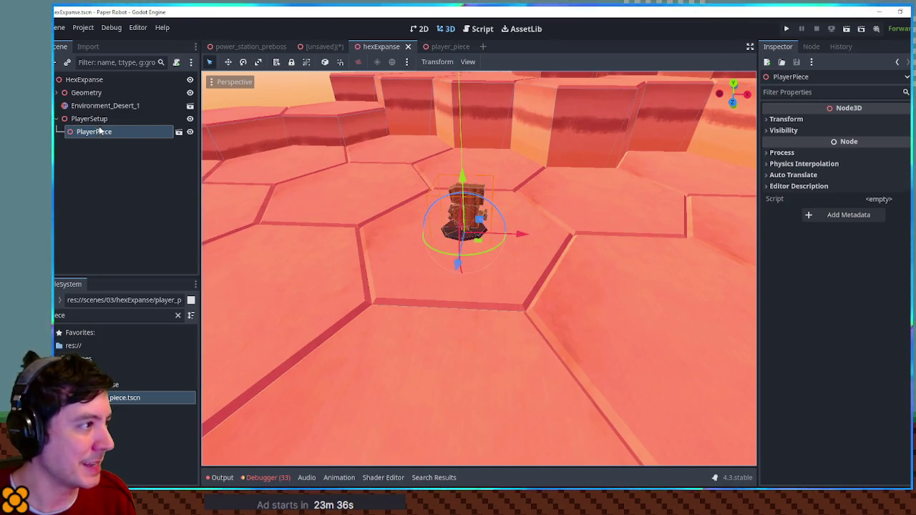
type("camera")
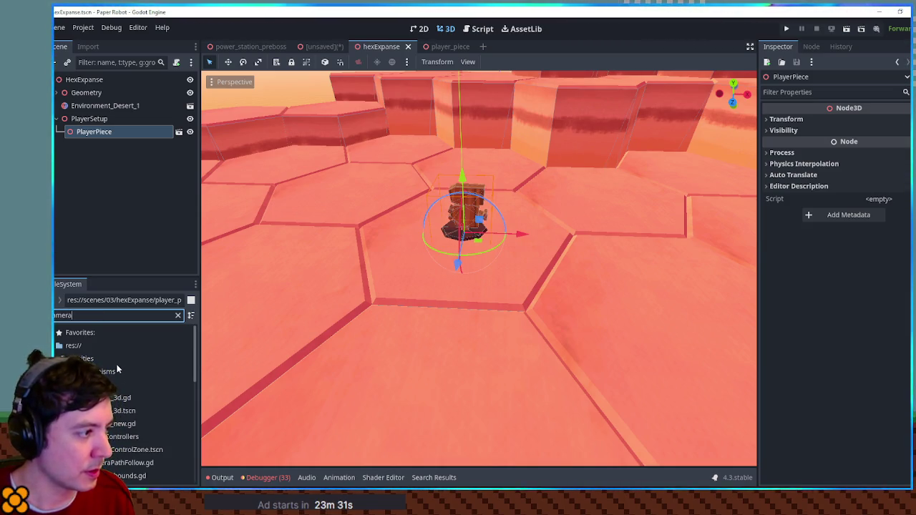
Add a Camera3D as a child of PlayerPiece
key("ctrl+BackSpace")
left_click(91, 135)
key("ctrl+a")
type("camera3")
key("Return")
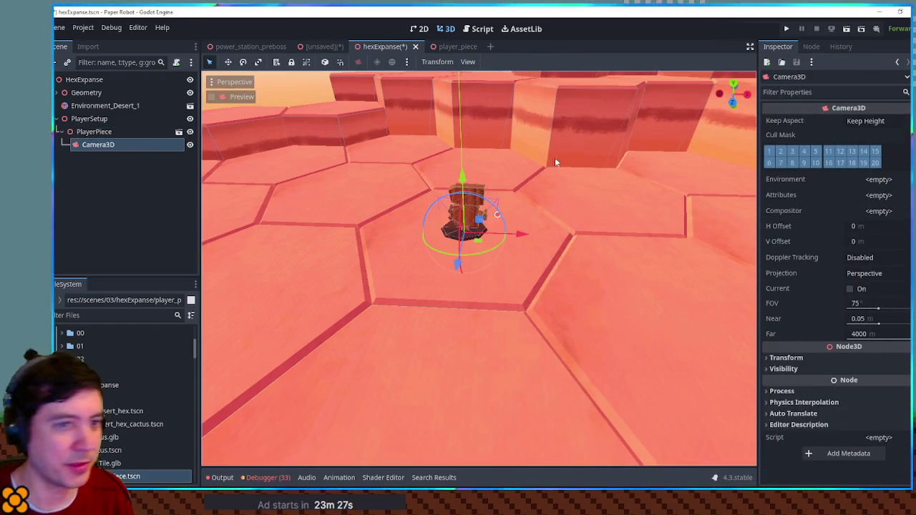
Orbit the viewport around the piece and turn on the new camera's preview
scroll(586, 188, "down", 3)
left_click_drag(586, 188, 501, 192)
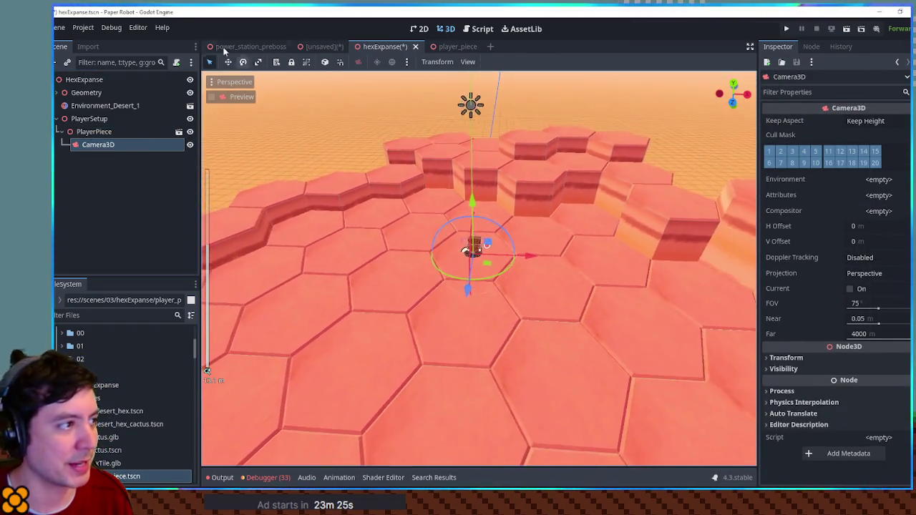
scroll(445, 193, "up", 2)
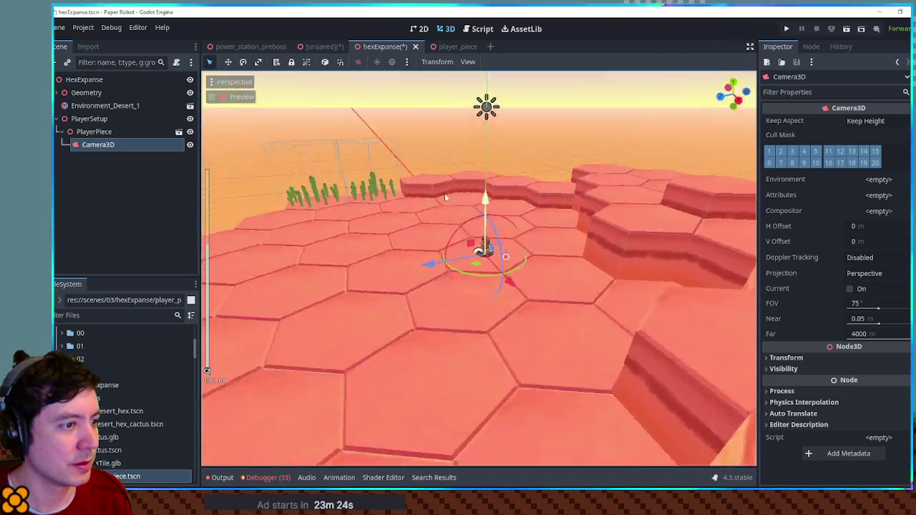
scroll(444, 193, "down", 2)
left_click_drag(431, 259, 334, 258)
left_click_drag(387, 195, 397, 167)
left_click(243, 98)
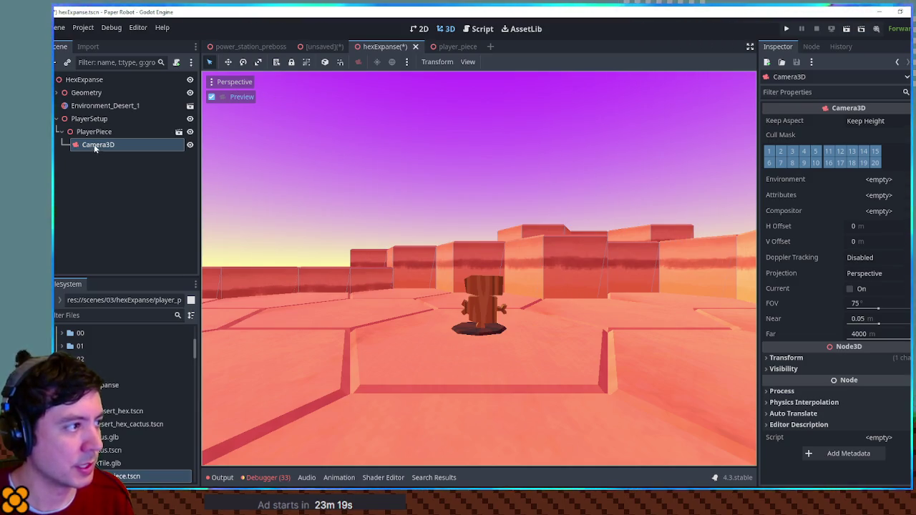
Set the camera's Y position to 2 and settle its X rotation at -30°
left_click(788, 357)
left_click(850, 382)
type("2")
key("Return")
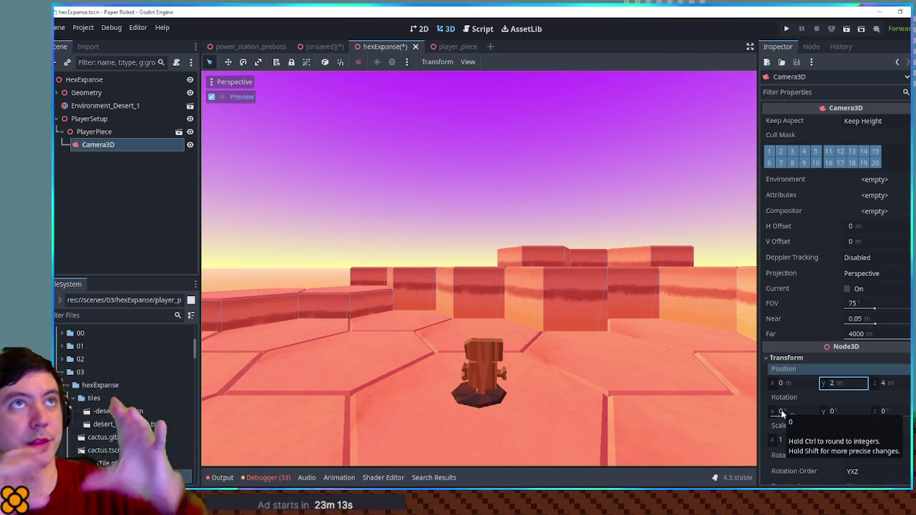
left_click(773, 412)
type("-27.5")
key("Return")
type("-25")
key("Return")
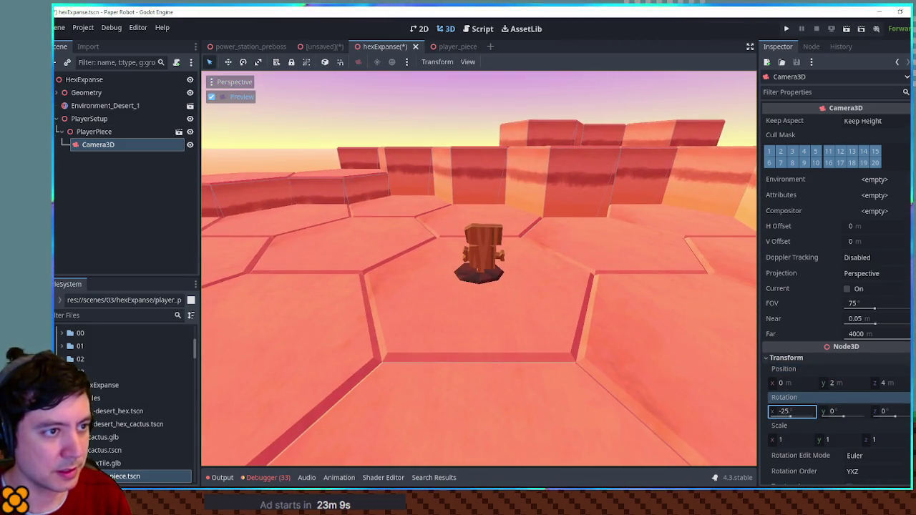
type("-33")
key("Return")
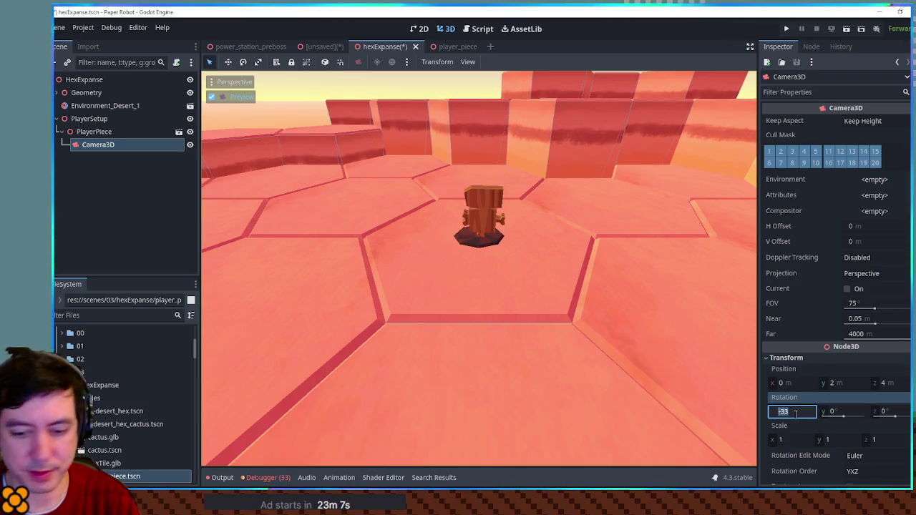
type("-30")
key("Return")
Move the camera to height 3 and Z distance 5
left_click_drag(823, 385, 830, 385)
left_click(843, 383)
type("3")
key("Return")
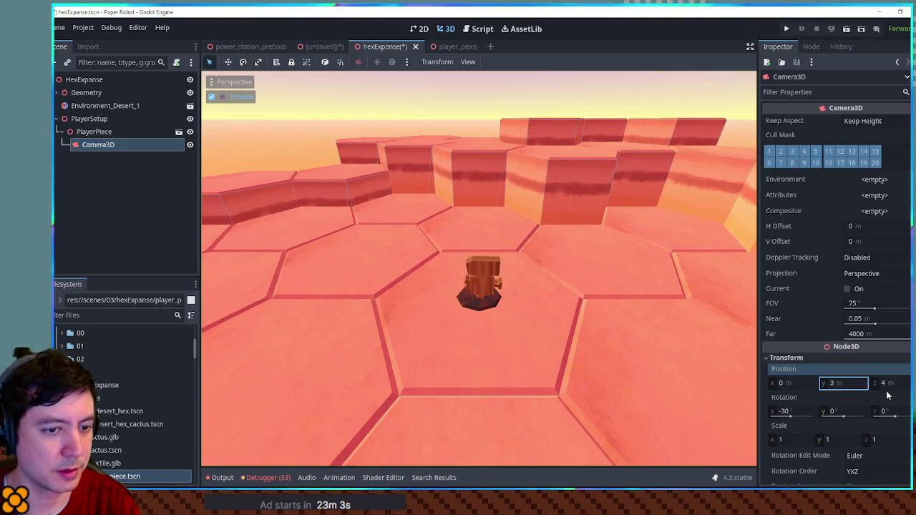
left_click(886, 383)
type("5")
key("Return")
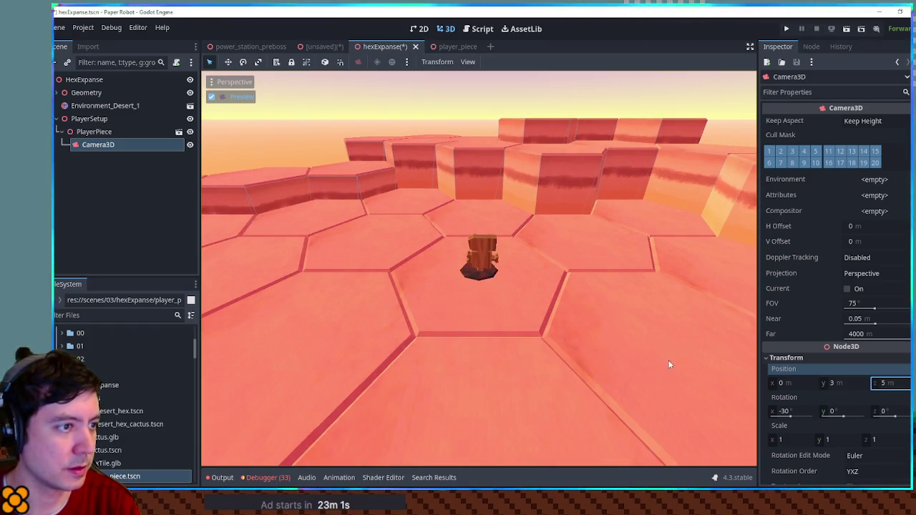
Set the camera's field of view to 60
mouse_move(874, 309)
left_mouse_down()
mouse_move(863, 307)
mouse_move(889, 310)
mouse_move(877, 304)
left_mouse_up()
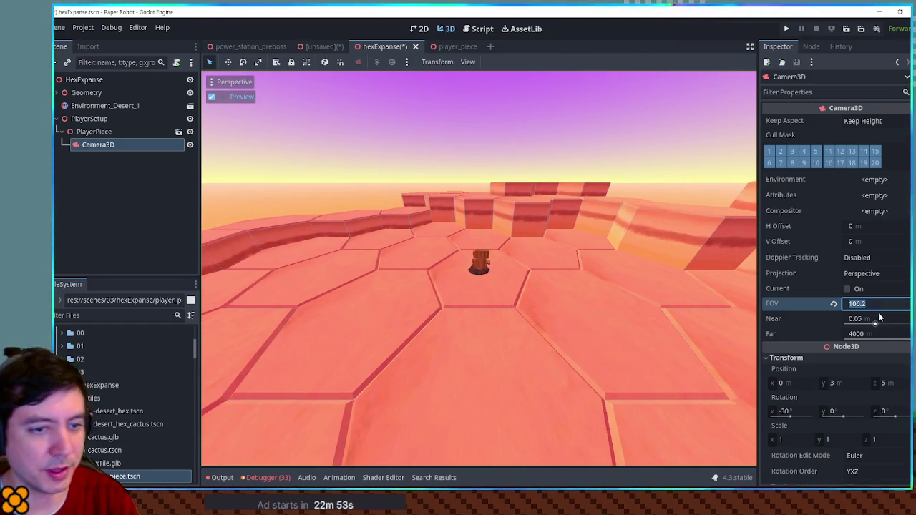
key("ctrl+z")
left_click(867, 302)
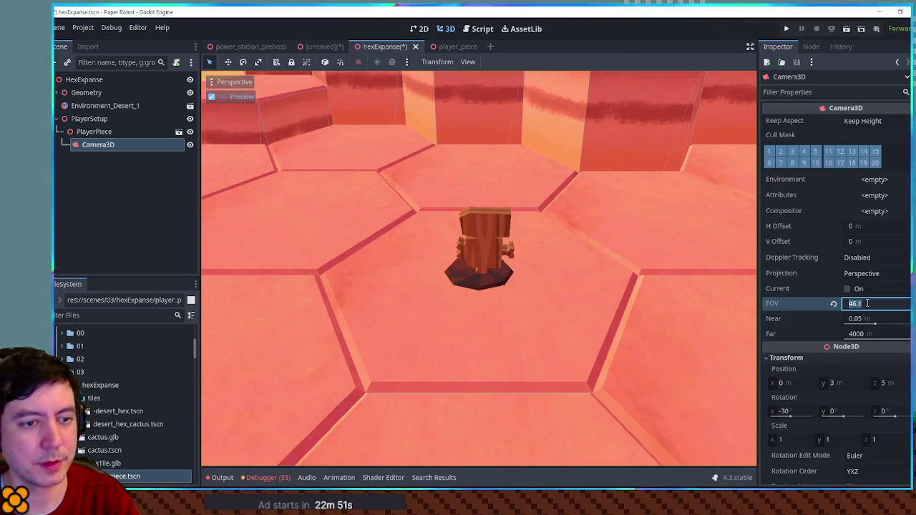
key("Return")
type("50")
key("Return")
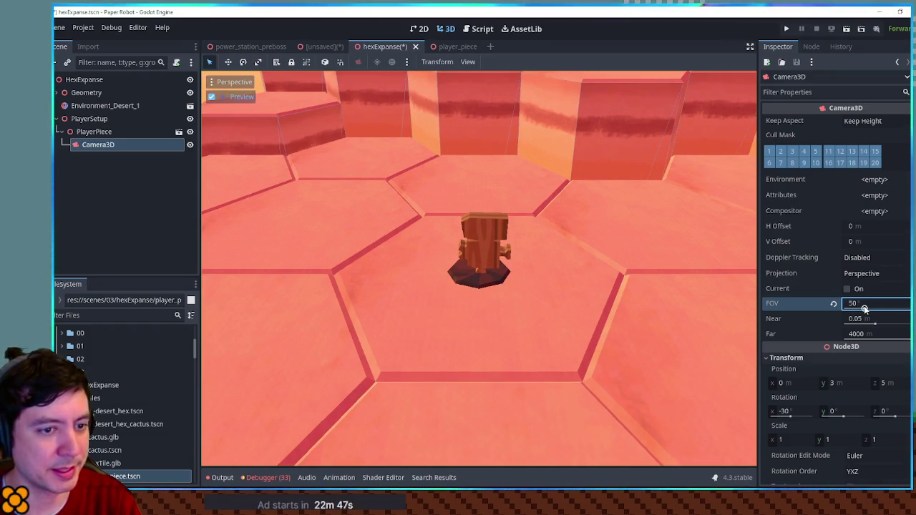
type("60")
key("Return")
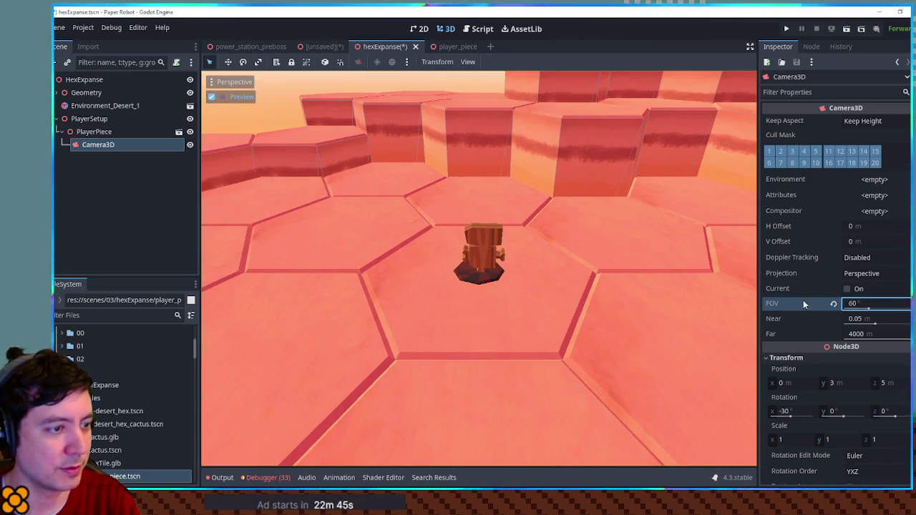
Finalize the camera position at Z distance 8 and height 4
left_click(893, 383)
type("8")
key("Return")
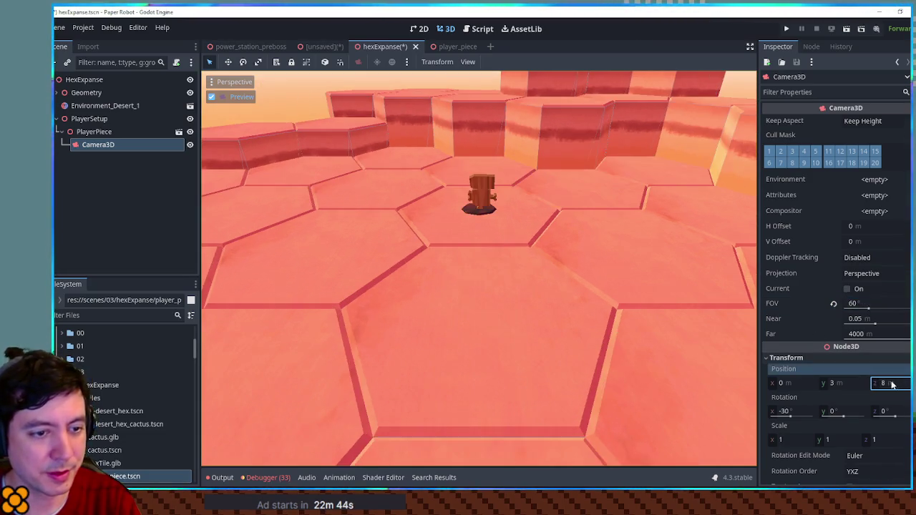
left_click(843, 384)
type("4")
key("Return")
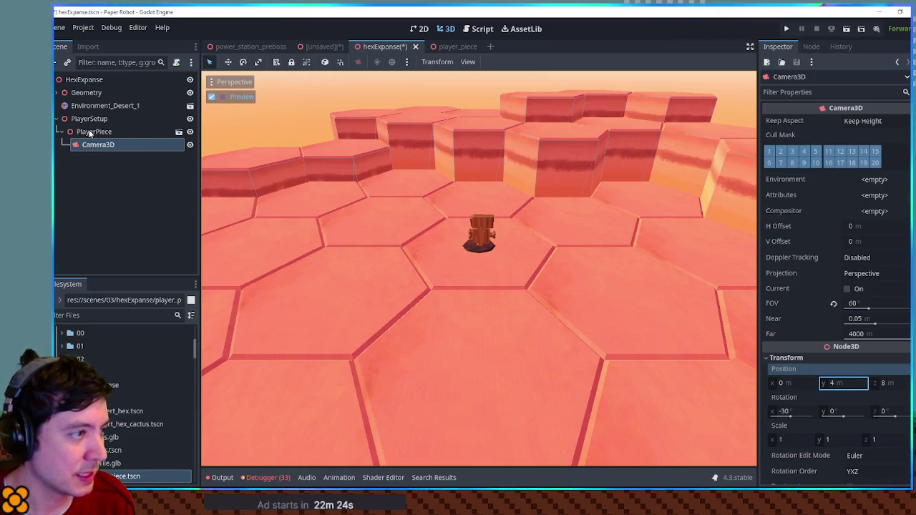
left_click(100, 145)
Add a Node3D beside Camera3D under PlayerPiece and rename it CameraTarget
key("ctrl+a")
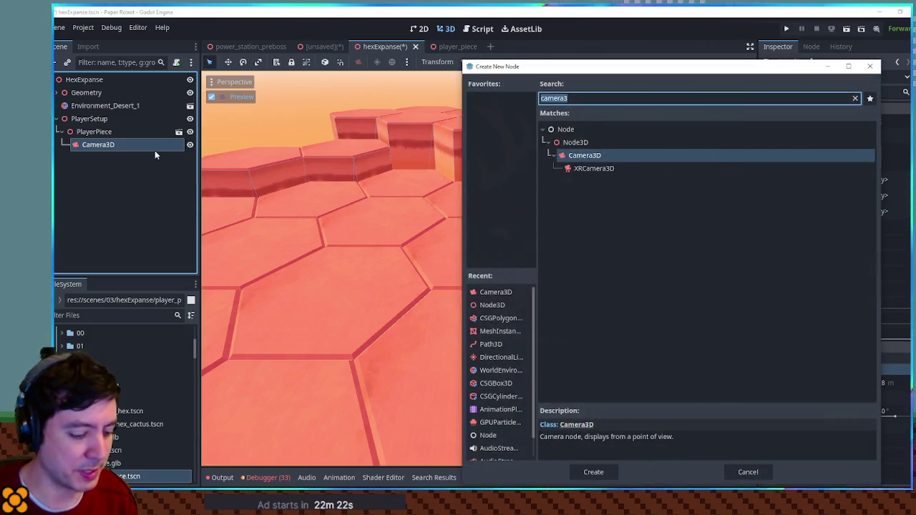
type("node3d")
key("Return")
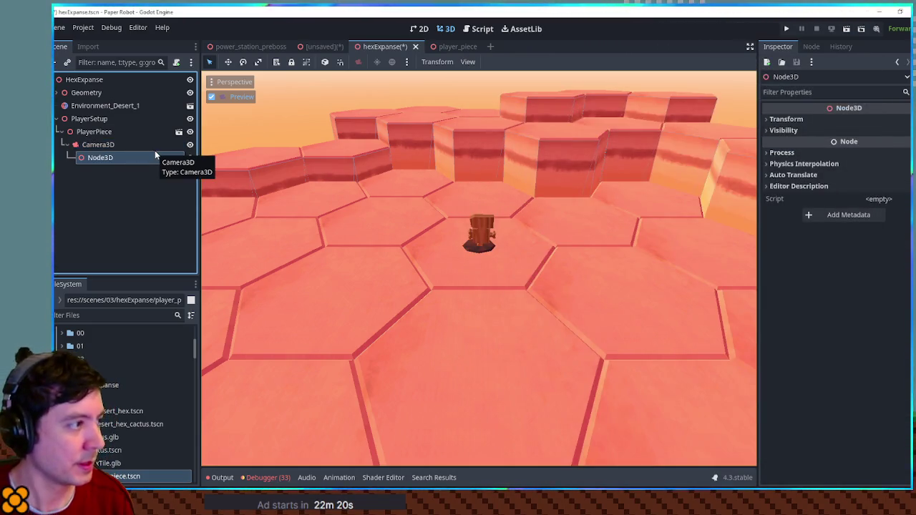
mouse_move(97, 160)
left_mouse_down()
mouse_move(102, 145)
mouse_move(93, 143)
mouse_move(104, 146)
left_mouse_up()
double_click(123, 146)
type("Camer")
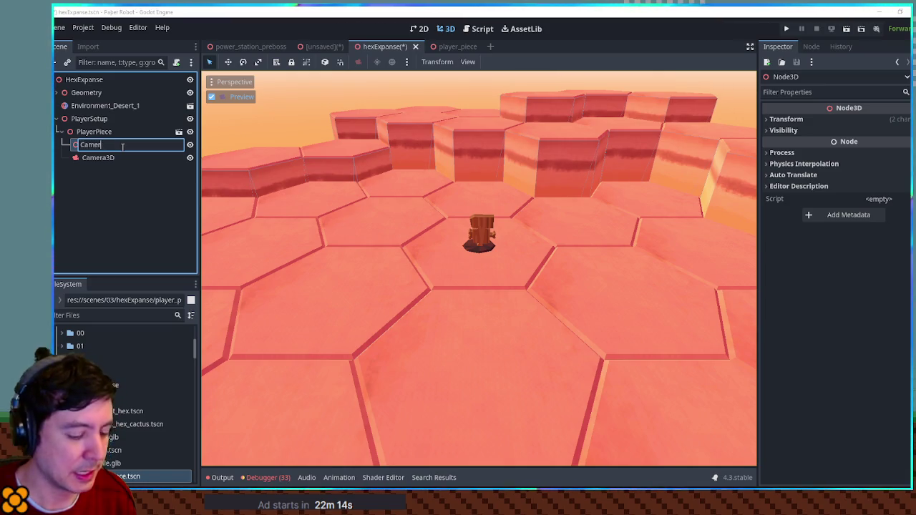
type("aTarget")
key("Return")
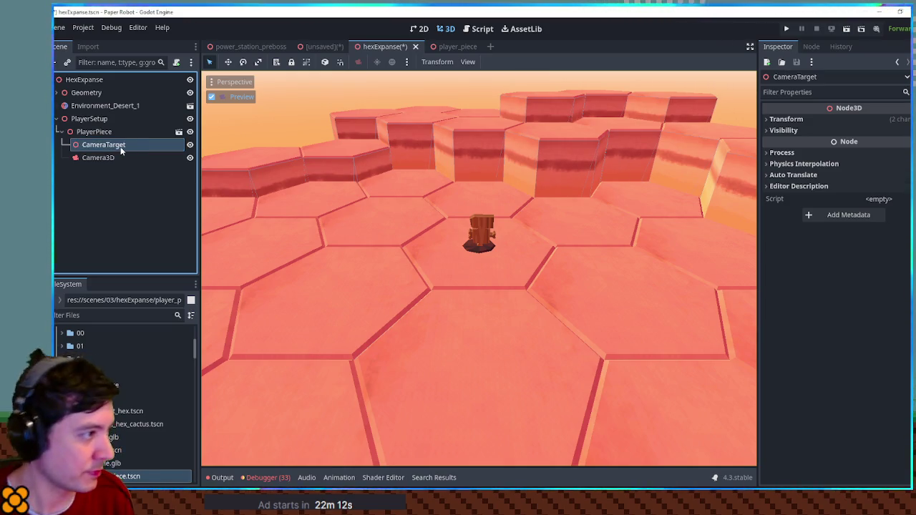
Move Camera3D out to sit directly under PlayerSetup, then select PlayerSetup
left_click_drag(98, 158, 91, 120)
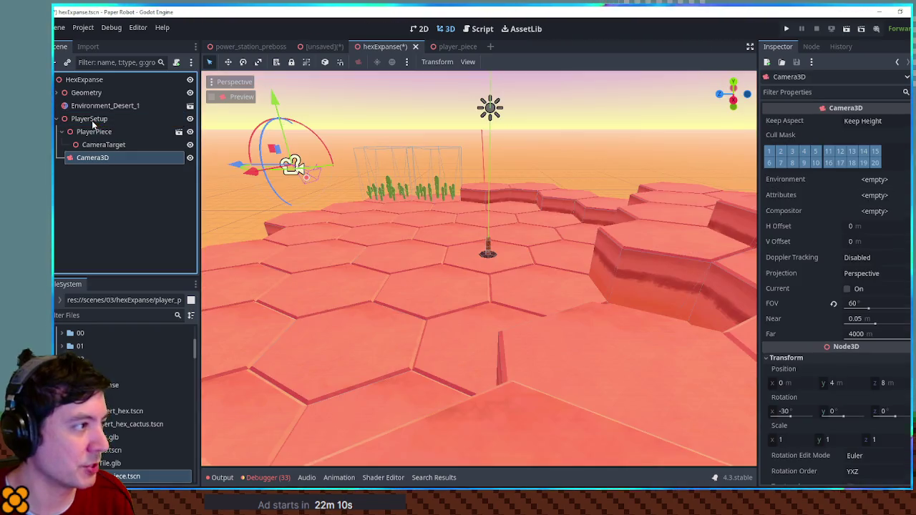
left_click(62, 131)
mouse_move(401, 172)
left_mouse_down()
mouse_move(486, 228)
mouse_move(367, 199)
left_mouse_up()
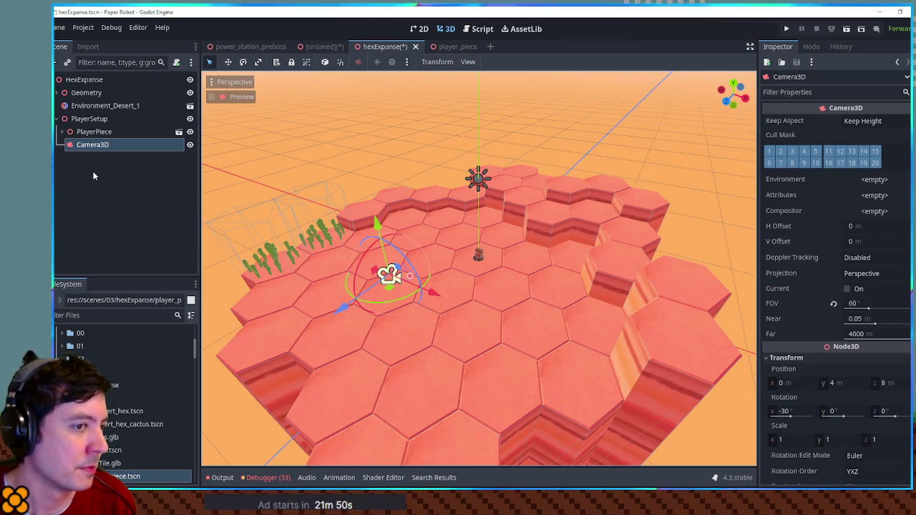
mouse_move(444, 236)
left_mouse_down()
mouse_move(444, 193)
mouse_move(458, 242)
left_mouse_up()
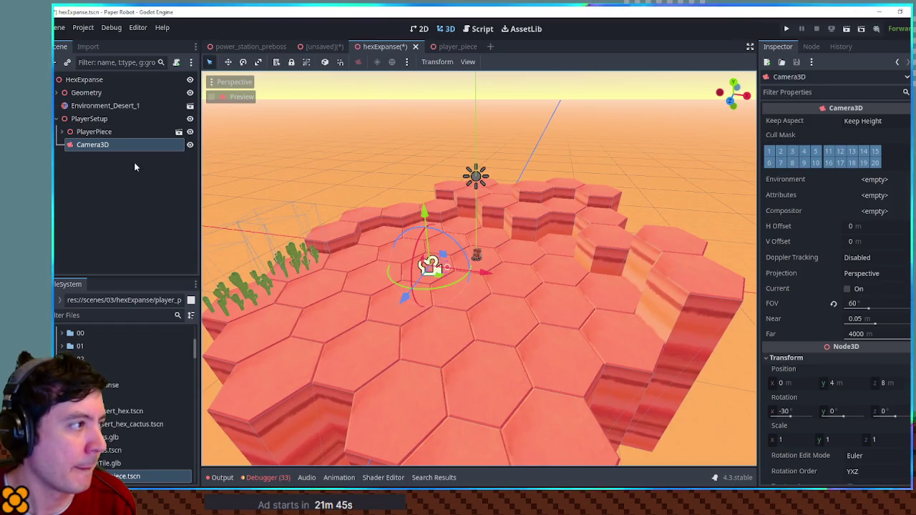
left_click(71, 133)
left_click(71, 134)
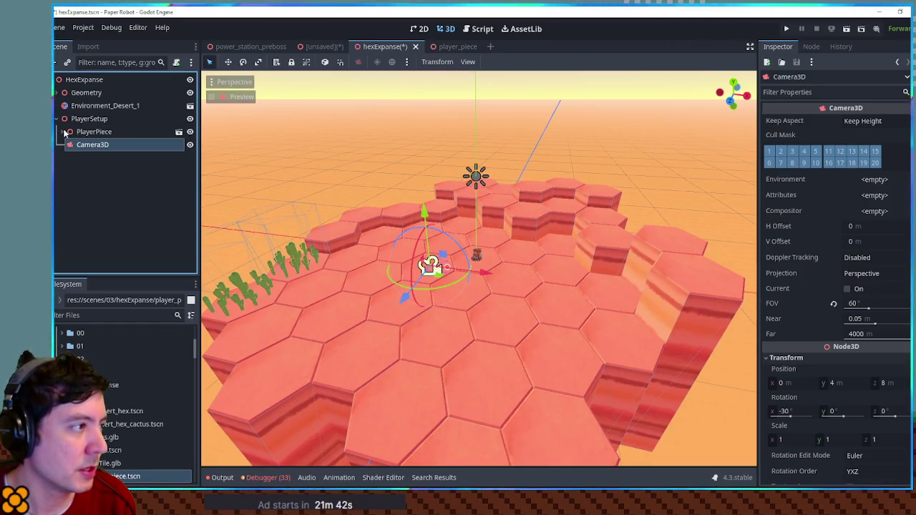
left_click(91, 119)
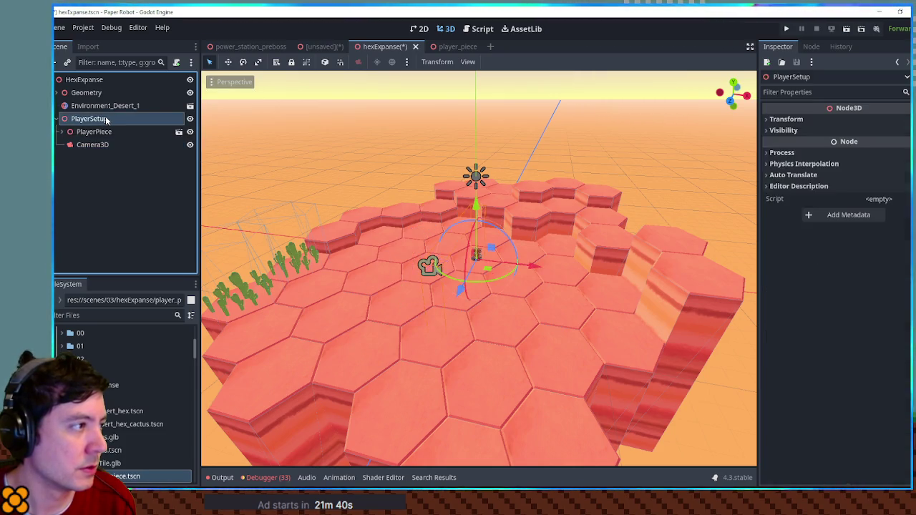
Attach a new script named hex_player_manager.gd, saved in the hexExpanse folder, to PlayerSetup
left_click(177, 62)
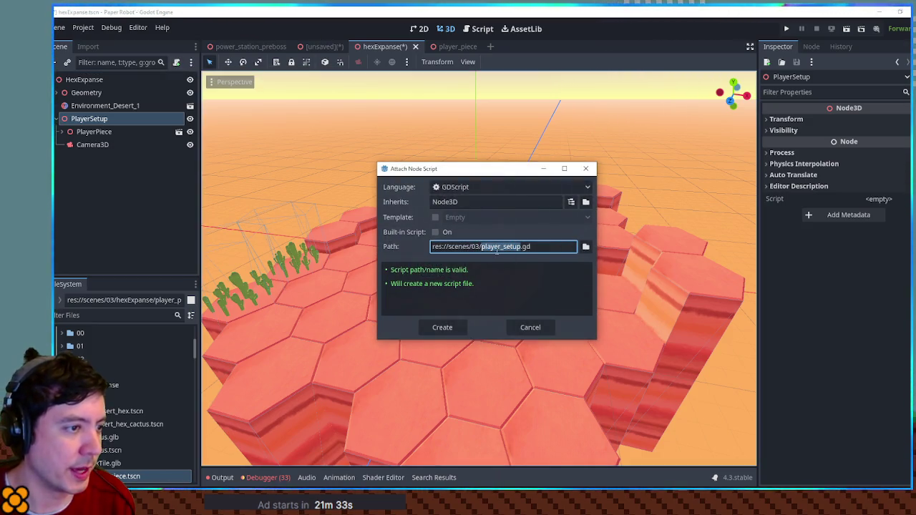
left_click(585, 245)
double_click(343, 154)
left_click_drag(359, 388, 379, 385)
key("shift+Home")
type("hex")
type("_player_manager")
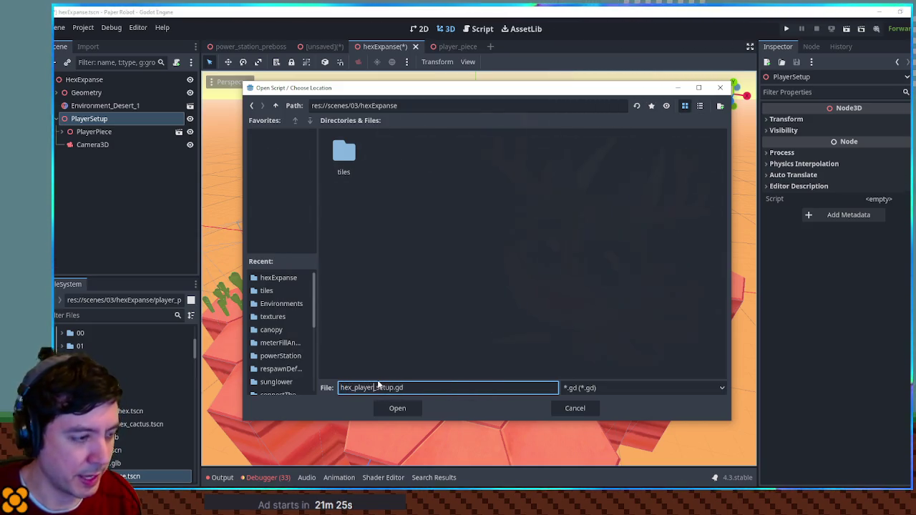
key("Delete")
key("Delete")
key("Delete")
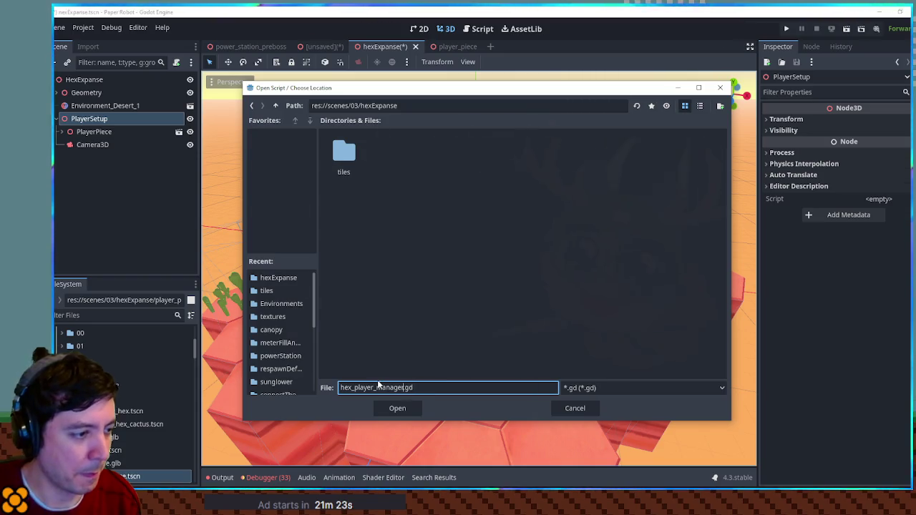
key("Return")
key("Return")
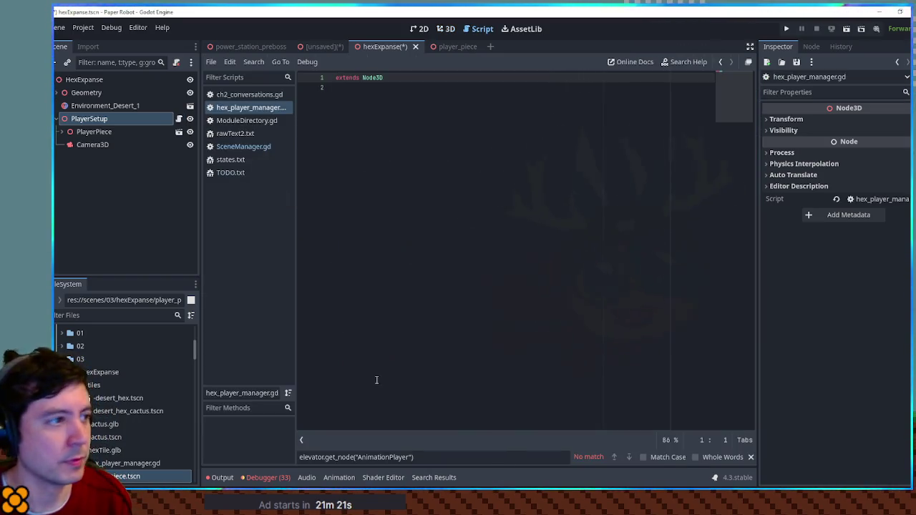
left_click(378, 98)
mouse_move(94, 132)
left_mouse_down()
mouse_move(399, 117)
mouse_move(370, 93)
left_mouse_up()
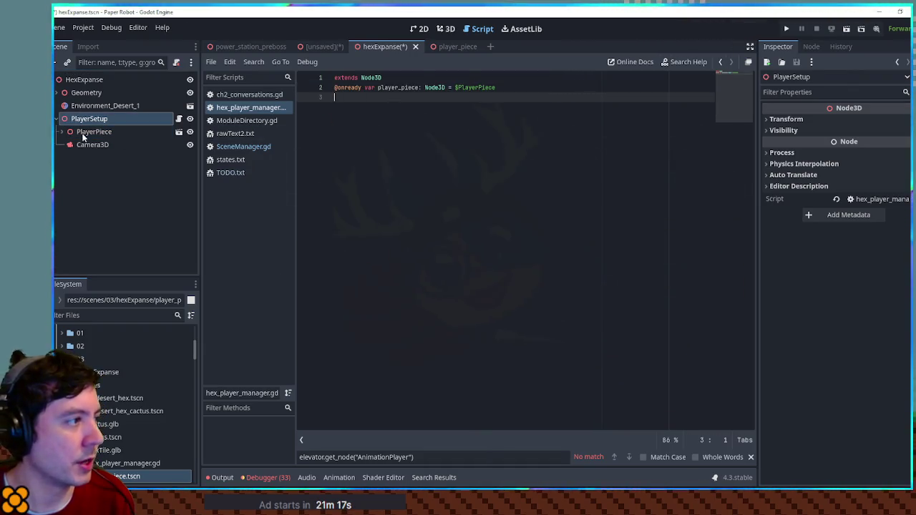
mouse_move(90, 146)
left_mouse_down()
mouse_move(401, 108)
mouse_move(397, 97)
left_mouse_up()
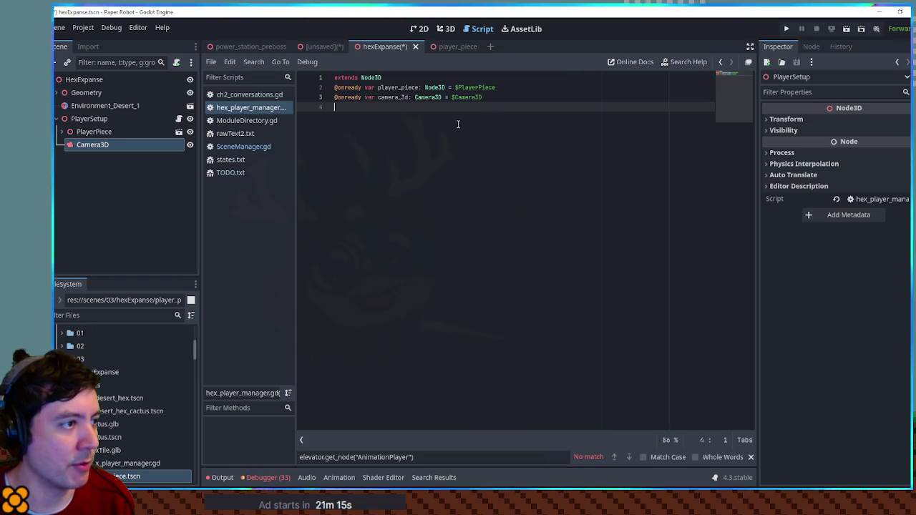
key("Return")
key("Return")
key("Return")
Add a _process function beginning camera_3d.position = camera_3d
type("p")
key("Return")
key("Return")
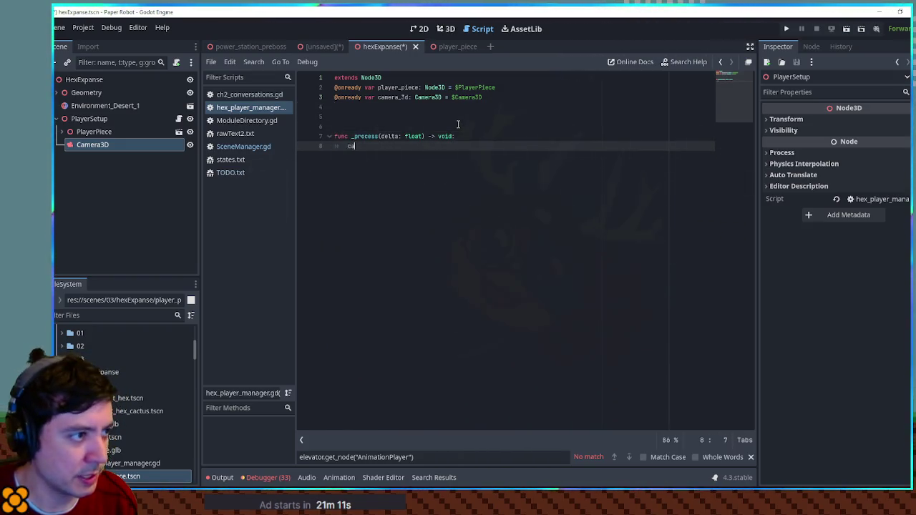
type("m")
key("Return")
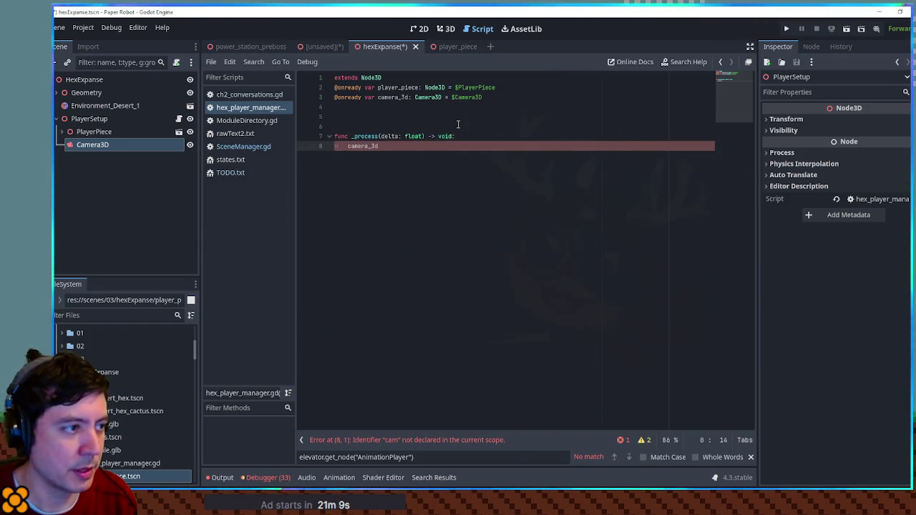
type(".pos")
key("Return")
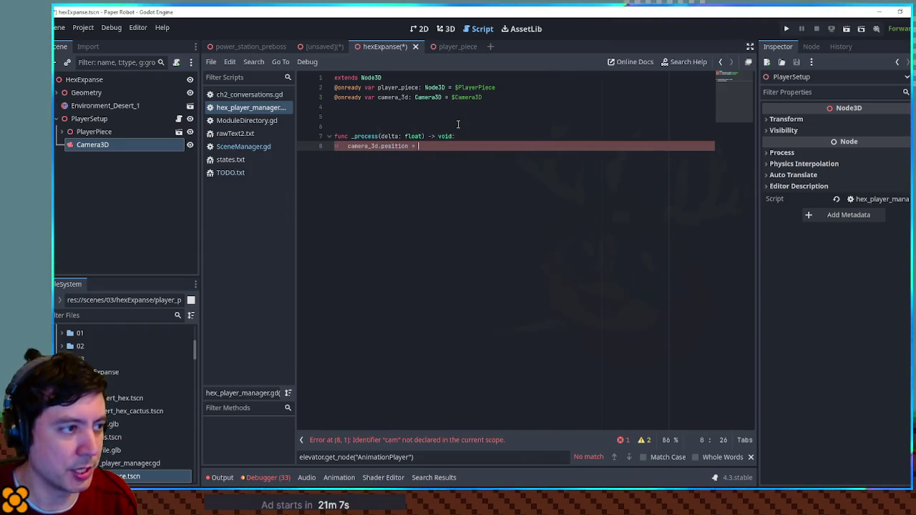
type("ca")
key("Return")
type(".pos")
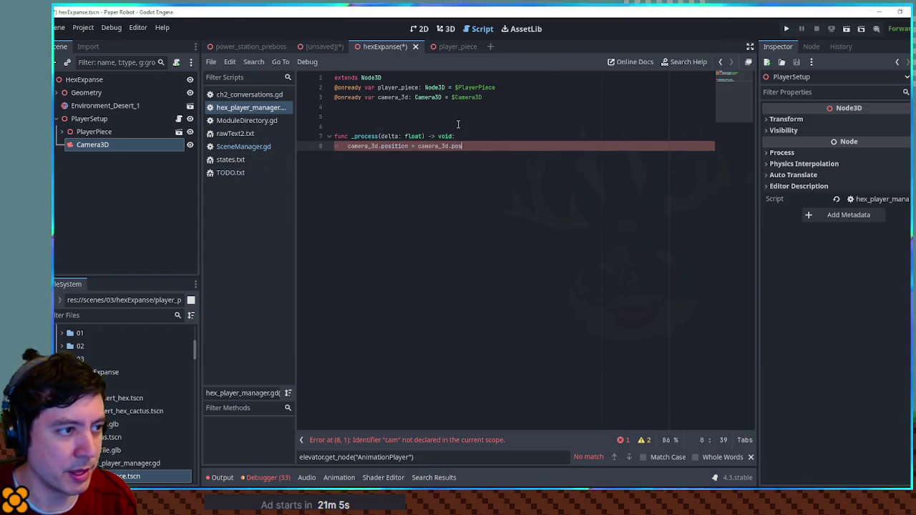
key("Return")
Complete the line with .lerp(player_piece.position, 0.85)
type(".ler")
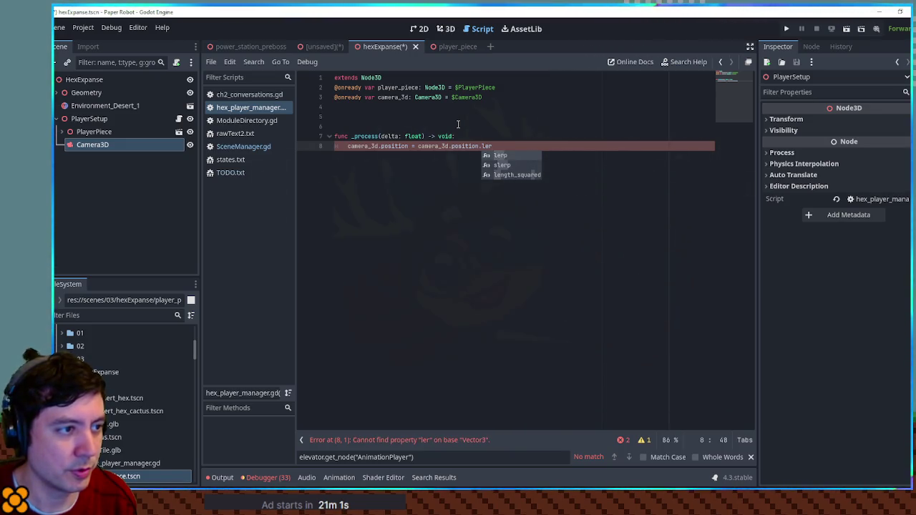
key("Return")
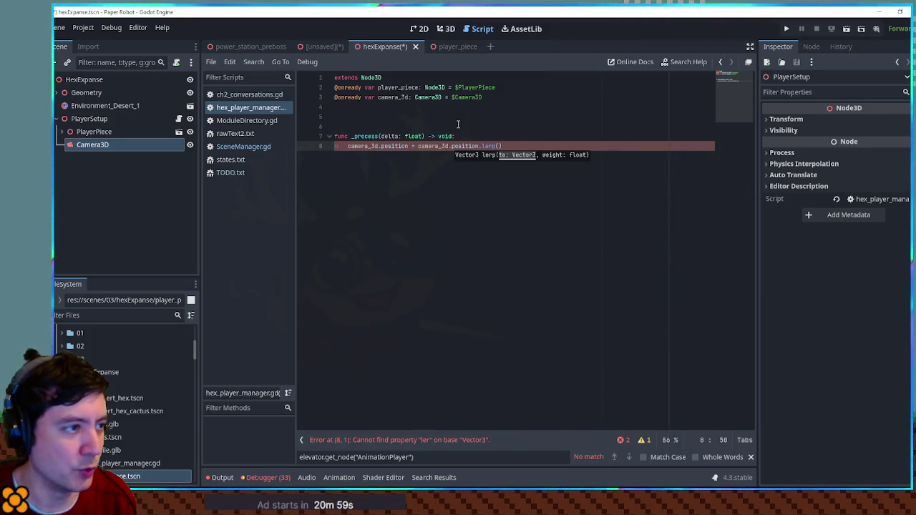
type("play")
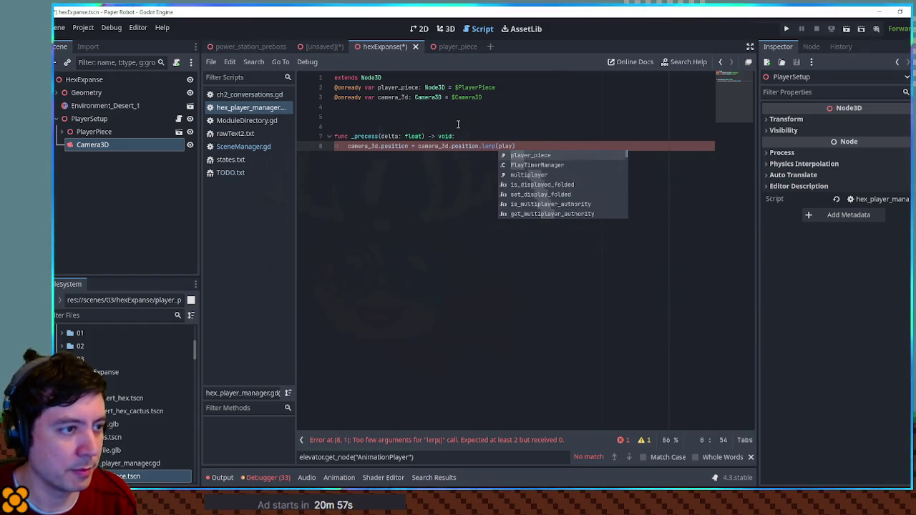
key("Return")
type("pos")
key("Return")
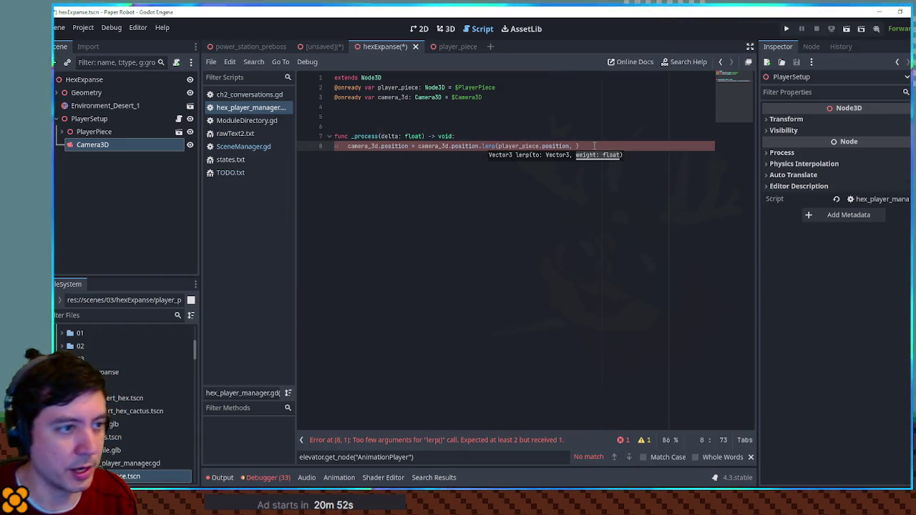
type(")")
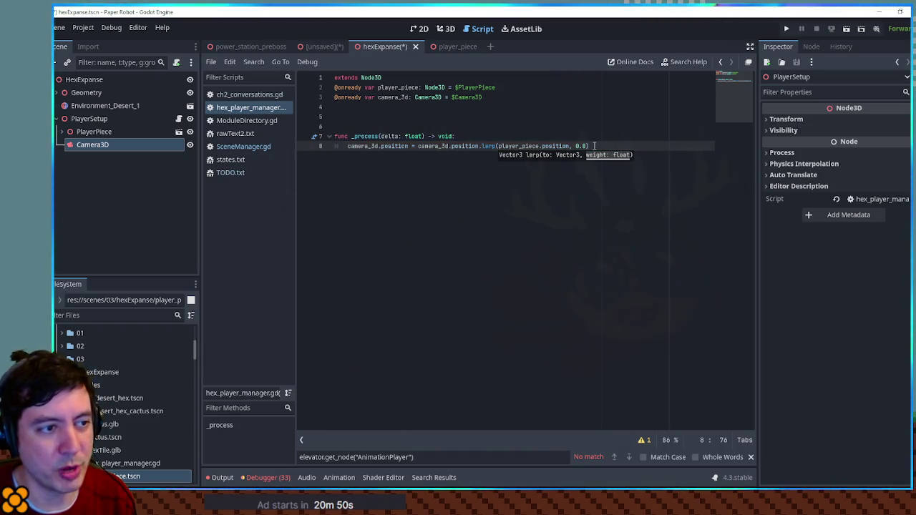
type("5")
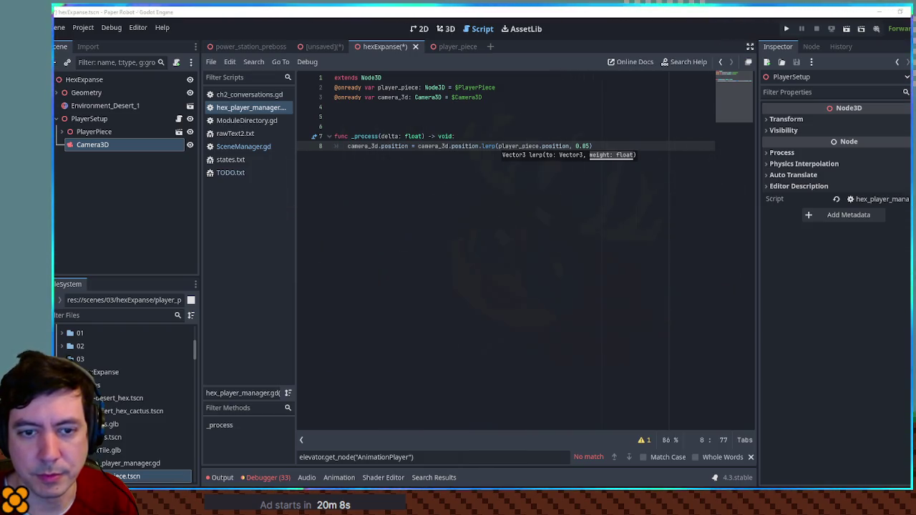
type(")")
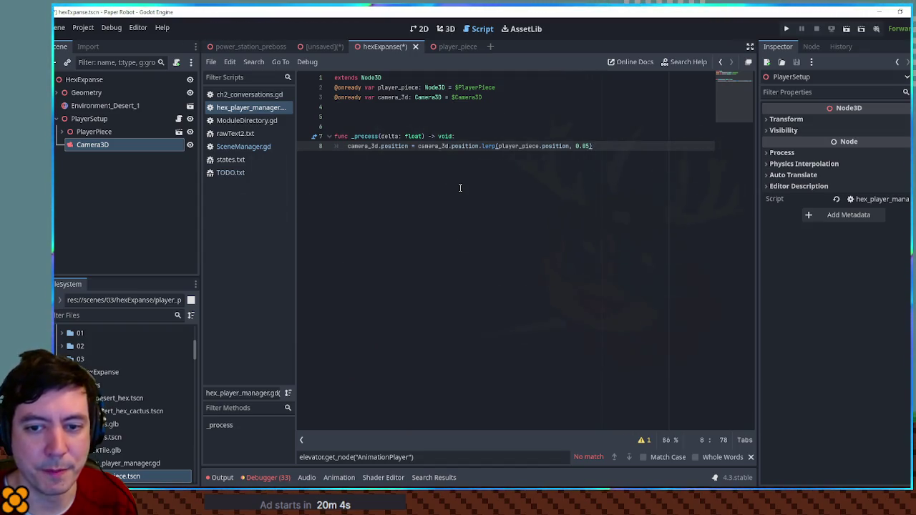
key("ctrl+shift+f")
Search the whole project for 'pow(' and browse the 23 matches across 16 files
type("pow(")
left_click(485, 288)
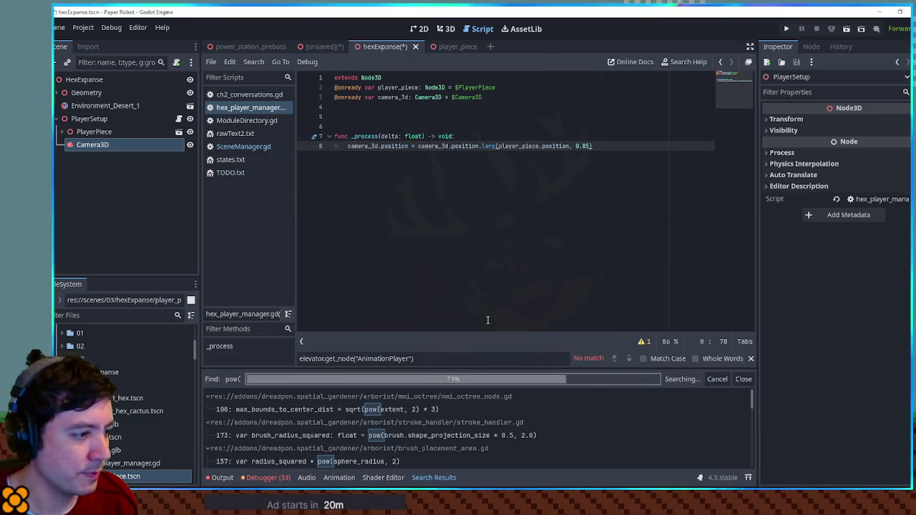
scroll(574, 420, "down", 5)
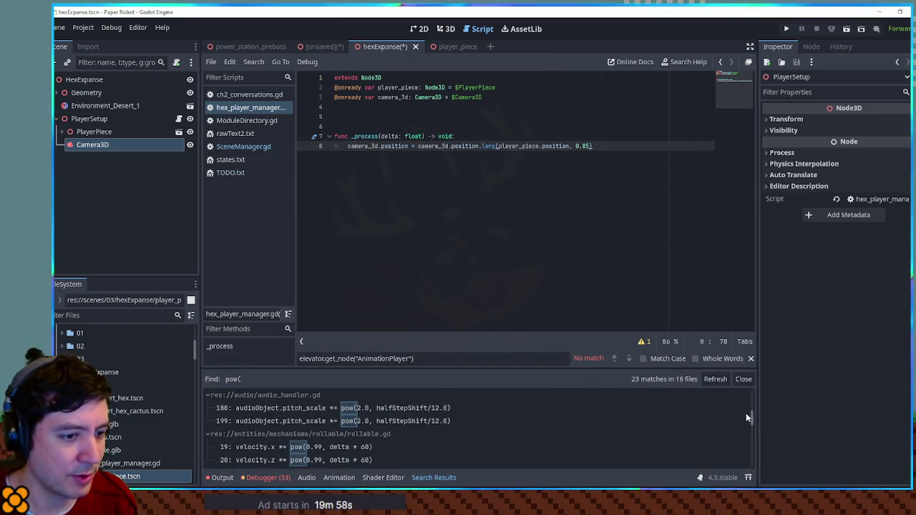
left_click_drag(751, 420, 751, 428)
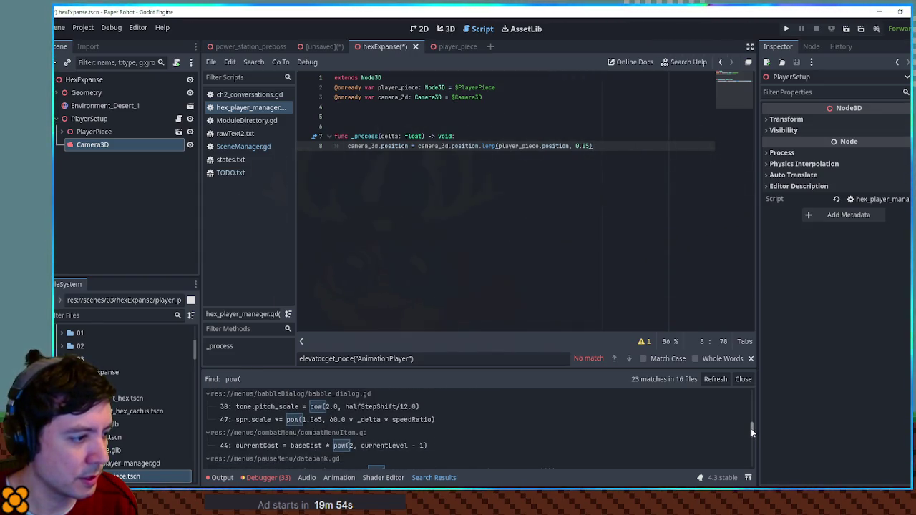
mouse_move(751, 428)
left_mouse_down()
mouse_move(757, 459)
mouse_move(750, 400)
mouse_move(760, 423)
left_mouse_up()
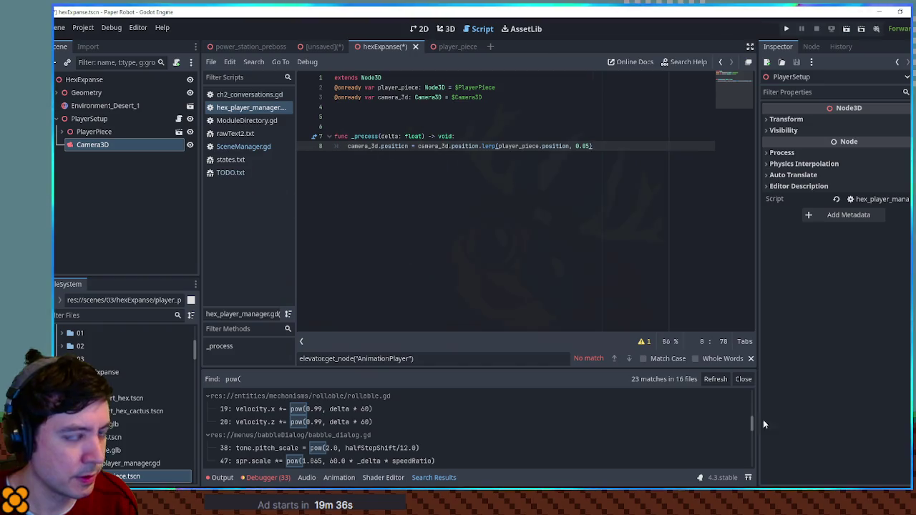
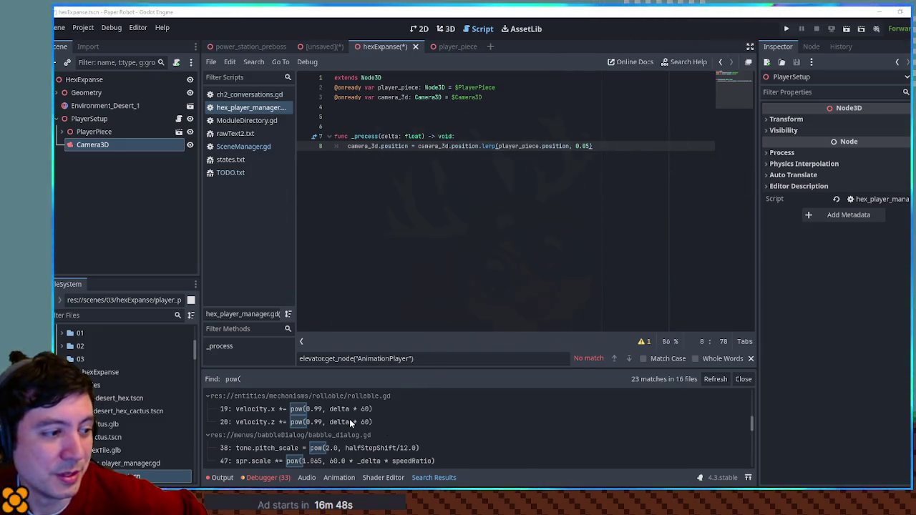
Append * delta * 60.0 to the 0.05 camera lerp weight on line 8 and save the script
scroll(368, 423, "down", 1)
scroll(367, 422, "down", 2)
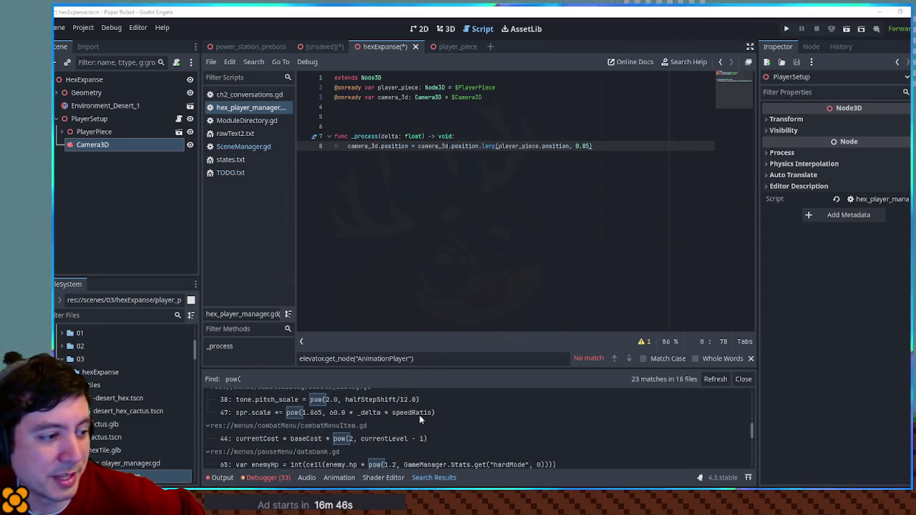
scroll(487, 420, "down", 3)
scroll(489, 422, "down", 8)
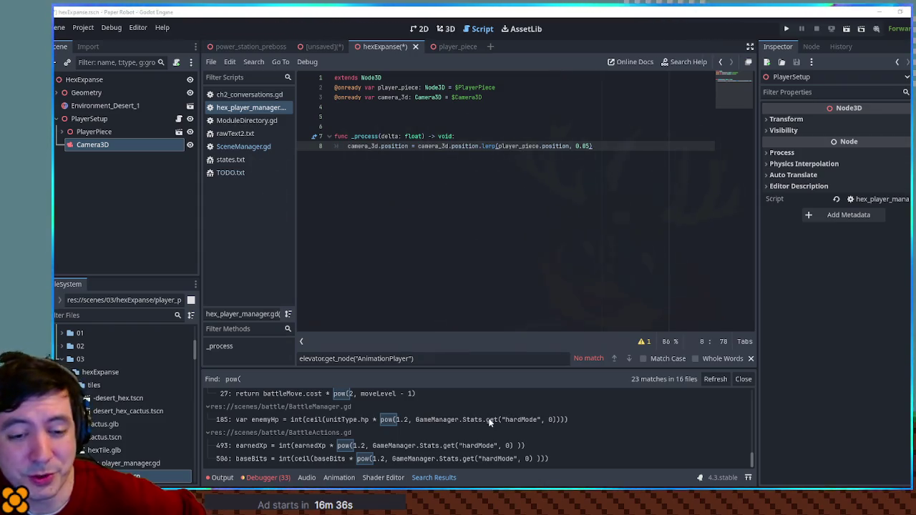
key("Left")
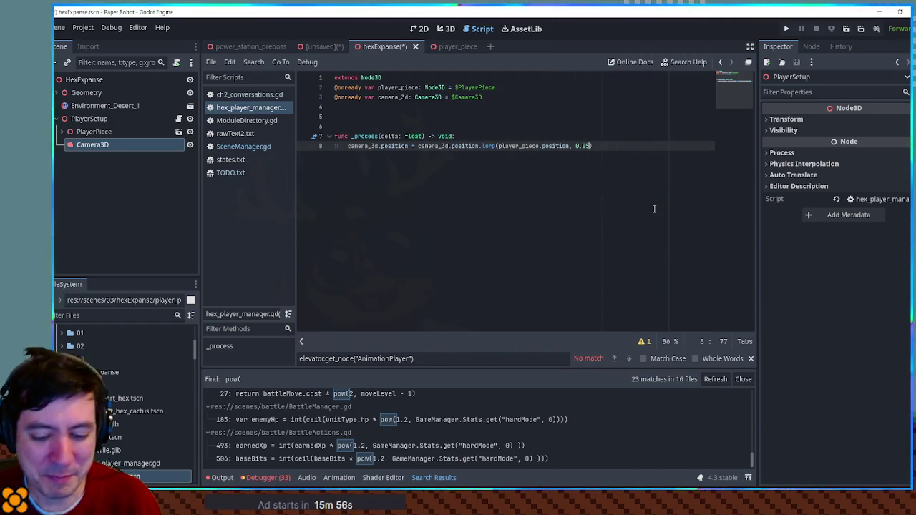
double_click(583, 146)
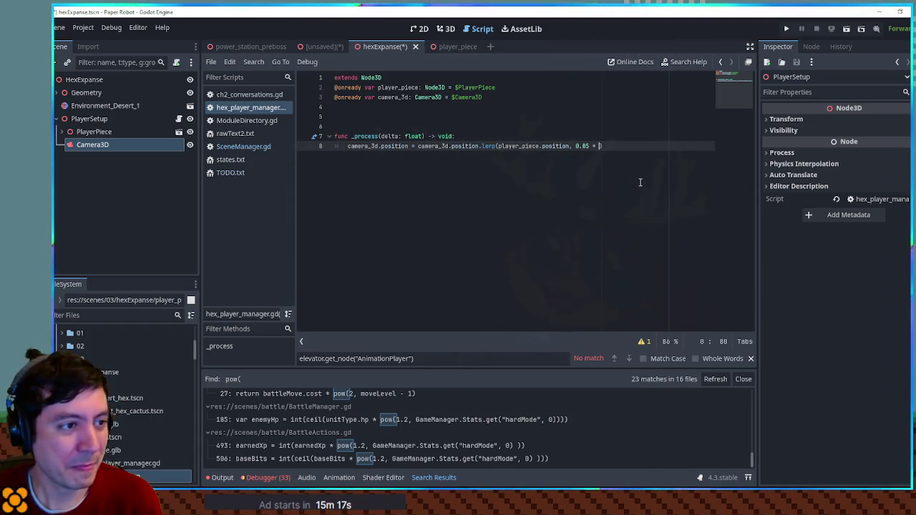
type("delta * 60.0")
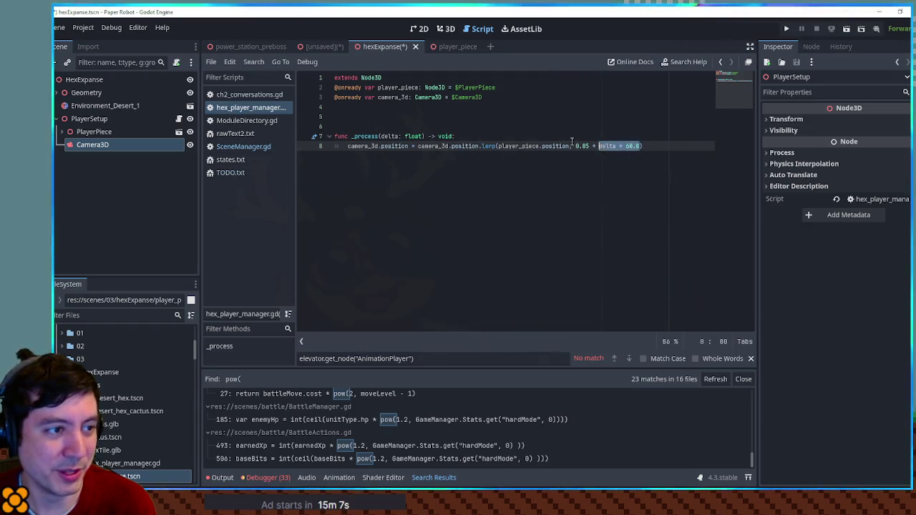
left_click_drag(543, 146, 665, 146)
left_click(665, 146)
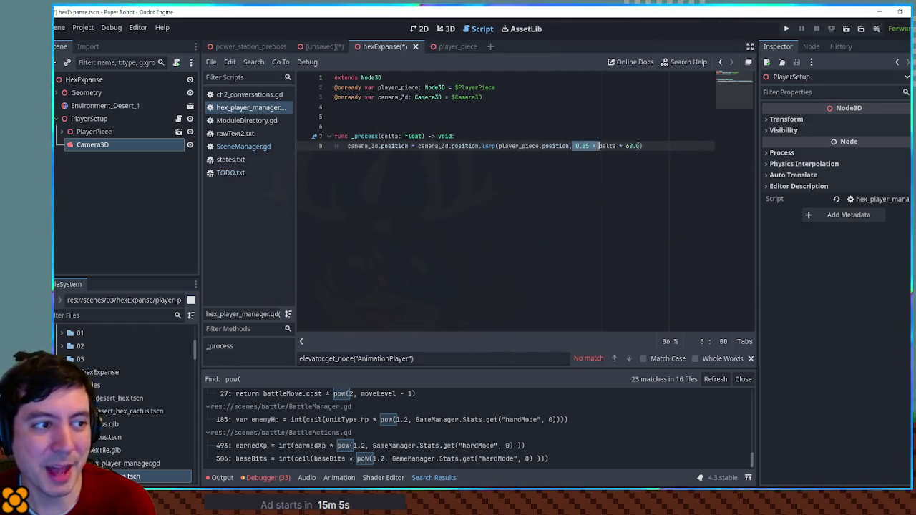
left_click(665, 155)
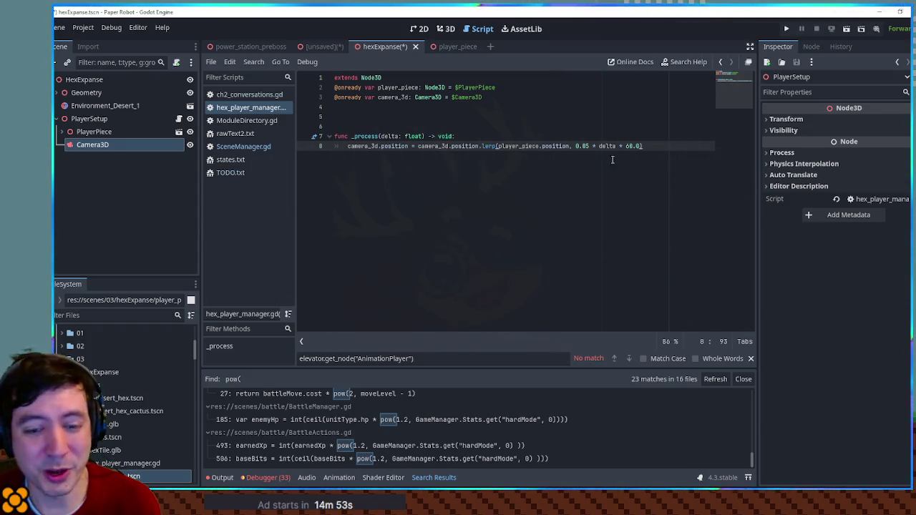
left_click(570, 130)
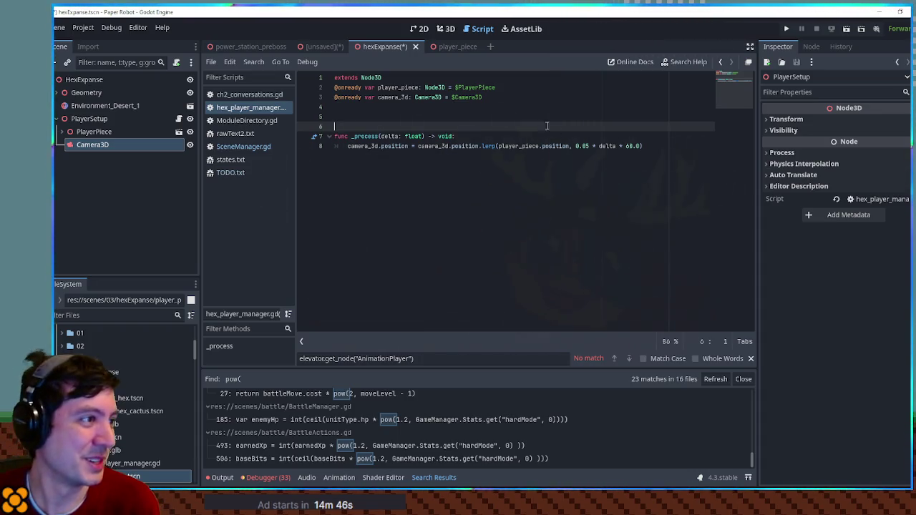
key("ctrl+s")
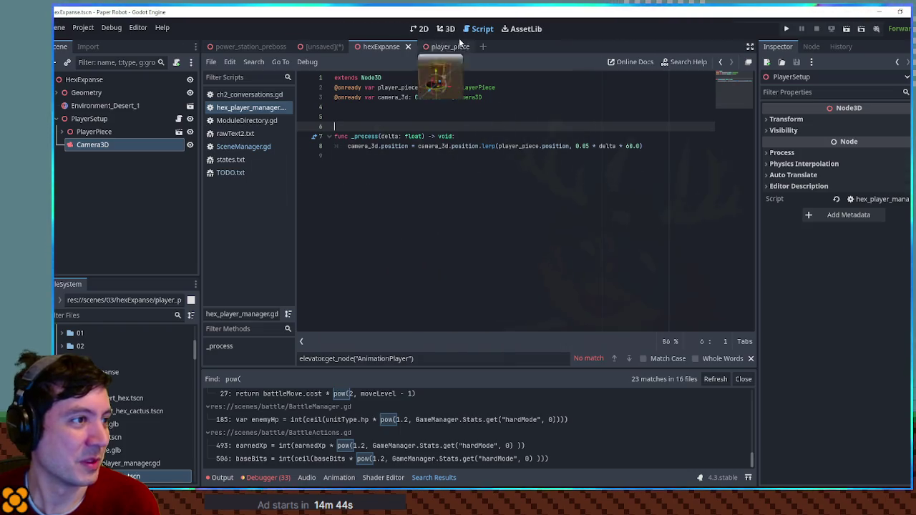
Orbit and zoom around the hex desert terrain and player piece in the 3D view
left_click(453, 31)
mouse_move(549, 175)
left_mouse_down()
mouse_move(641, 206)
mouse_move(588, 227)
mouse_move(541, 267)
left_mouse_up()
scroll(588, 227, "up", 2)
scroll(609, 216, "up", 5)
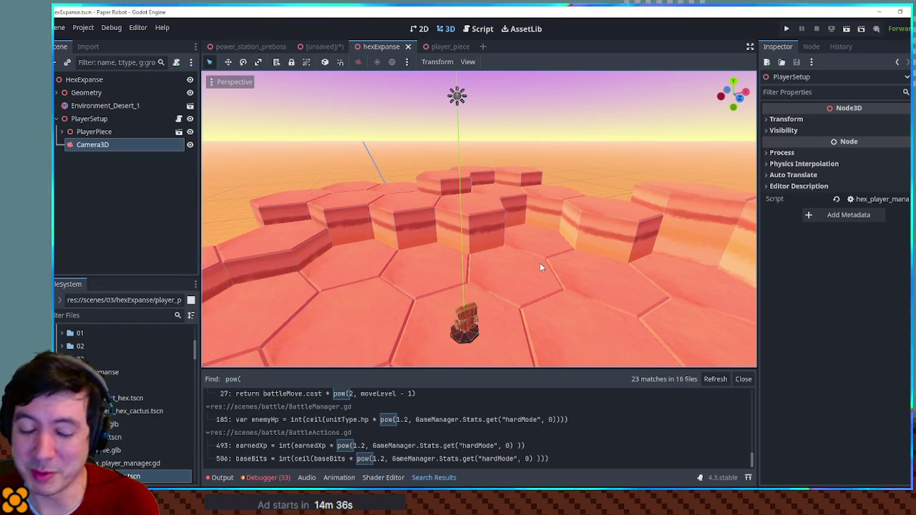
scroll(521, 278, "down", 1)
left_click_drag(521, 274, 534, 190)
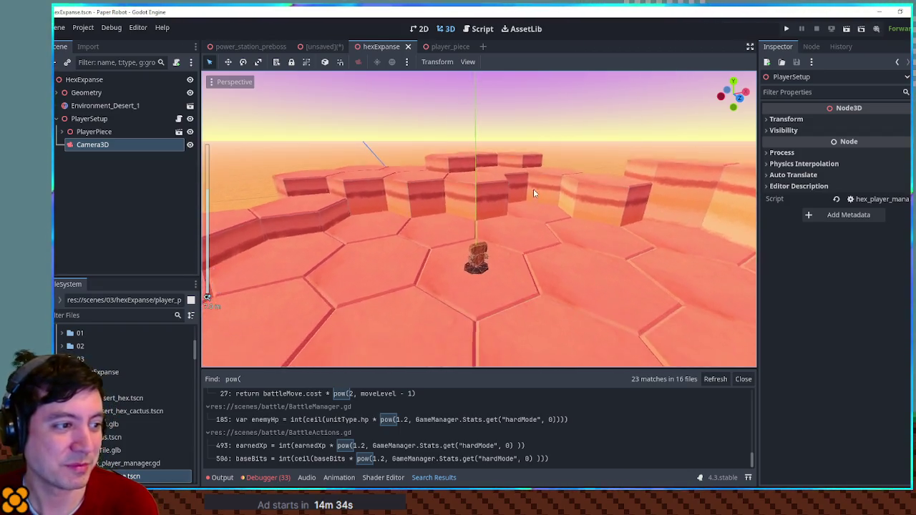
scroll(518, 248, "up", 3)
mouse_move(552, 263)
left_mouse_down()
mouse_move(610, 215)
mouse_move(471, 280)
mouse_move(479, 258)
mouse_move(494, 296)
mouse_move(478, 247)
mouse_move(466, 235)
mouse_move(463, 245)
left_mouse_up()
scroll(471, 279, "down", 2)
scroll(492, 289, "up", 2)
scroll(463, 246, "down", 5)
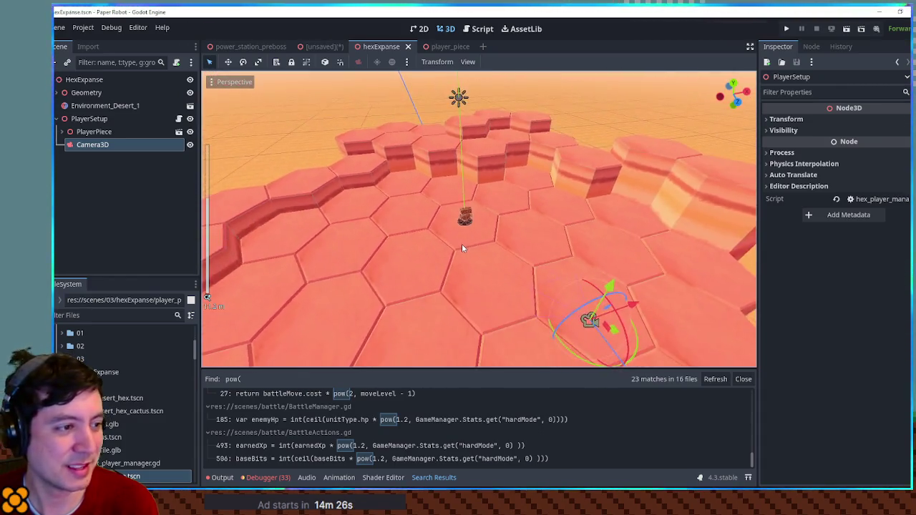
scroll(461, 243, "up", 4)
scroll(462, 245, "down", 5)
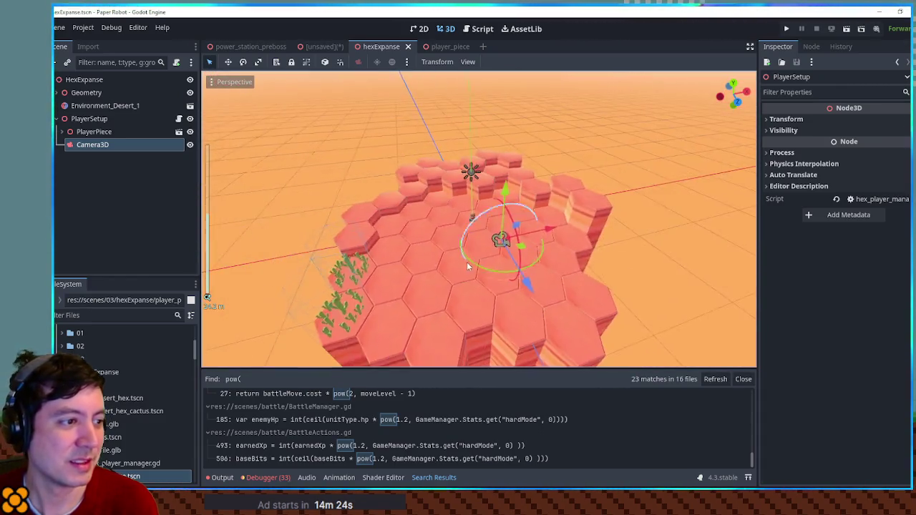
scroll(463, 216, "up", 5)
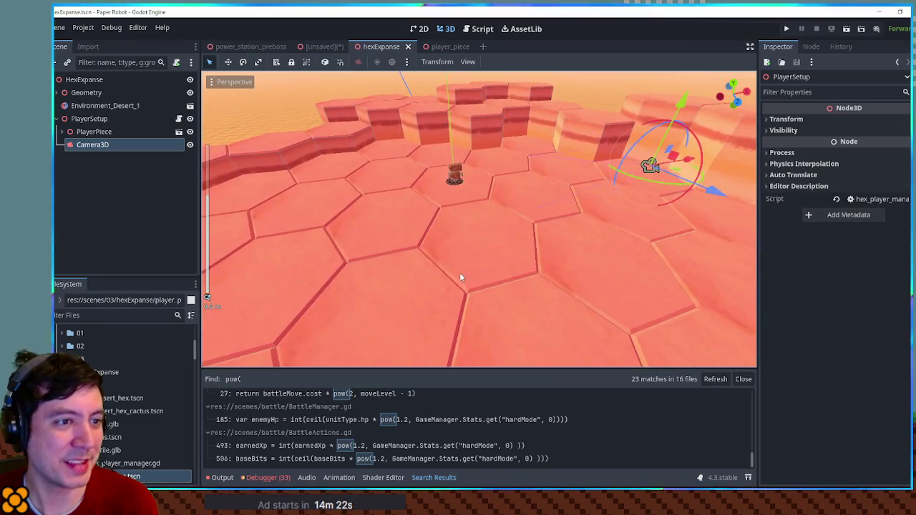
scroll(460, 275, "down", 3)
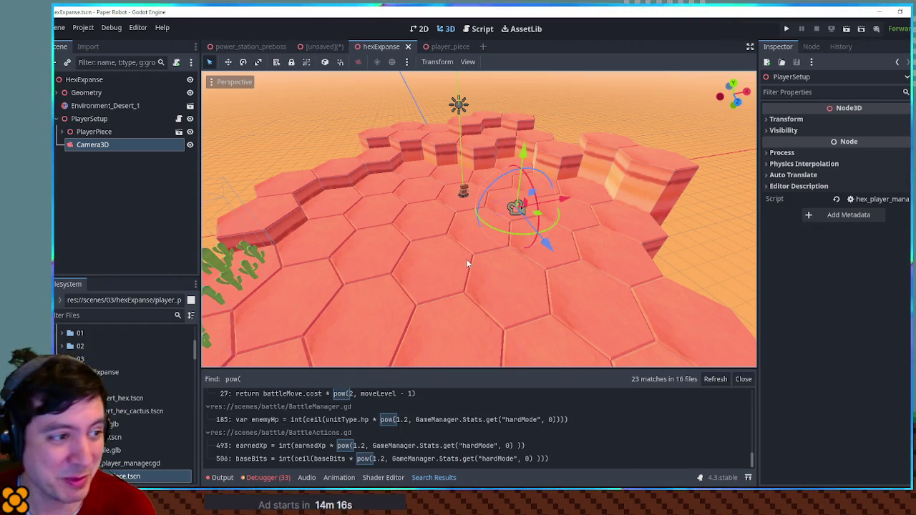
Open the player_piece scene, then switch over to the Chapter 3 concept sketch in Krita
mouse_move(445, 229)
left_mouse_down()
mouse_move(505, 239)
mouse_move(347, 220)
mouse_move(493, 232)
left_mouse_up()
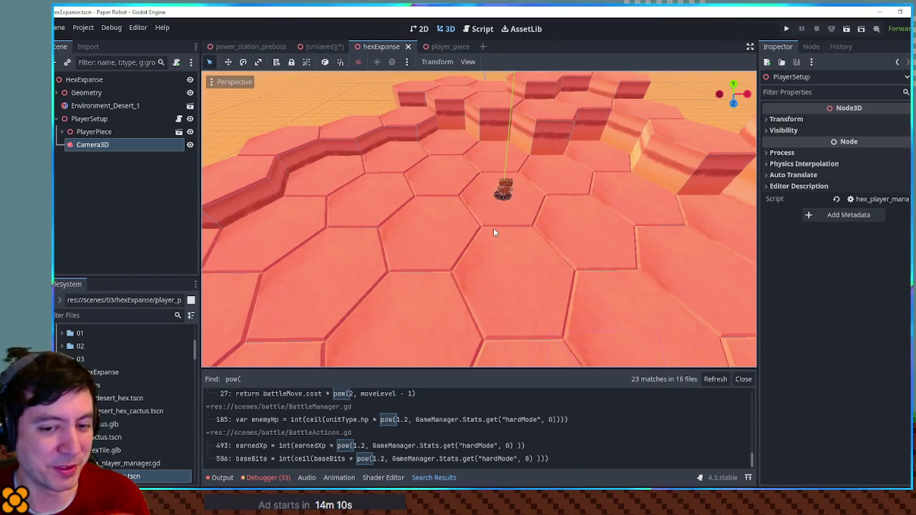
left_click(440, 47)
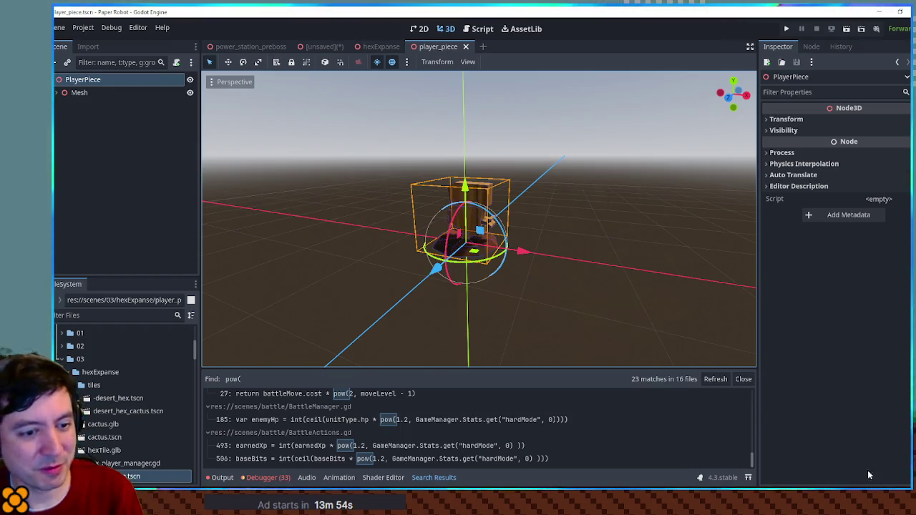
key("alt+Tab")
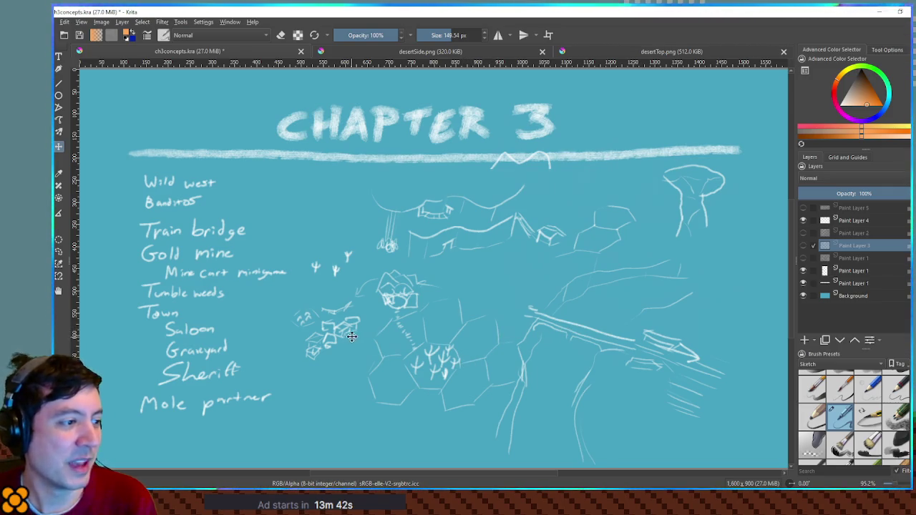
Minimize Krita after reviewing the Chapter 3 sketch to return to Godot's player_piece scene
left_click(878, 10)
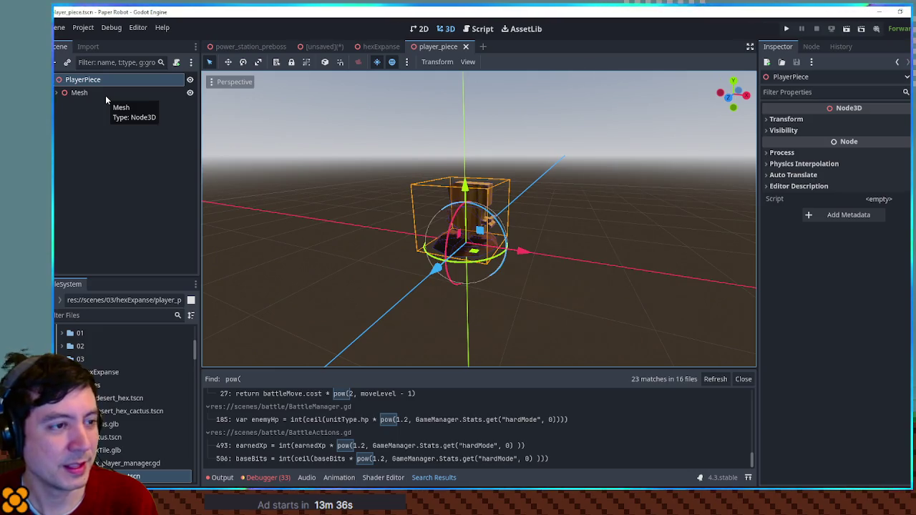
Add a blank line at the end of the camera script, then bring up PlayerPiece's actions in 3D
left_click(474, 32)
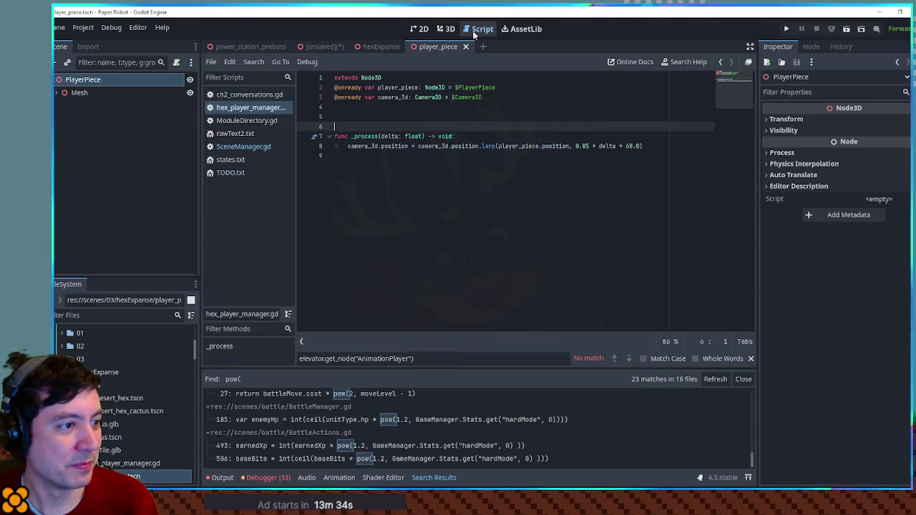
left_click(368, 154)
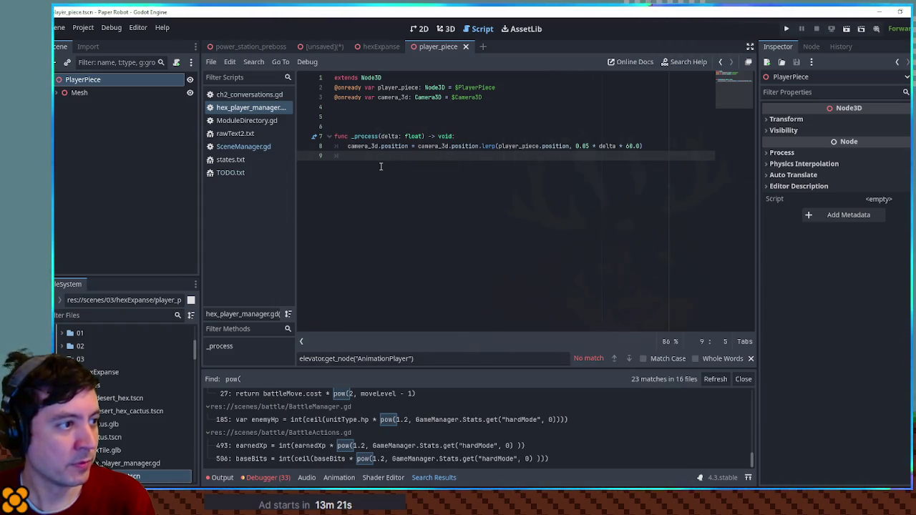
key("Return")
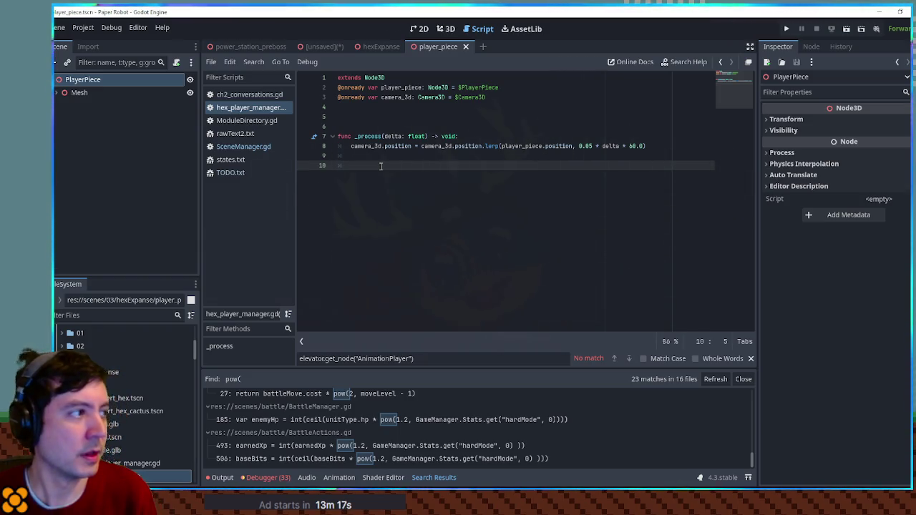
double_click(401, 87)
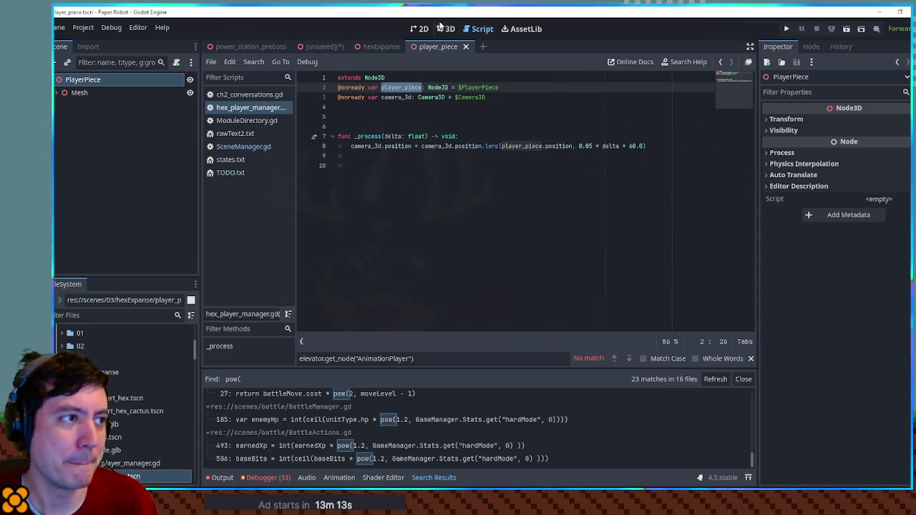
left_click(442, 29)
right_click(91, 80)
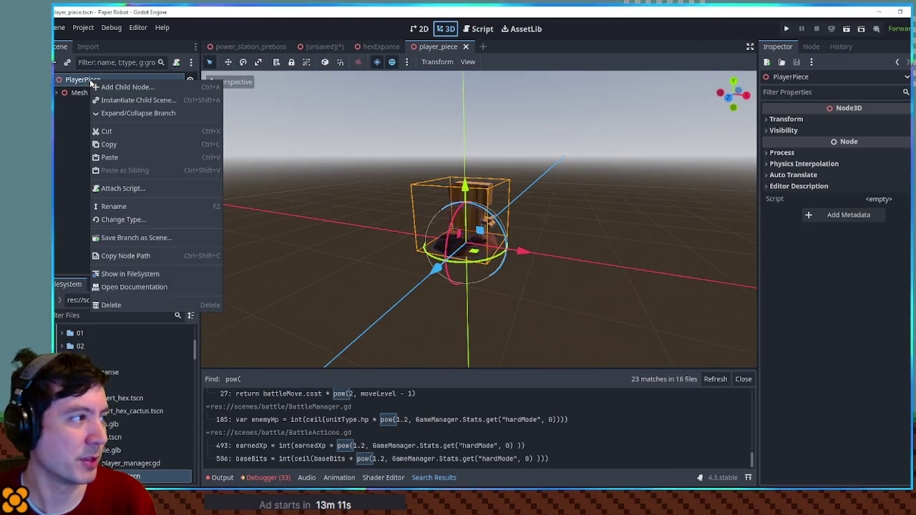
Change the PlayerPiece node's type to CharacterBody3D
left_click(144, 221)
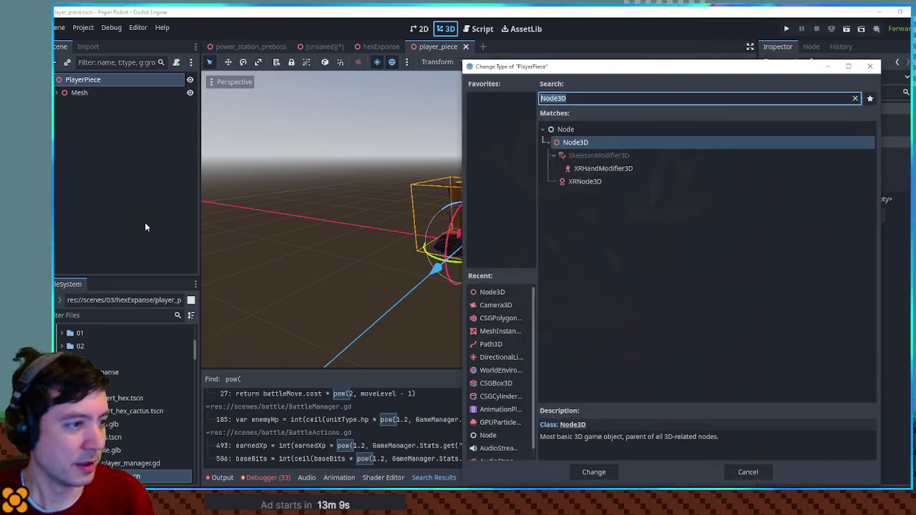
type("character")
key("Return")
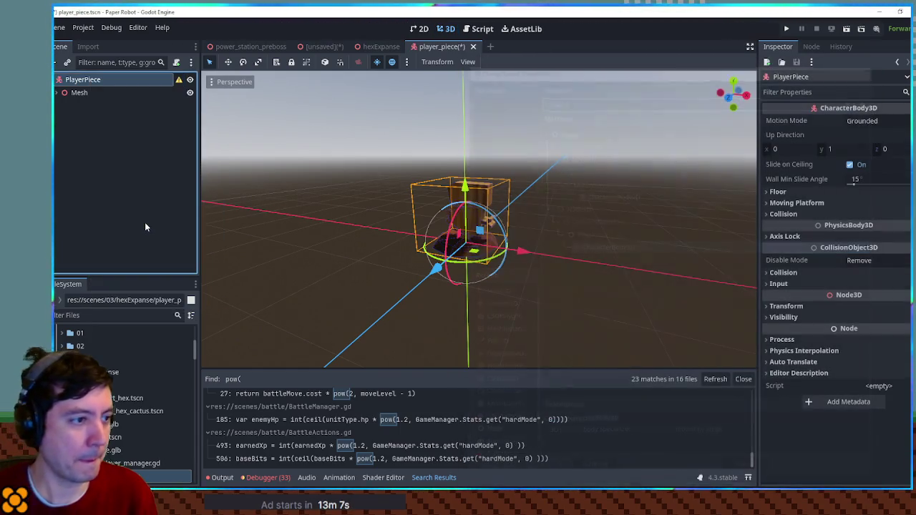
Add a CollisionShape3D child under PlayerPiece and search for a cylinder node
key("ctrl+a")
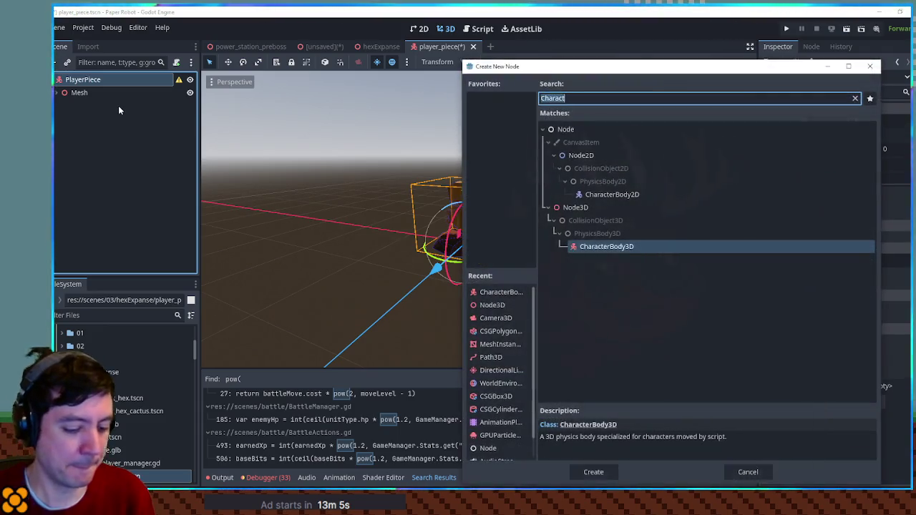
type("coll")
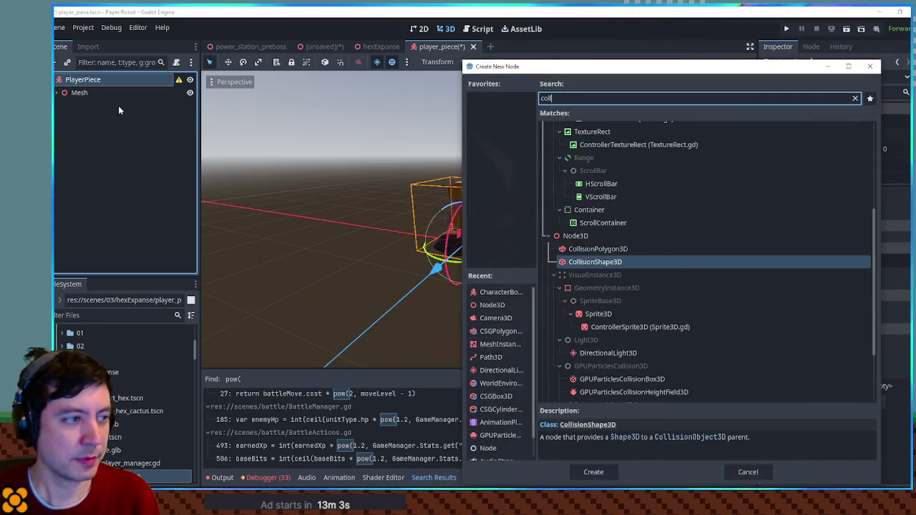
key("Return")
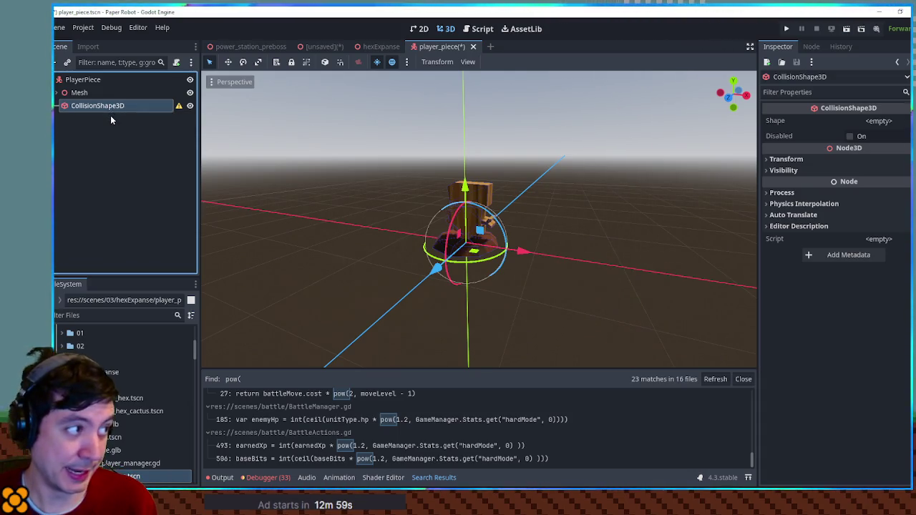
key("ctrl+a")
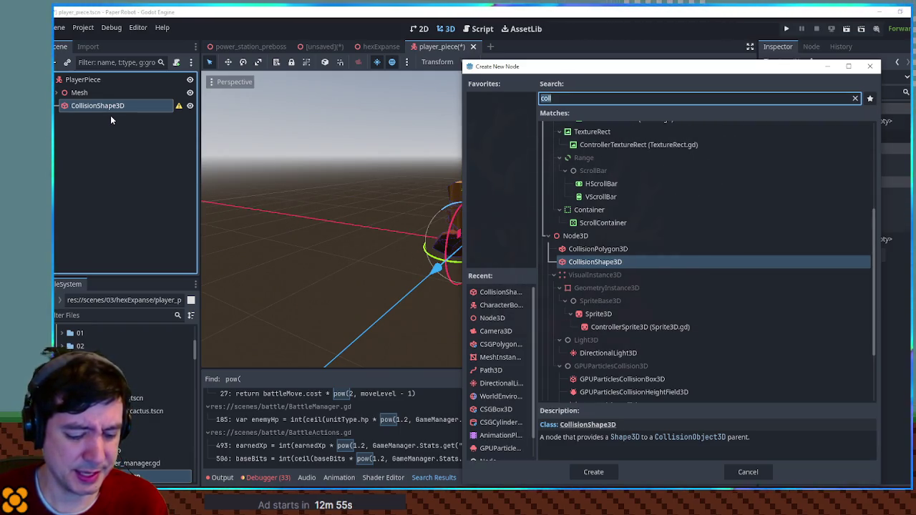
type("cyl")
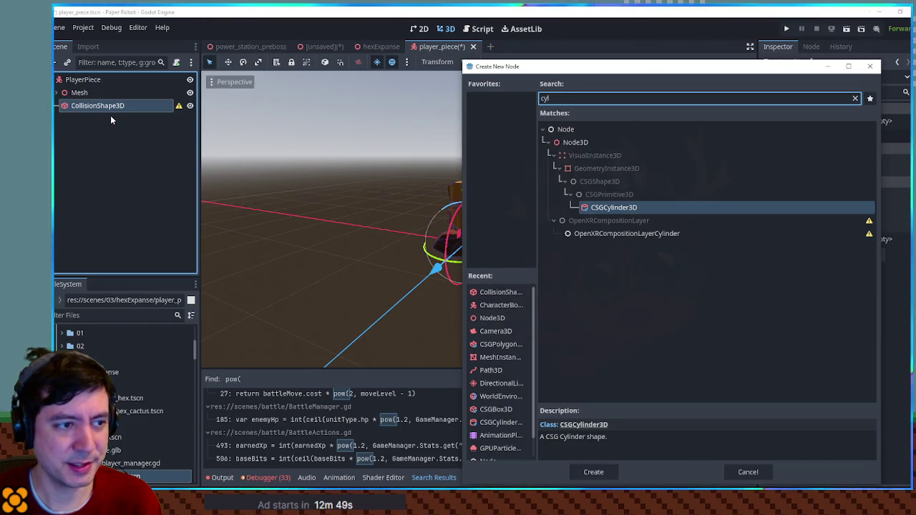
Add a CSGCylinder3D with height 1, raise it and shrink its radius around the piece
key("Return")
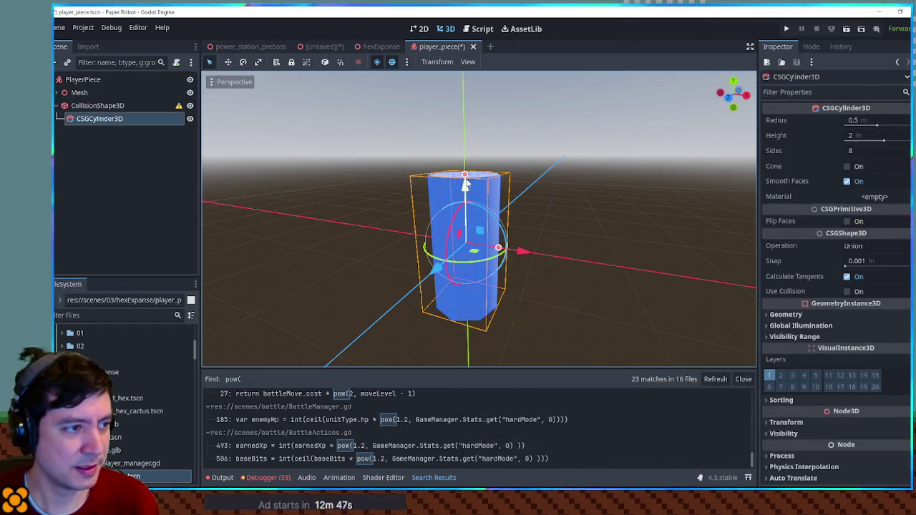
left_click(852, 136)
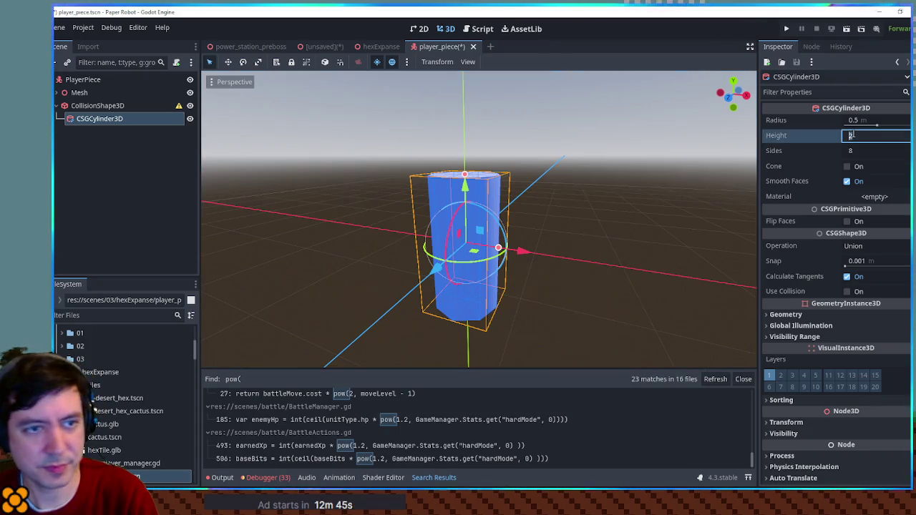
type("1")
key("Return")
left_click_drag(464, 189, 465, 154)
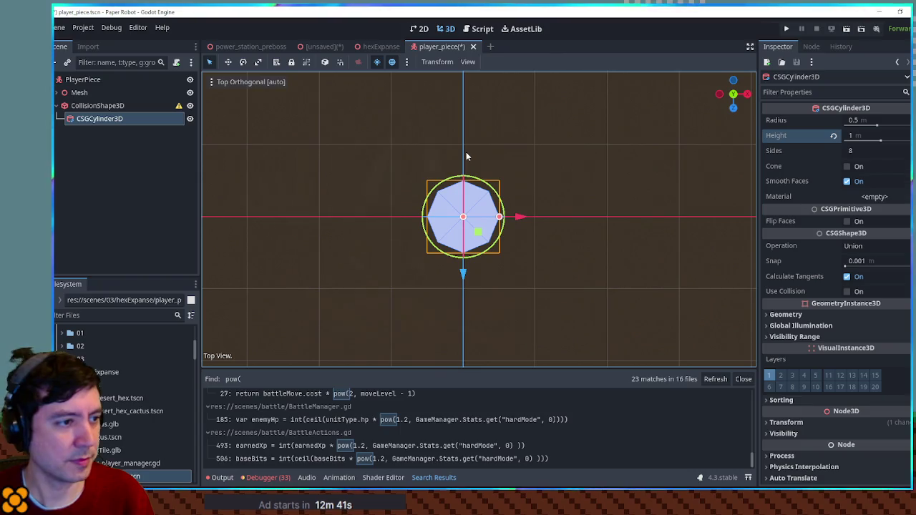
mouse_move(499, 216)
left_mouse_down()
mouse_move(478, 217)
mouse_move(499, 224)
mouse_move(560, 180)
mouse_move(405, 168)
left_mouse_up()
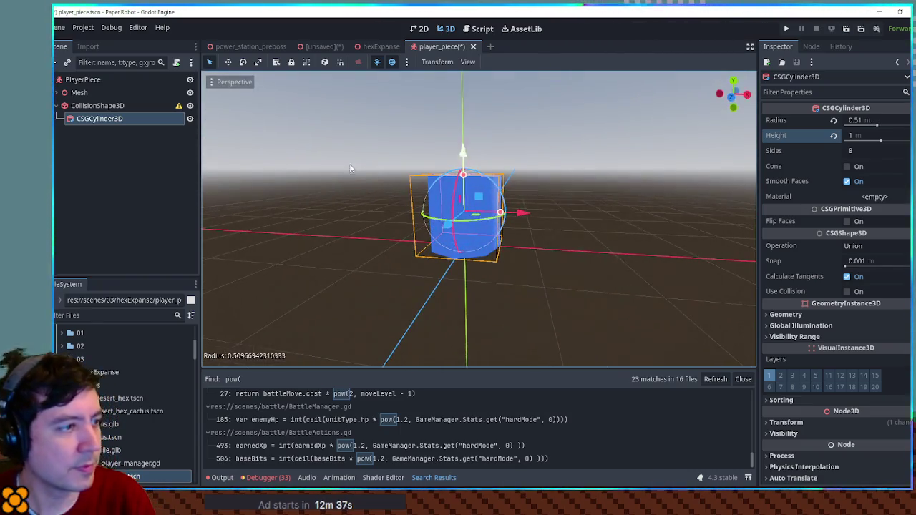
Hide and delete the placeholder cylinder, leaving the CollisionShape3D selected
left_click(190, 119)
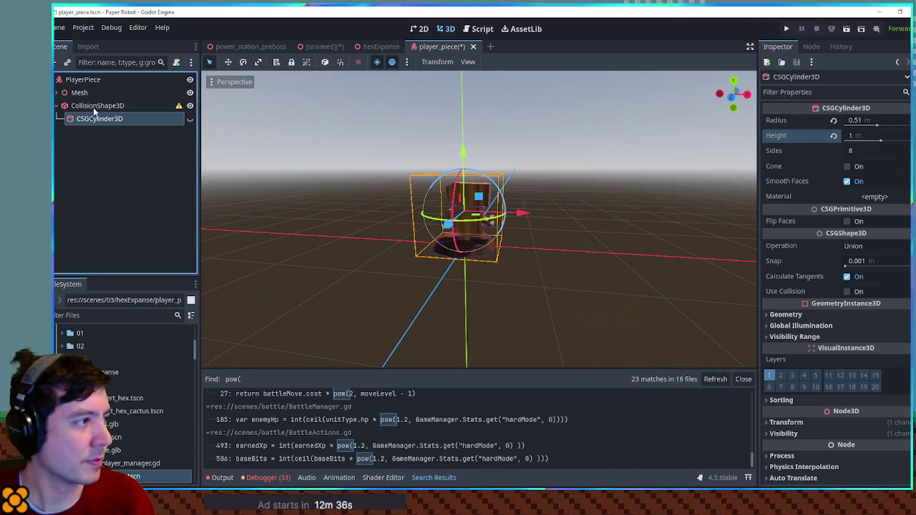
left_click(100, 108)
left_click(107, 121)
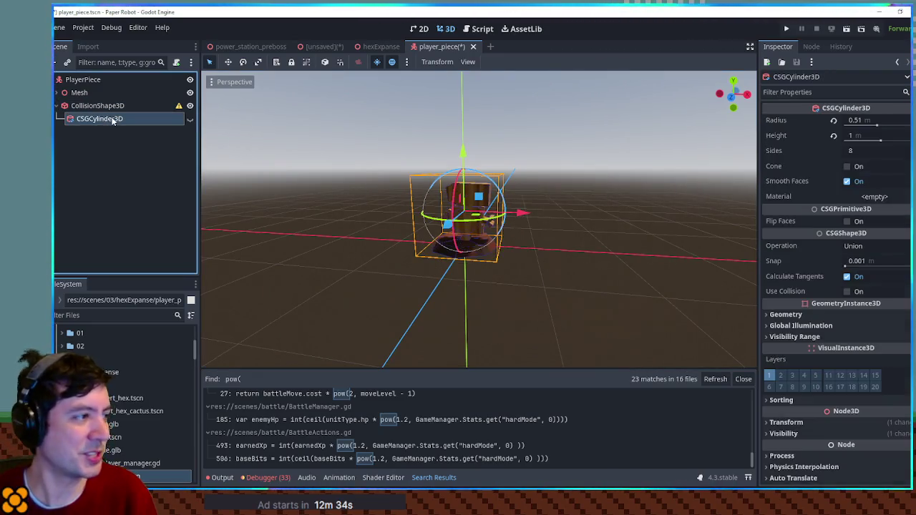
key("Delete")
left_click(106, 107)
key("ctrl+a")
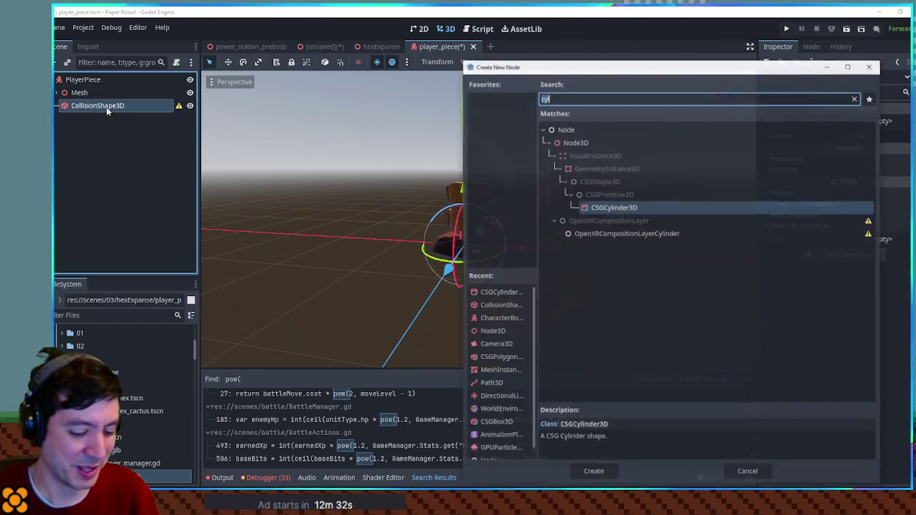
key("Escape")
Give the CollisionShape3D a New CylinderShape3D fitted to the piece's height and save the scene
left_click(878, 121)
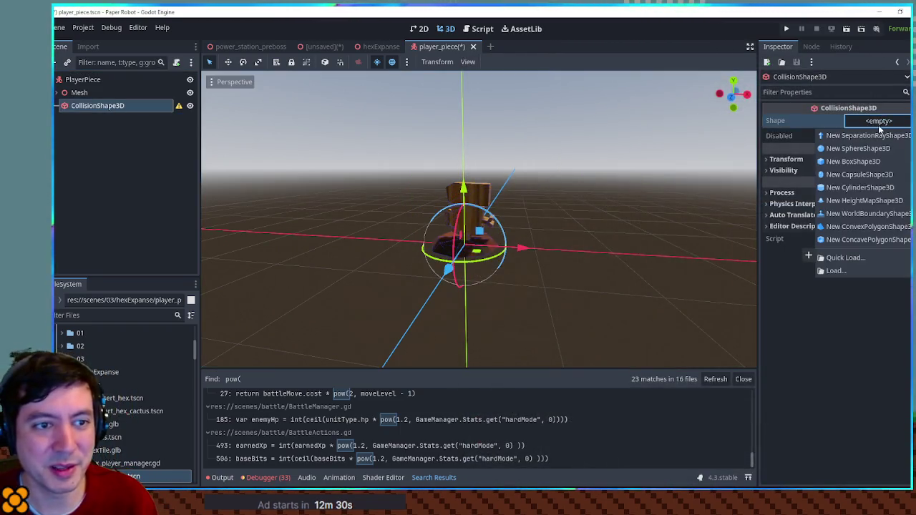
left_click(844, 188)
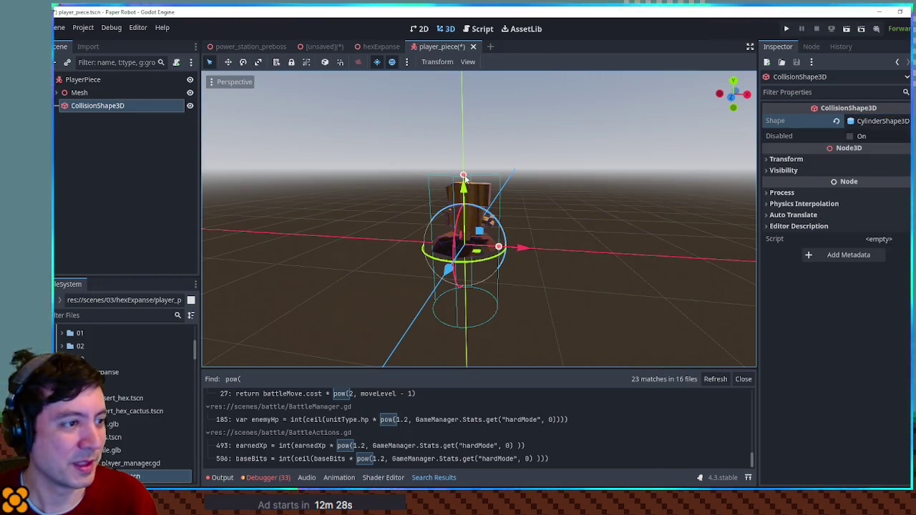
mouse_move(463, 186)
left_mouse_down()
mouse_move(463, 125)
mouse_move(463, 174)
left_mouse_up()
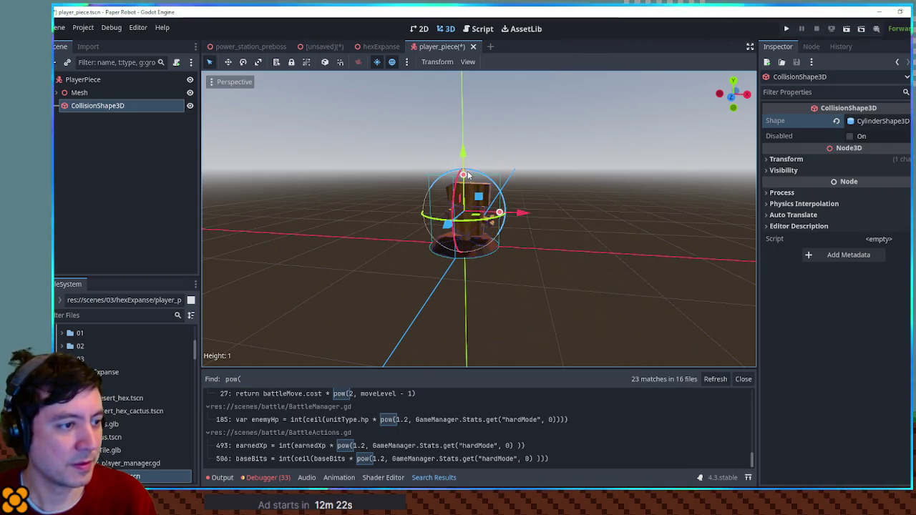
mouse_move(535, 262)
left_mouse_down()
mouse_move(579, 357)
mouse_move(538, 268)
mouse_move(549, 247)
left_mouse_up()
key("ctrl+s")
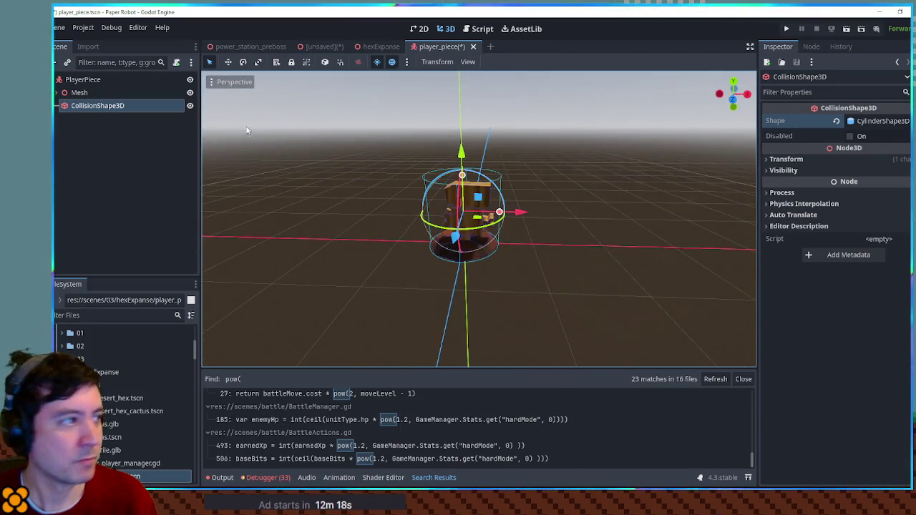
left_click(101, 80)
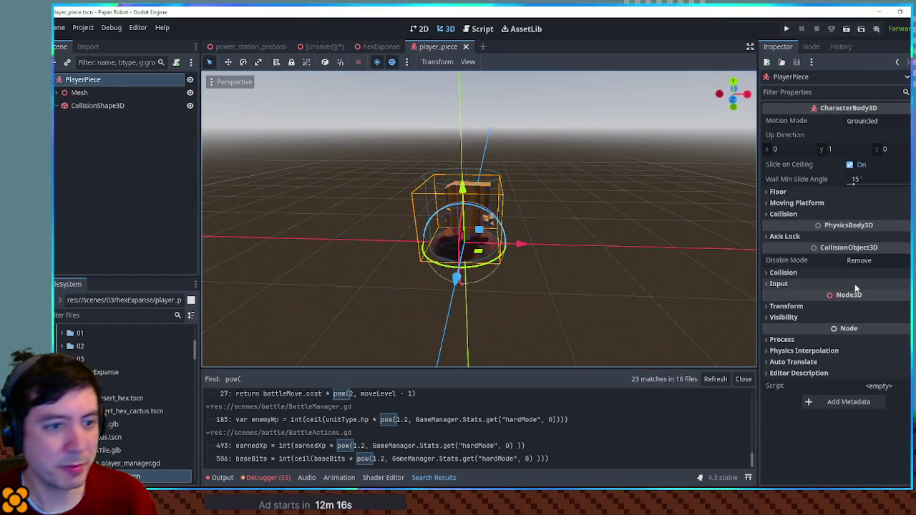
Lock PlayerPiece's angular rotation on X, Y and Z under Axis Lock
left_click(830, 272)
left_click(830, 273)
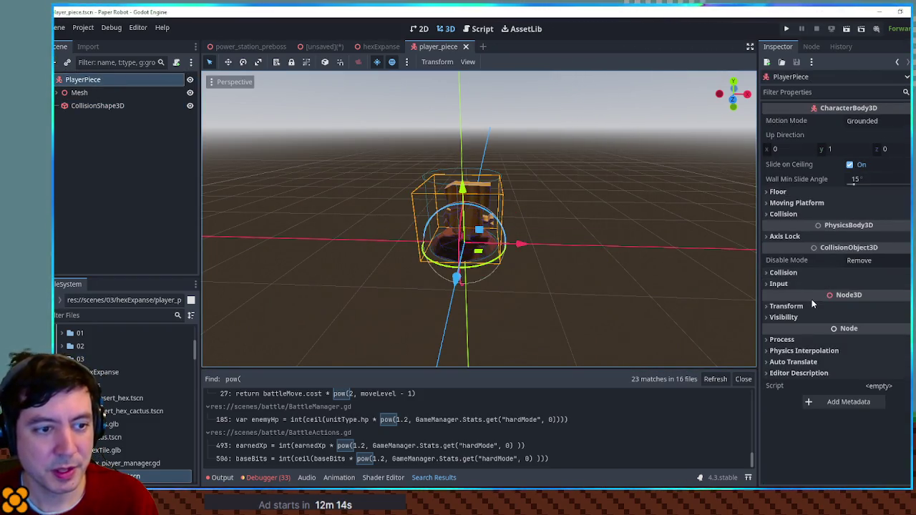
left_click(816, 214)
left_click(814, 213)
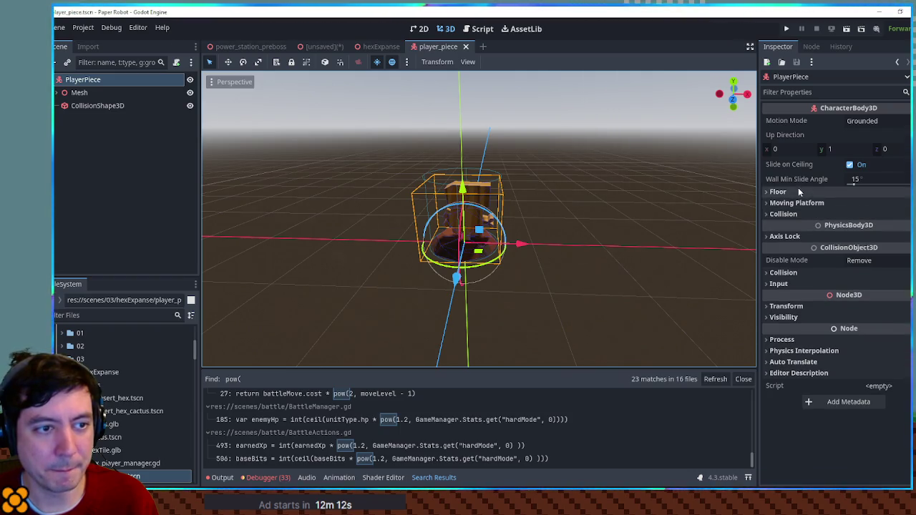
left_click(797, 237)
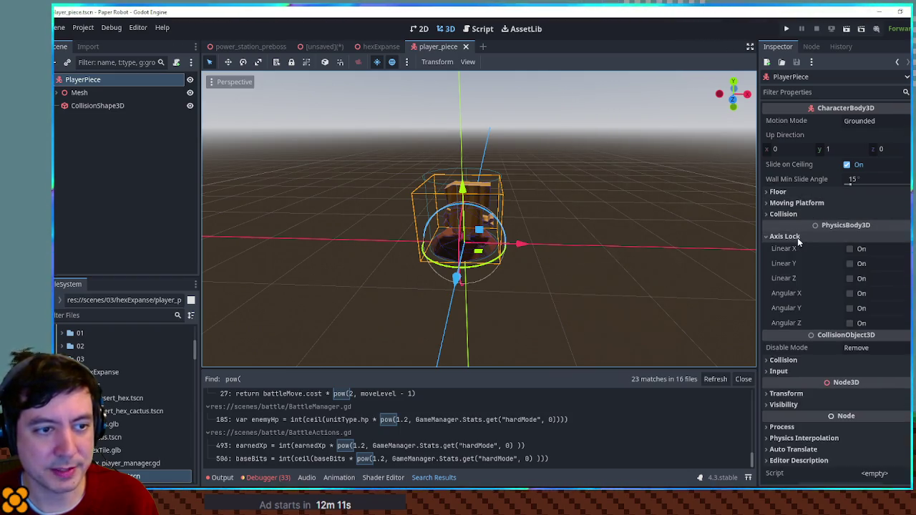
left_click(849, 294)
left_click(849, 308)
left_click(849, 323)
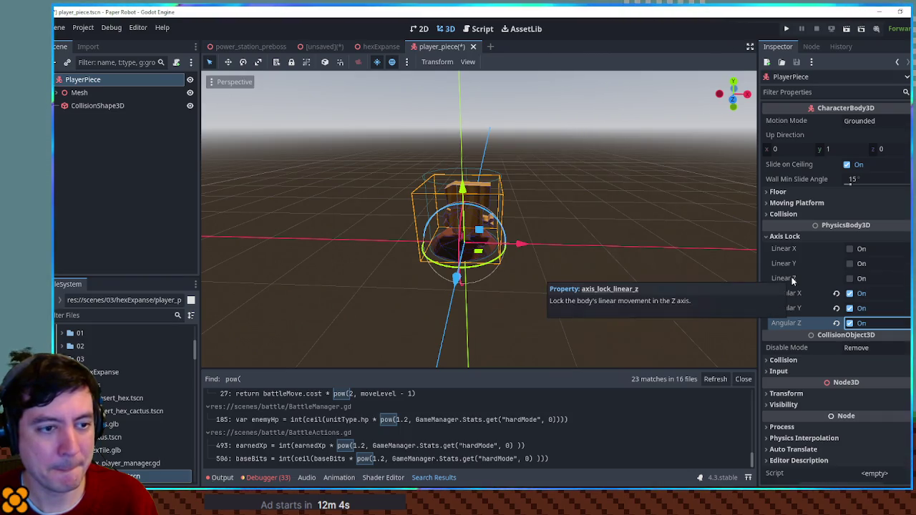
Save the scene and open hex_player_manager.gd, selecting the type annotation on line 2
key("ctrl+s")
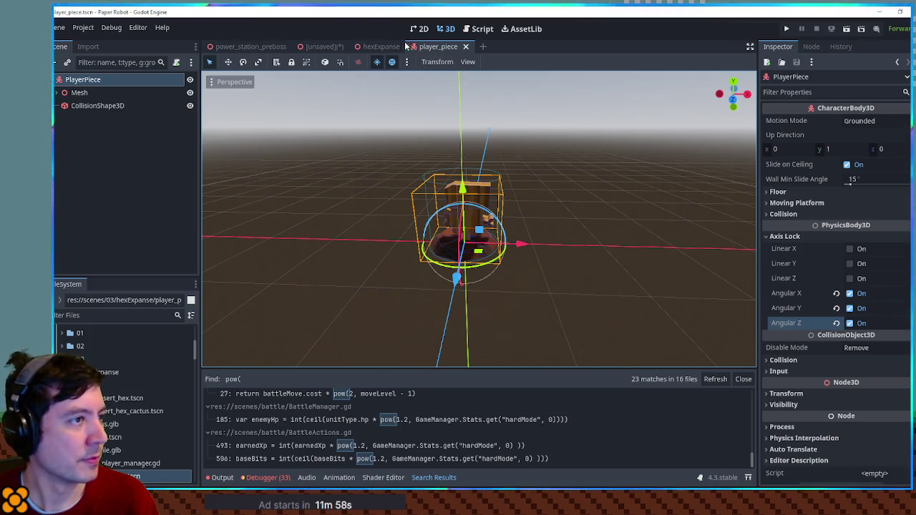
key("ctrl+F3")
double_click(478, 87)
Retype player_piece as CharacterBody3D and add Input.get_vector("left","right","up","down") on line 10
double_click(438, 87)
type("Characte")
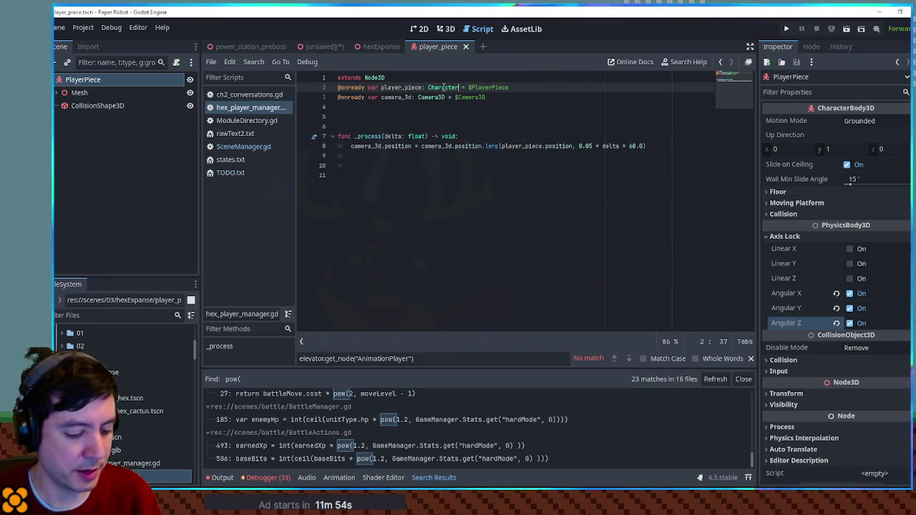
type("rBody3D")
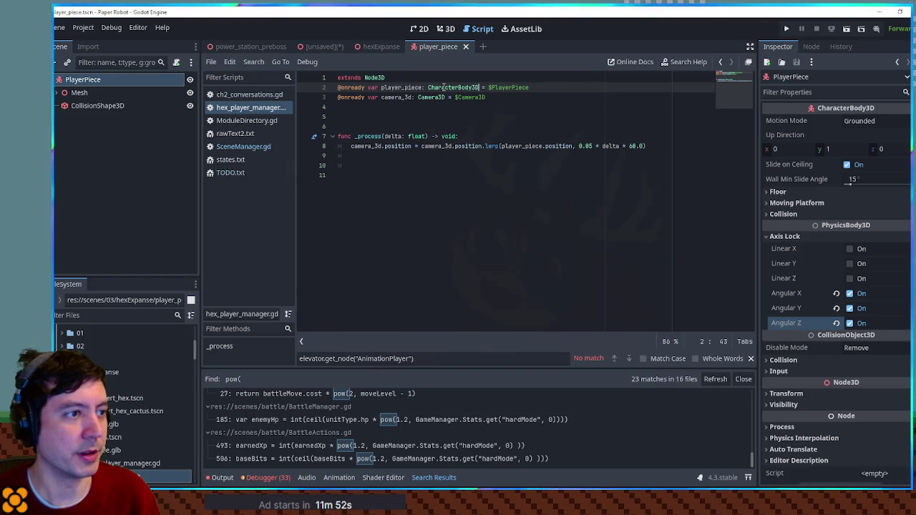
left_click(379, 165)
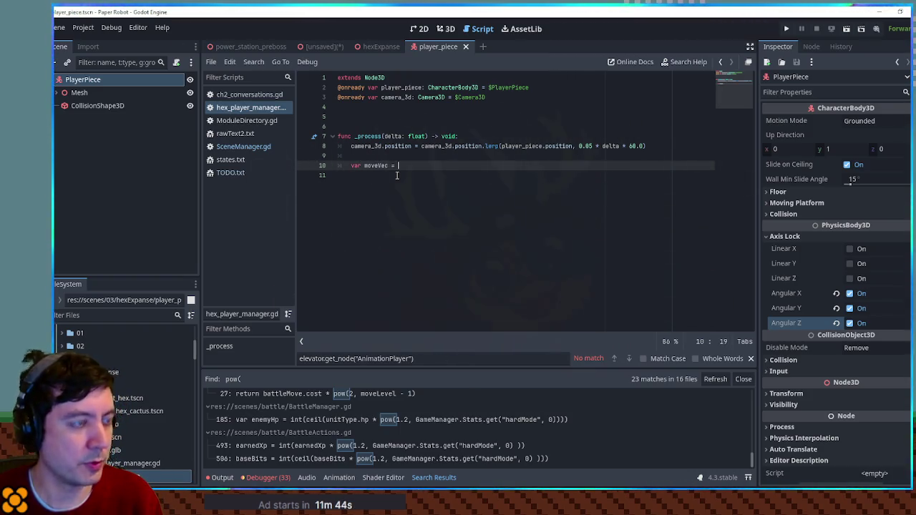
type("Input")
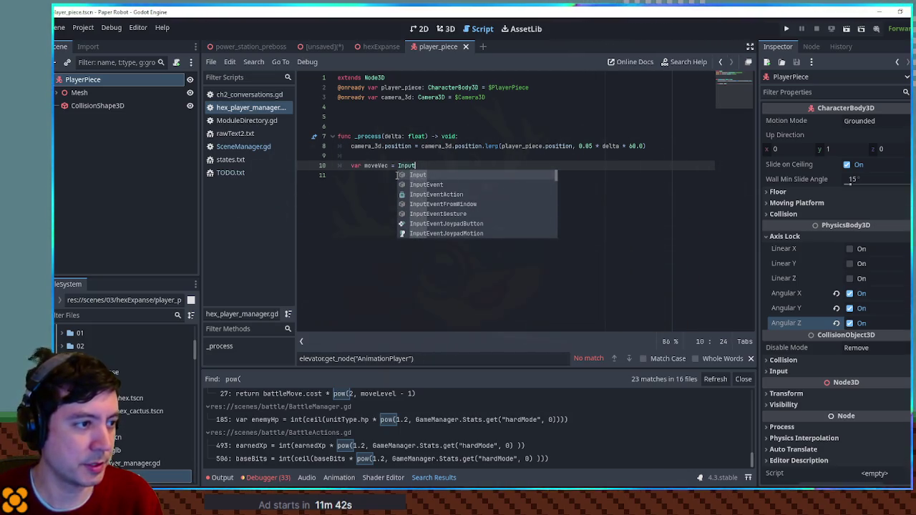
type(".get_vector(")
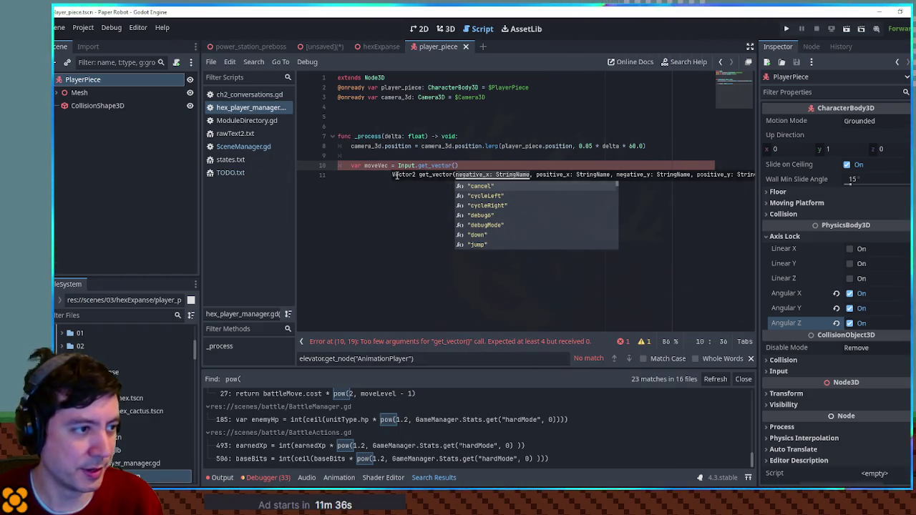
type("\"left\",\"righ")
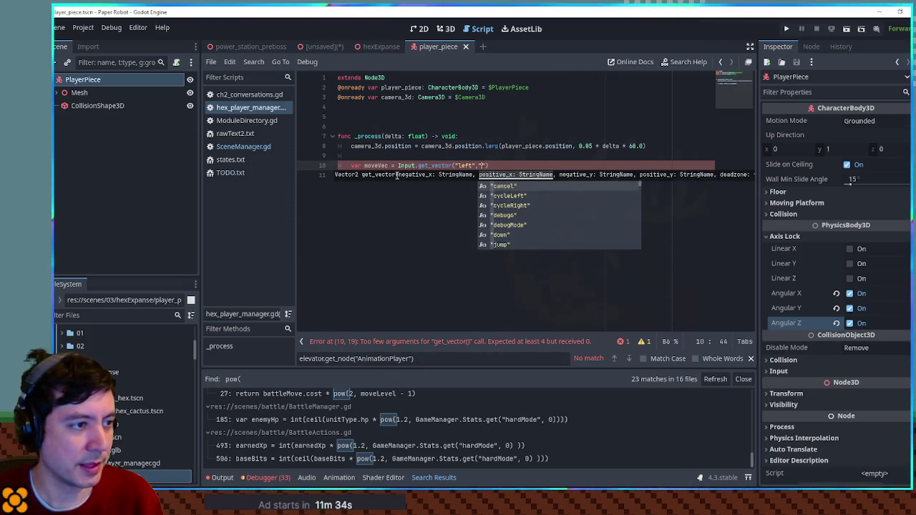
type("t\",\"")
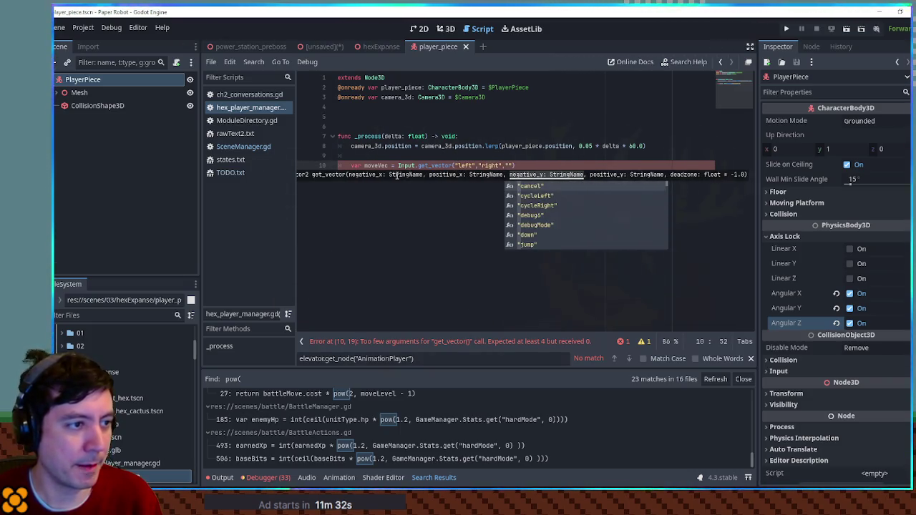
type("up\",\"do")
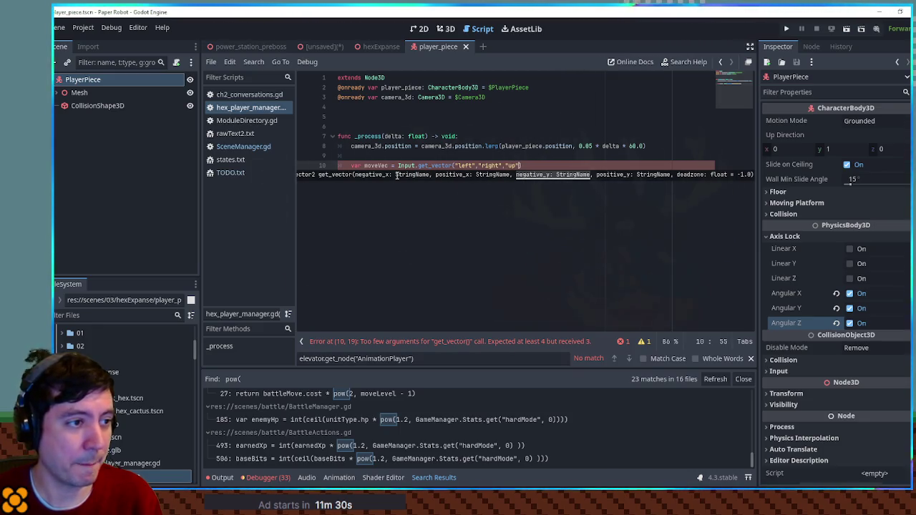
type("wn\"")
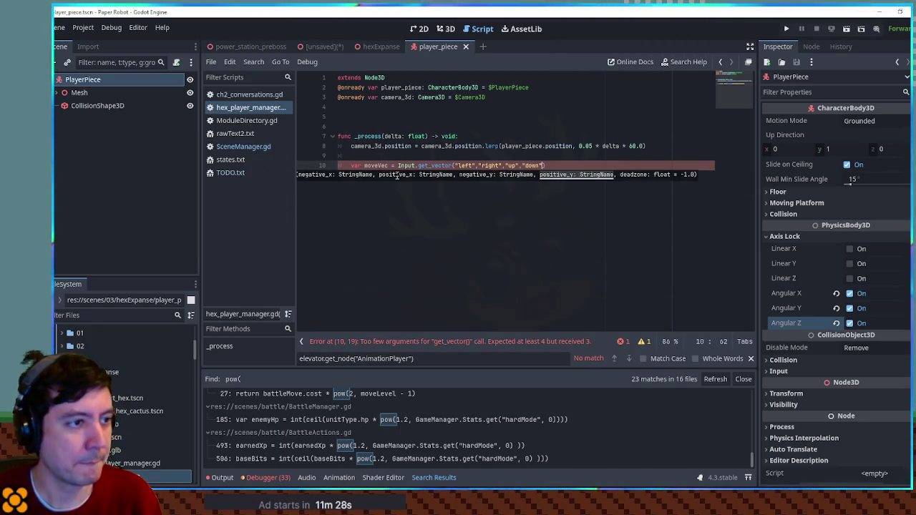
type(")")
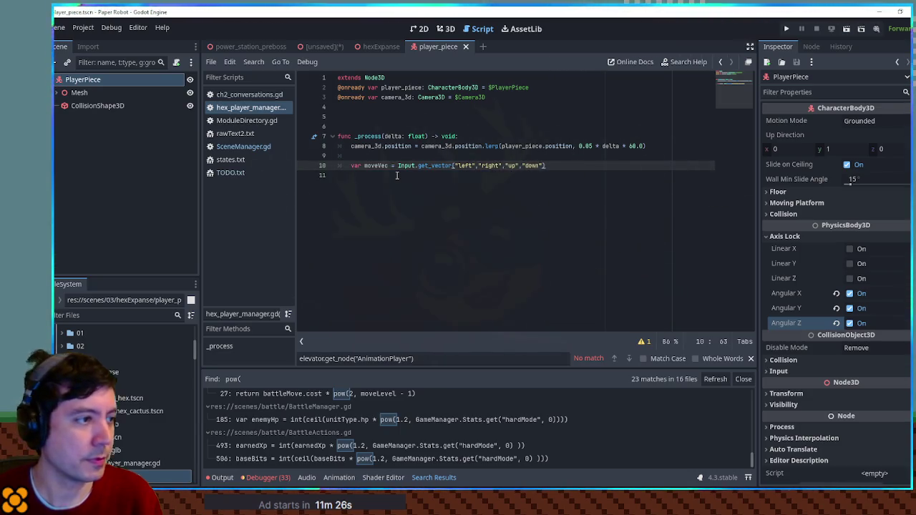
Set player_piece.velocity = moveVec on the next line
key("Return")
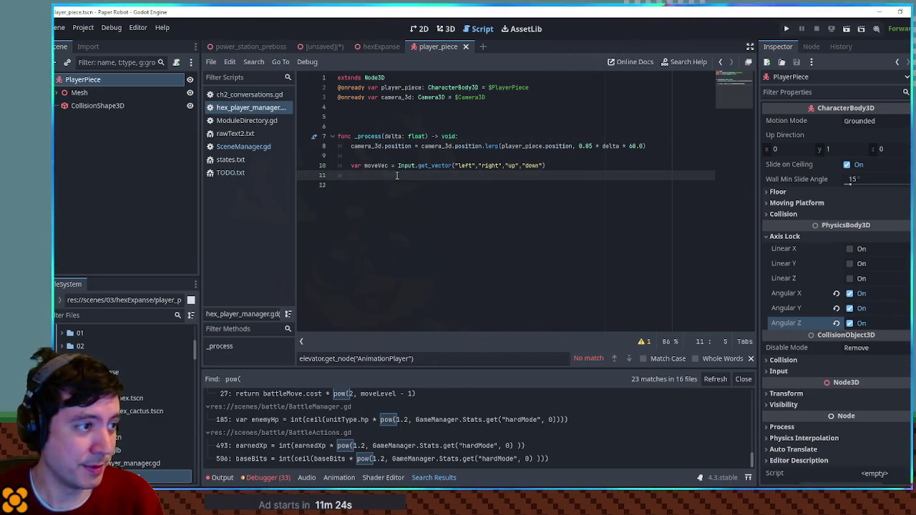
type("player_piece.velocity = ")
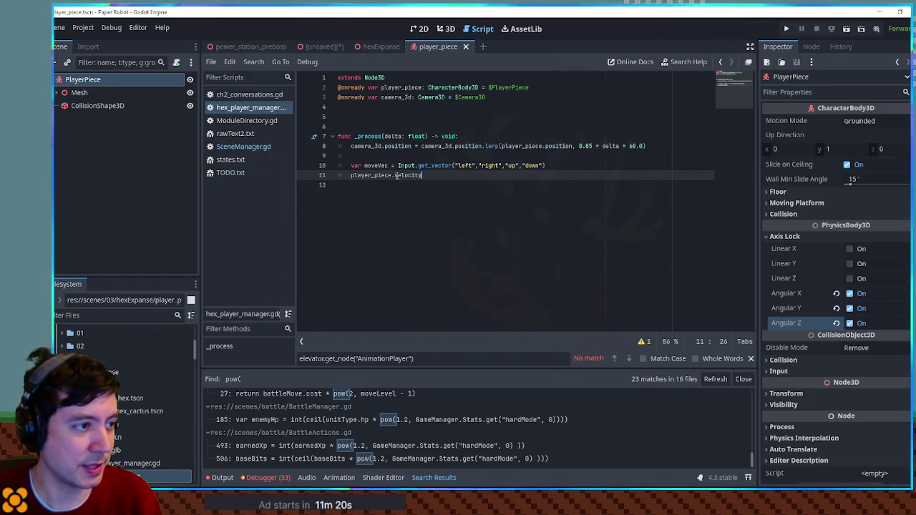
type("moveVec * delta")
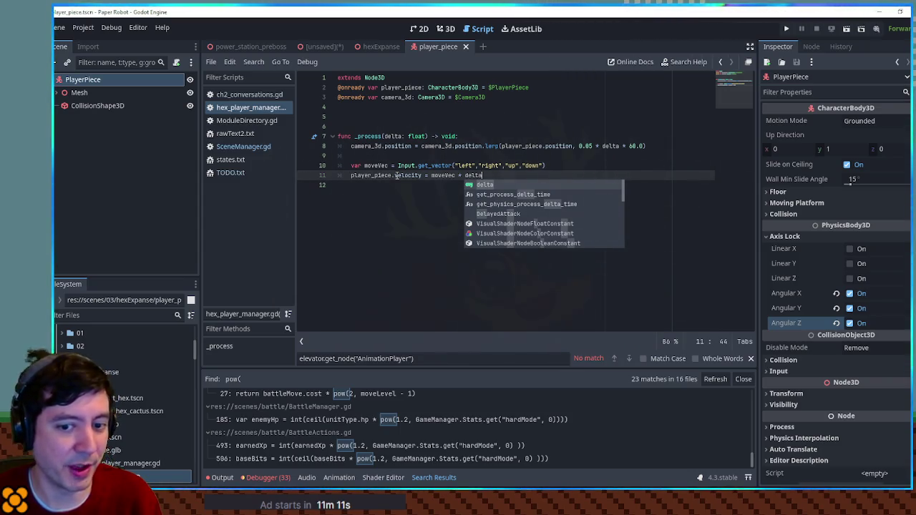
key("Escape")
key("Return")
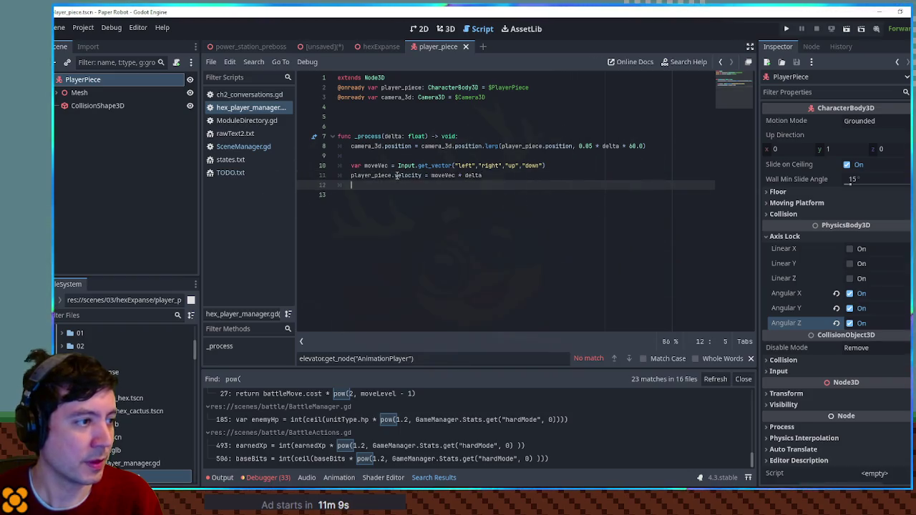
Call player_piece.move_and_slide() on line 12
double_click(390, 175)
key("ctrl+c")
left_click(398, 186)
key("ctrl+v")
type(".move")
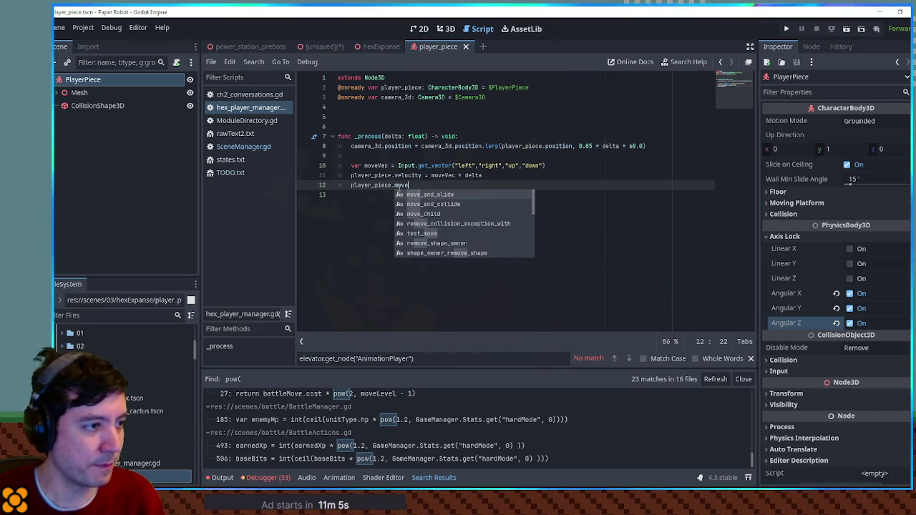
key("Return")
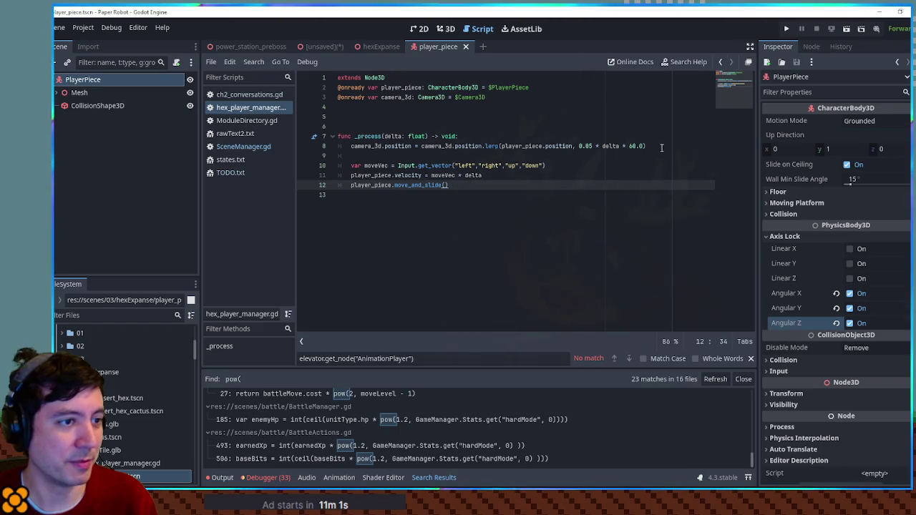
left_click(363, 48)
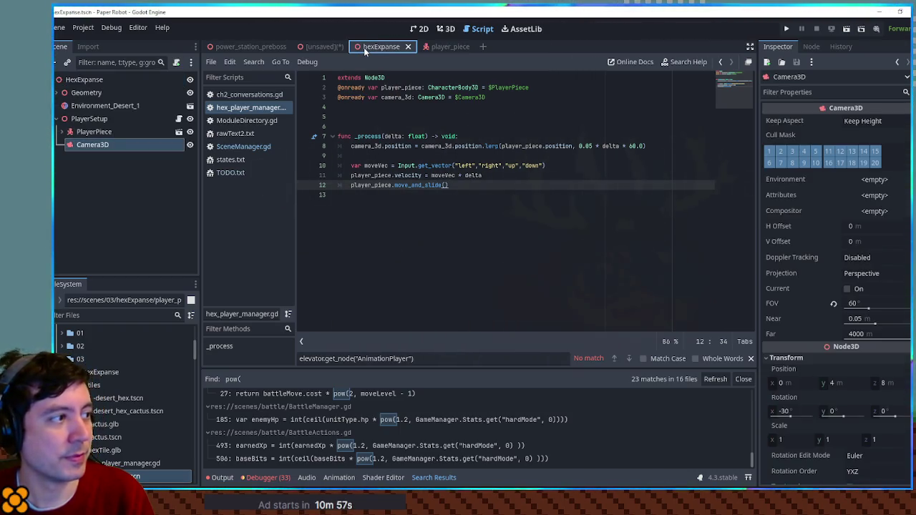
Run the hexExpanse scene to see the Vector2 velocity error, then stop it
key("F6")
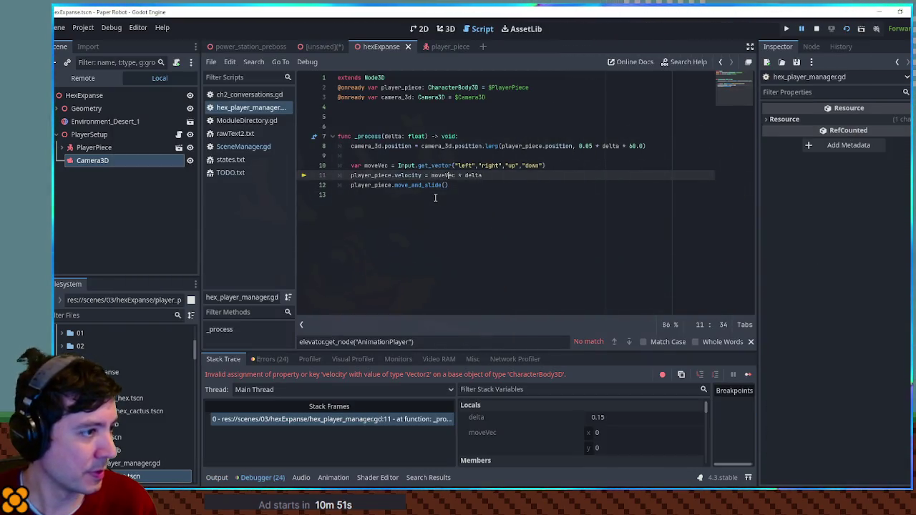
mouse_move(444, 177)
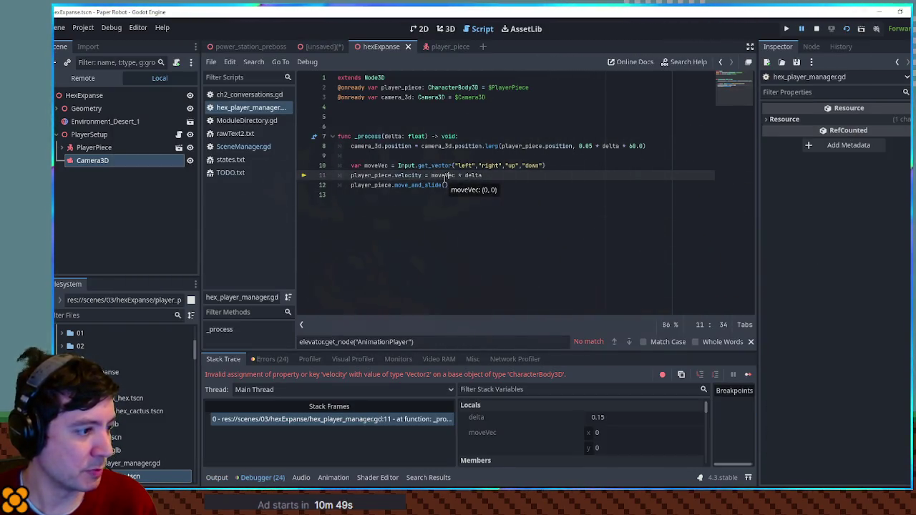
key("F8")
Wrap the velocity as Vector3(moveVec.x, 0.0, moveVec.y) and run the game again
left_click(432, 176)
type("Vecto")
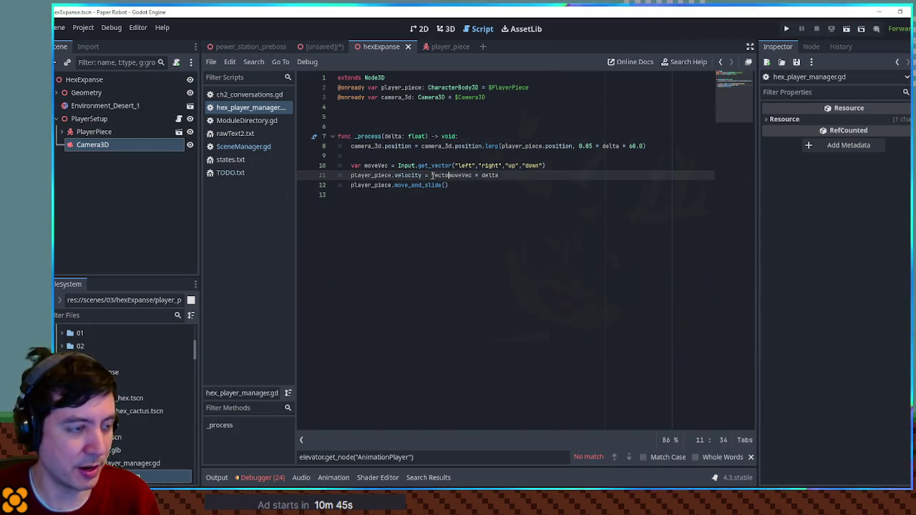
type("r3(")
key("ctrl+Right")
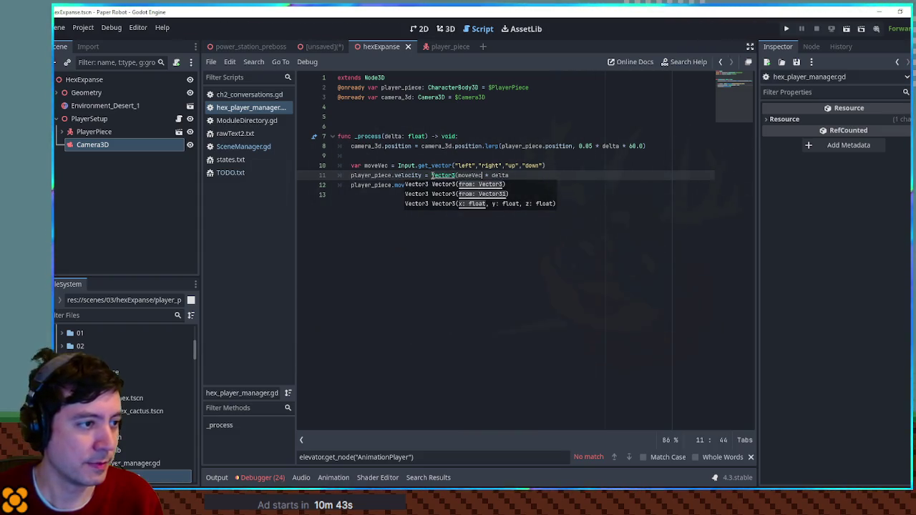
type("0.0, move")
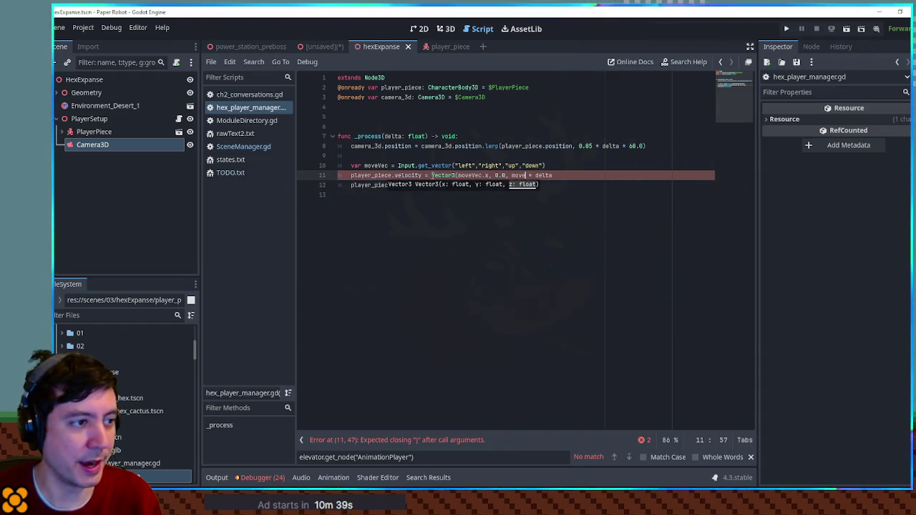
type(" .y")
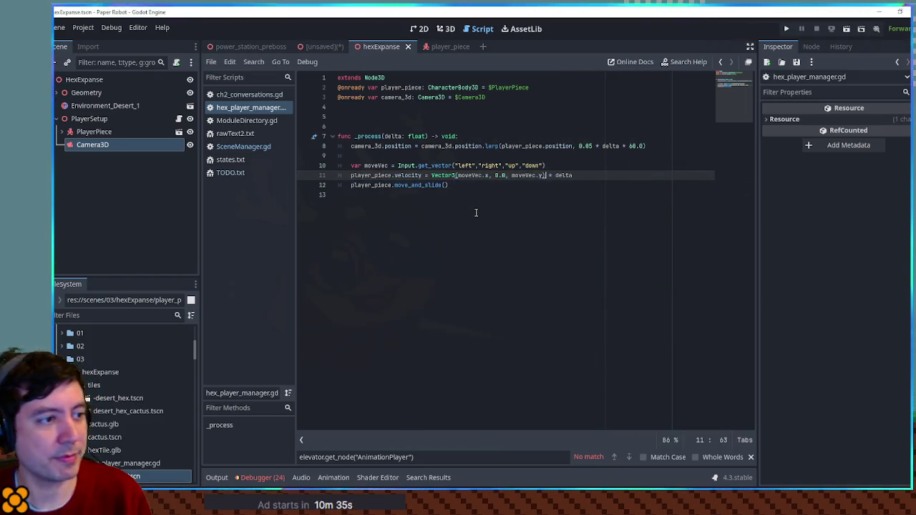
key("F5")
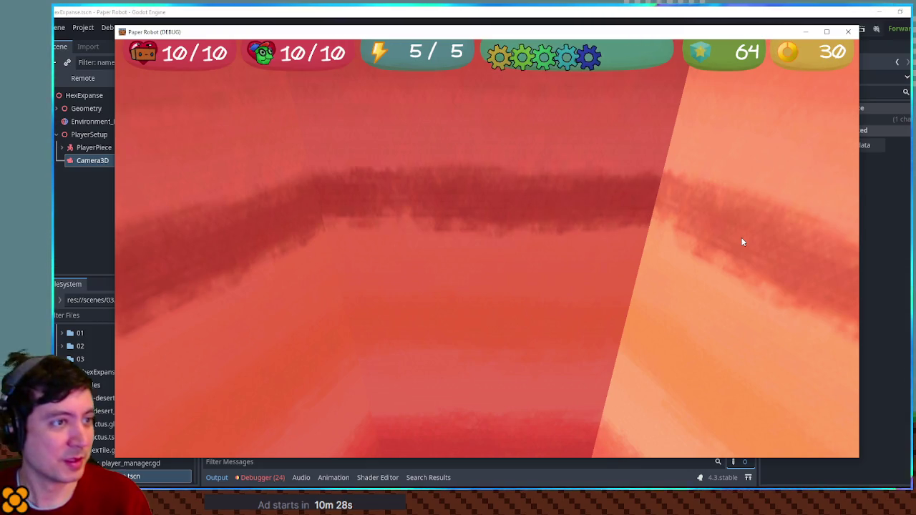
Relaunch the level a few times, saving the scene between runs, then close the game window
left_click(848, 31)
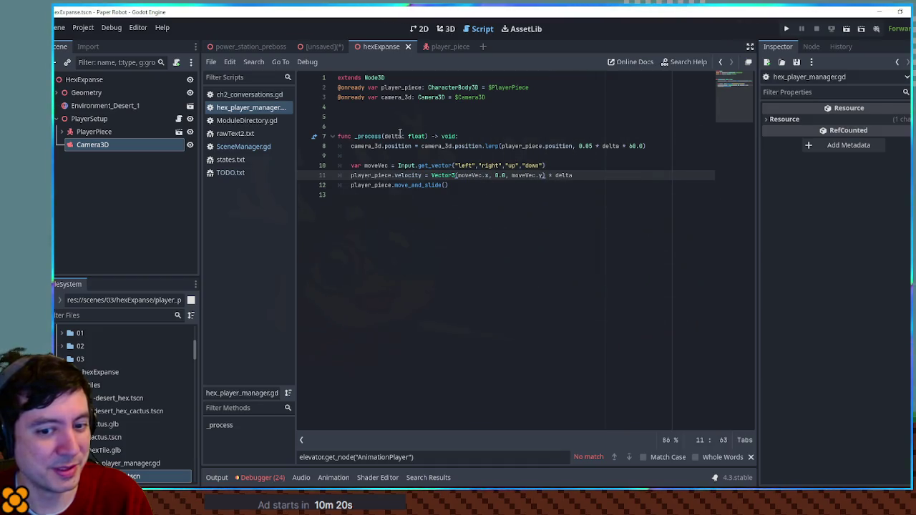
key("F6")
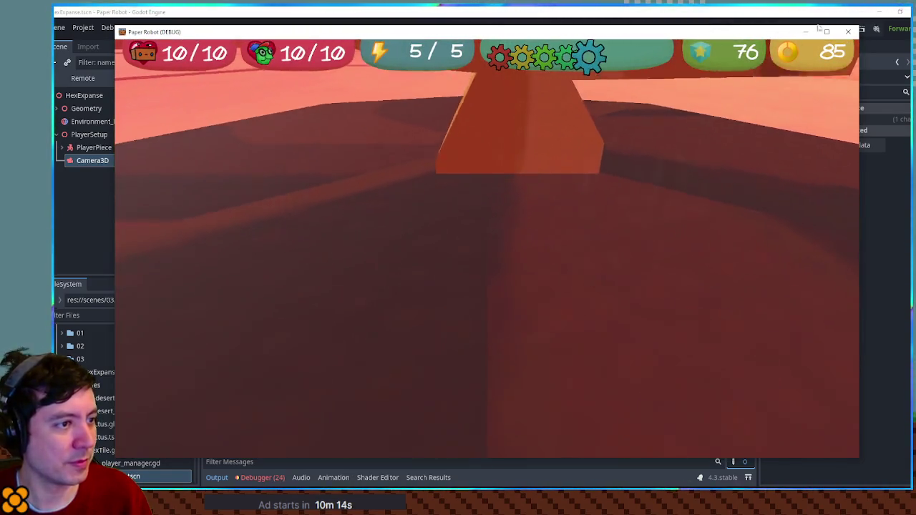
key("F8")
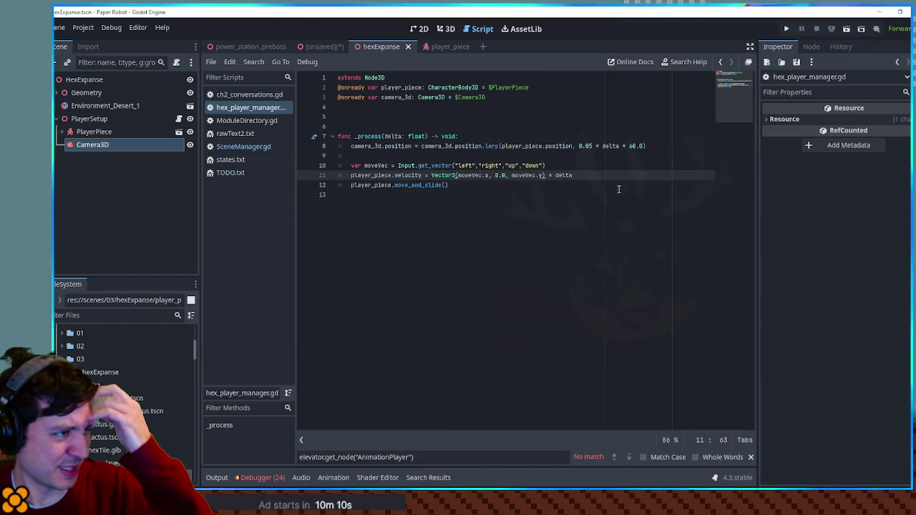
left_click(194, 138)
key("ctrl+s")
key("F5")
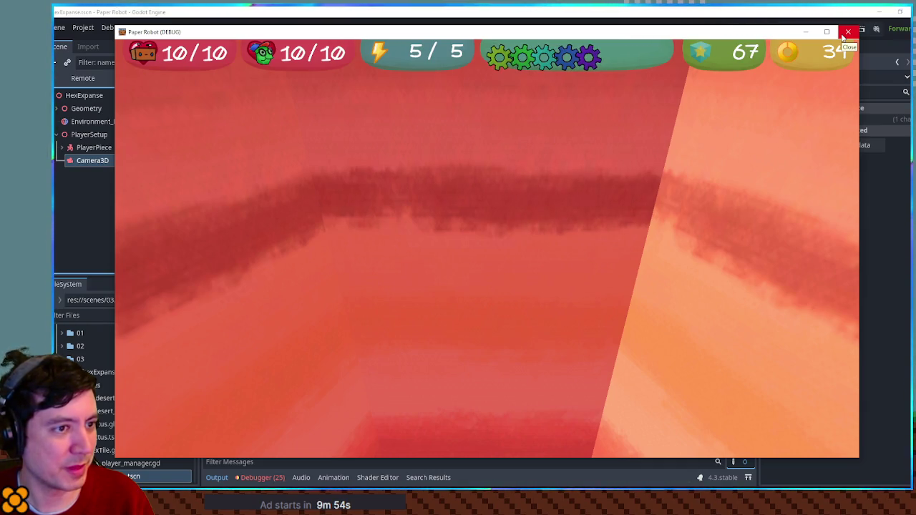
left_click(846, 32)
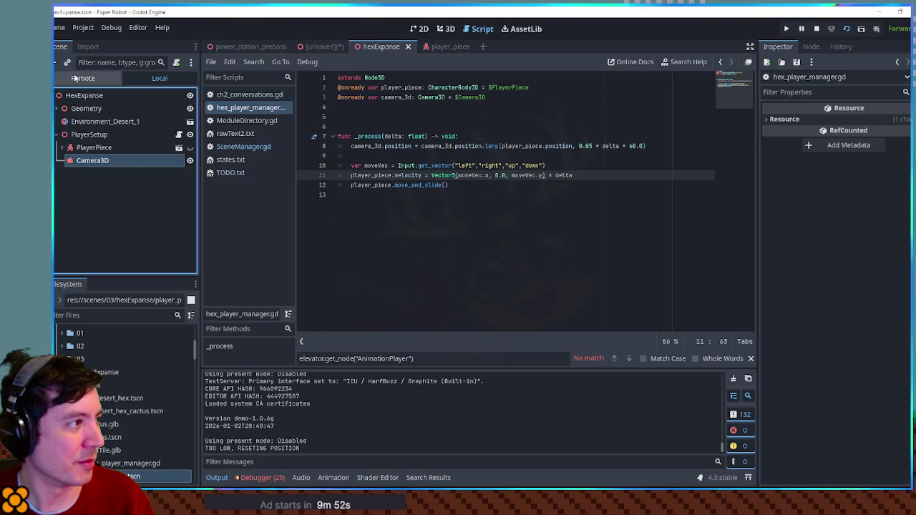
Inspect the running game's Remote scene tree, stop the game, and browse to the hexExpanse folder
left_click(74, 77)
scroll(143, 222, "down", 5)
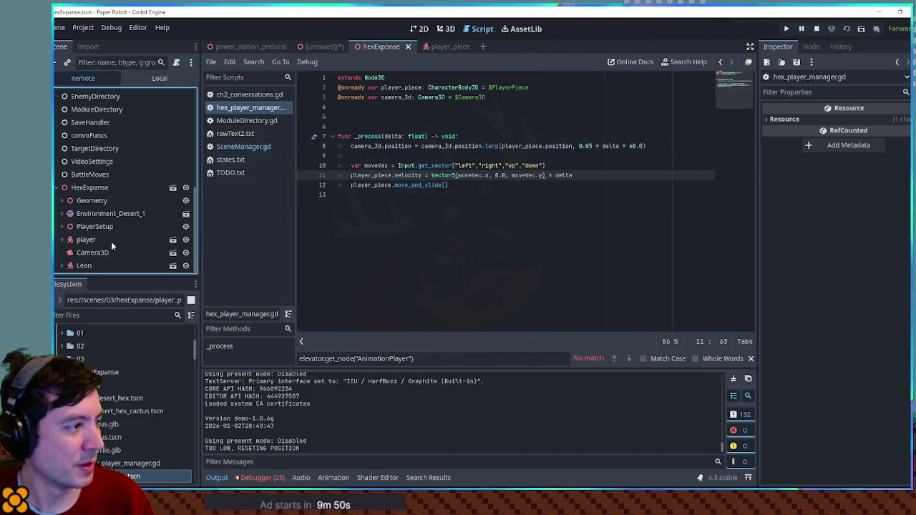
left_click(817, 29)
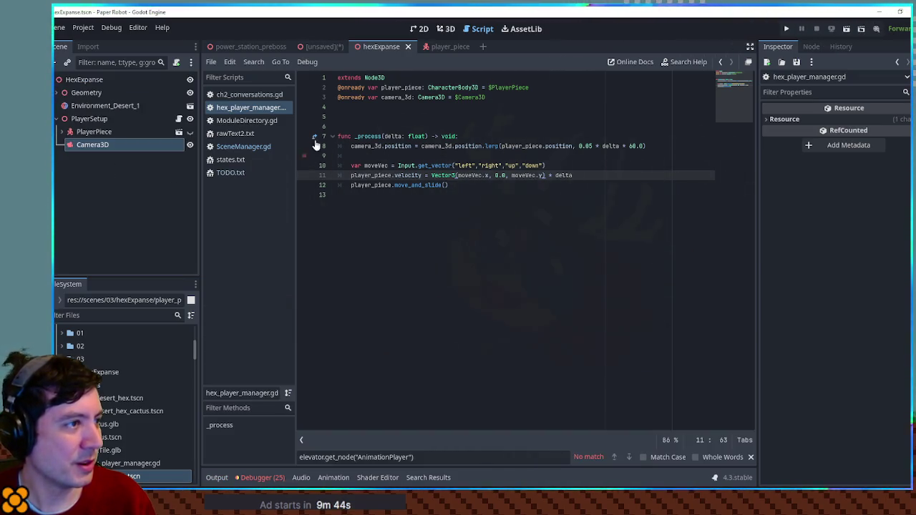
left_click(89, 80)
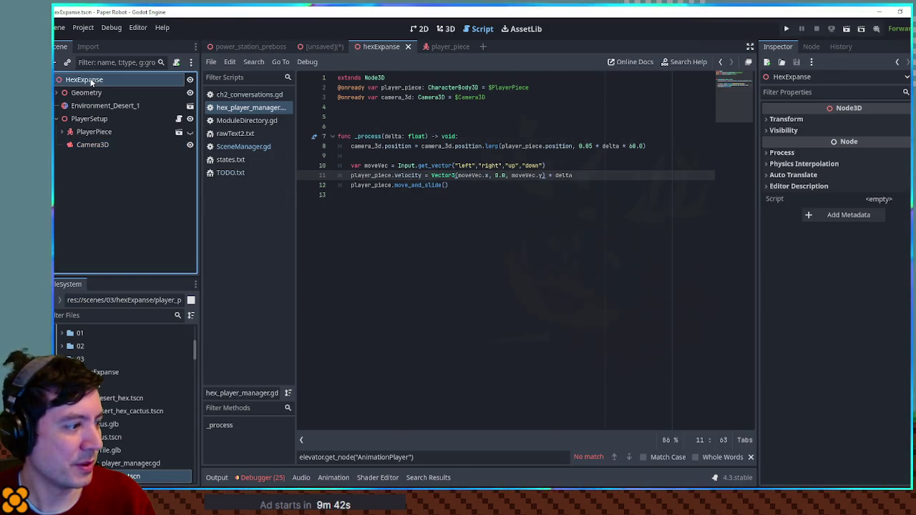
scroll(143, 362, "down", 1)
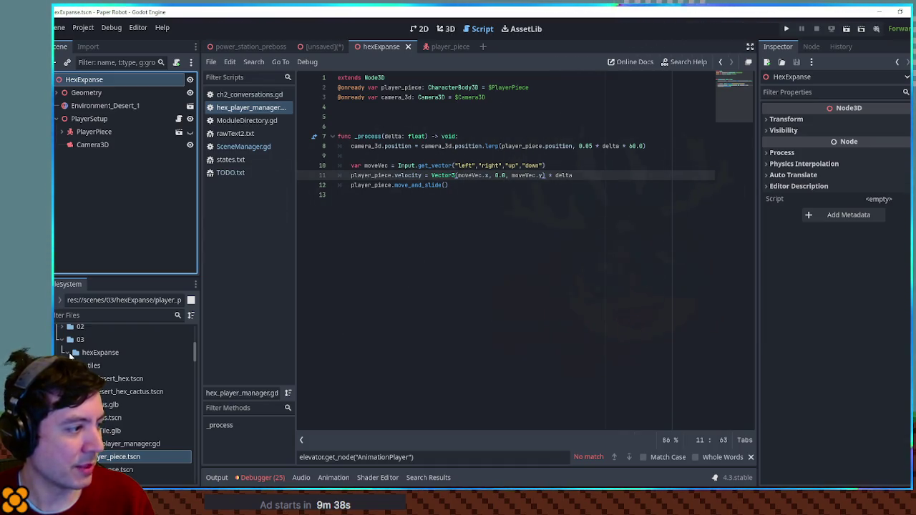
left_click(67, 353)
Add "hexExpanse" to noPlayerScenes in SceneManager.gd and relaunch the level with F6
left_click(114, 366)
key("F2")
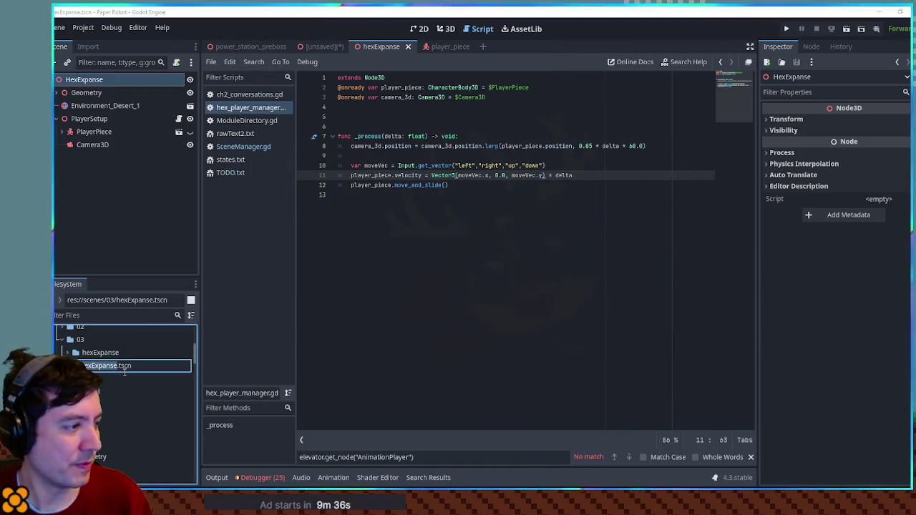
key("Escape")
left_click(415, 311)
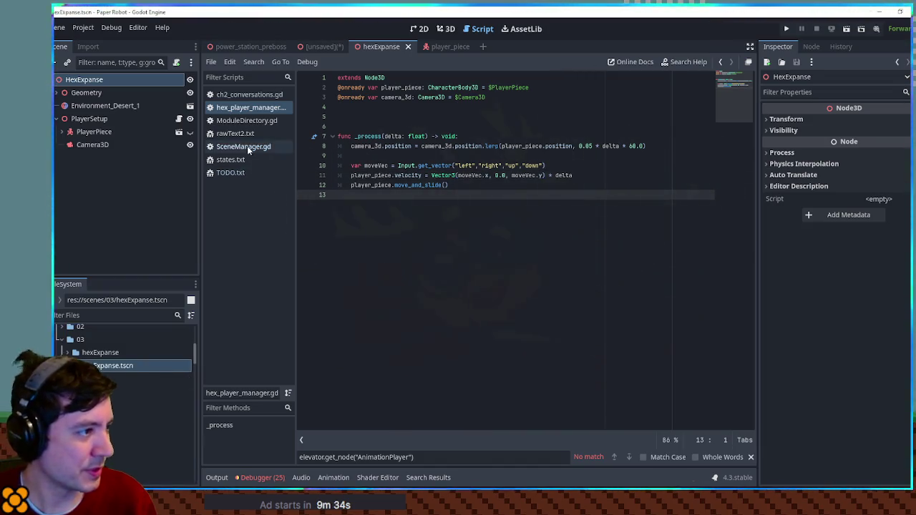
left_click(246, 146)
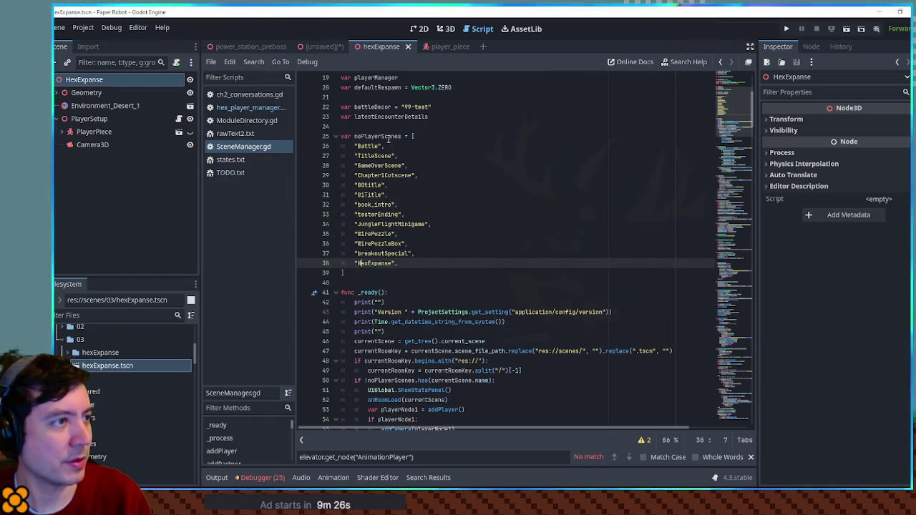
key("F6")
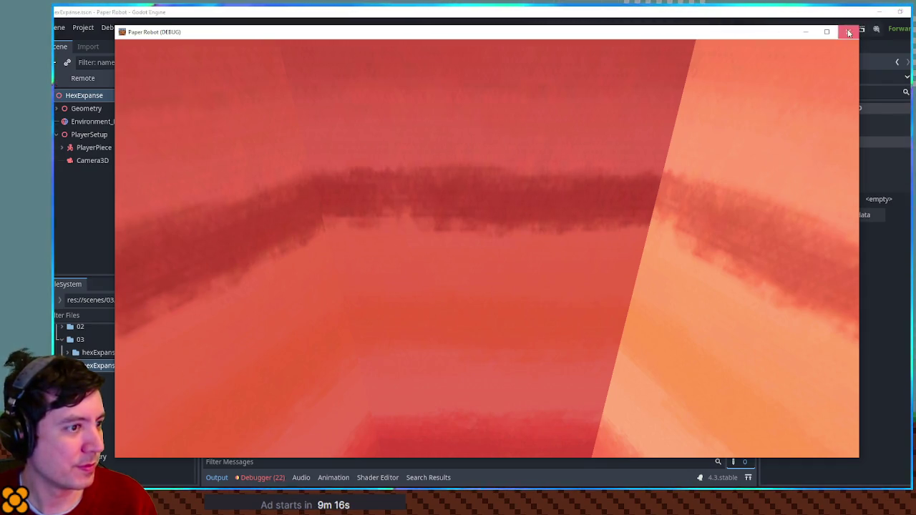
left_click(849, 34)
middle_click(244, 146)
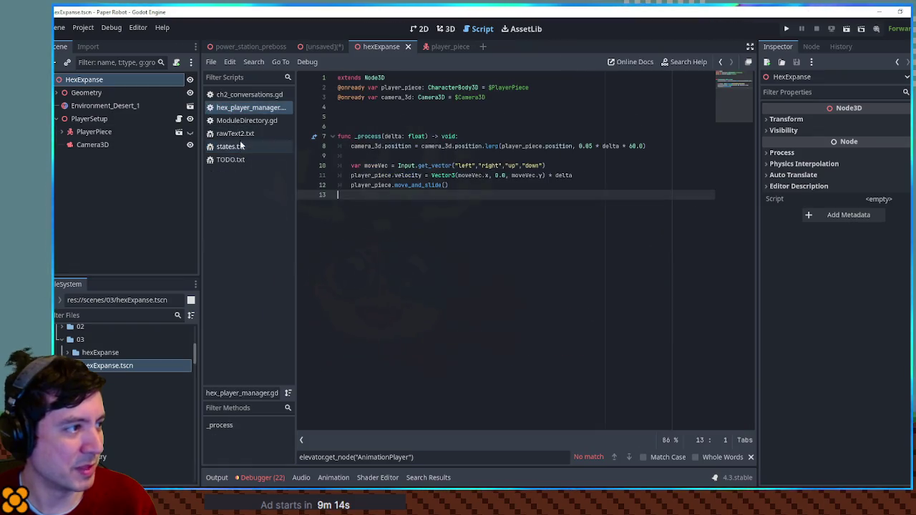
double_click(437, 148)
left_click(560, 146)
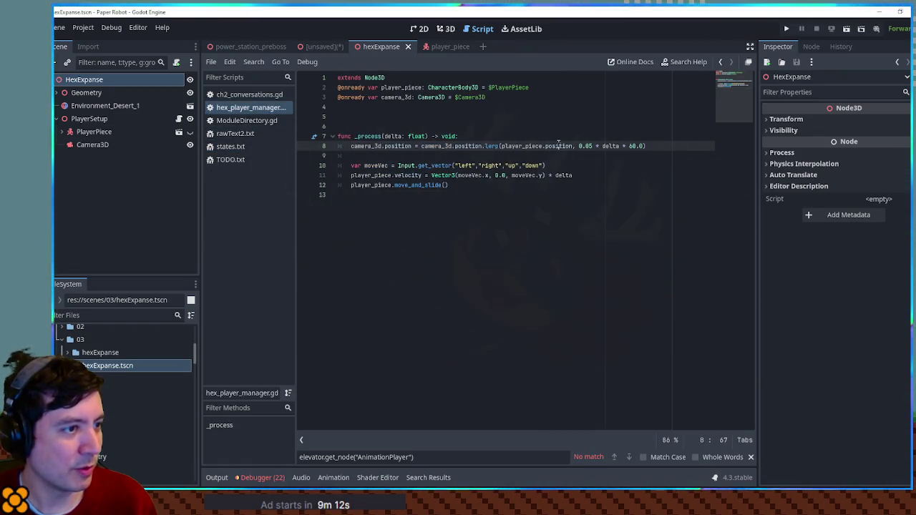
double_click(397, 97)
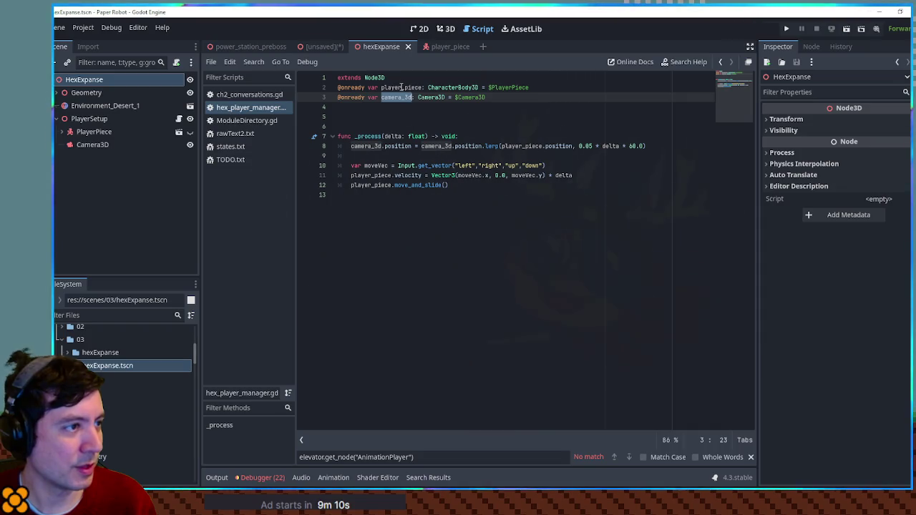
left_click(74, 135)
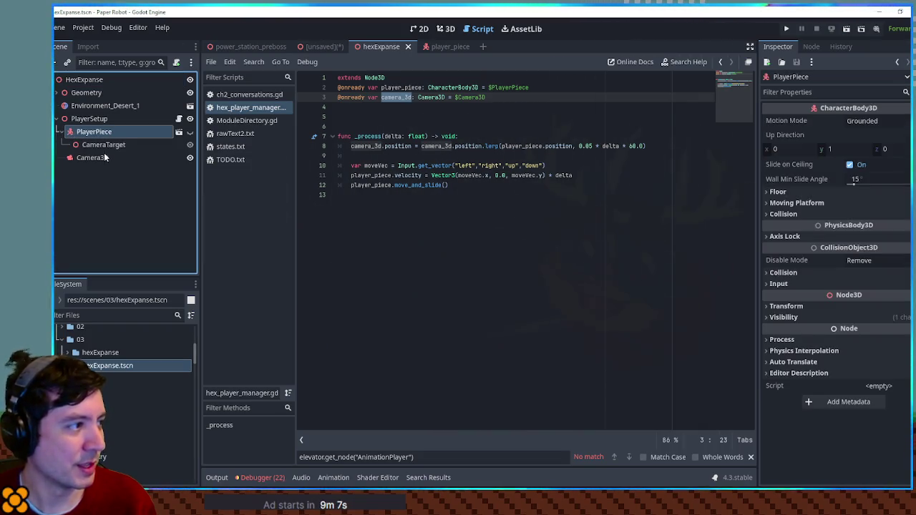
left_click_drag(103, 143, 405, 107)
Replace player_piece with camera_target in the line 9 lerp, save, and run the game
left_click(406, 108)
double_click(406, 107)
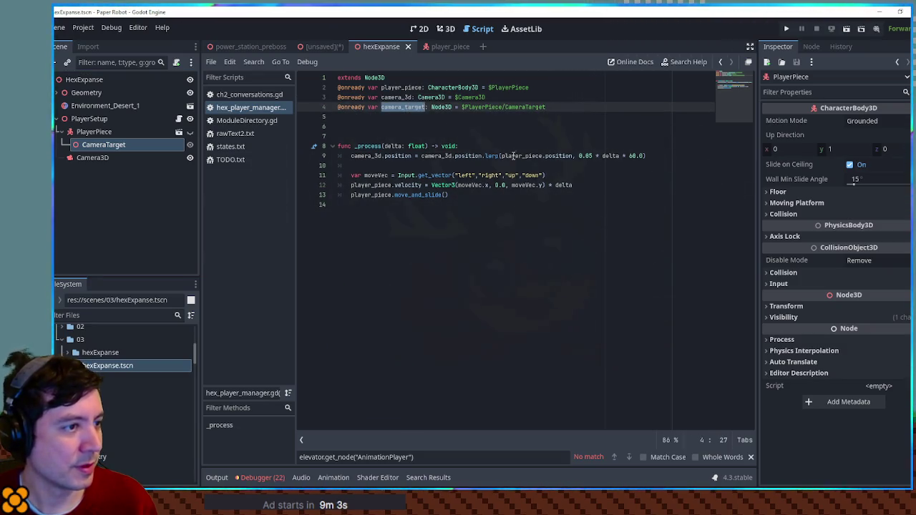
key("ctrl+c")
double_click(514, 155)
key("ctrl+v")
key("ctrl+s")
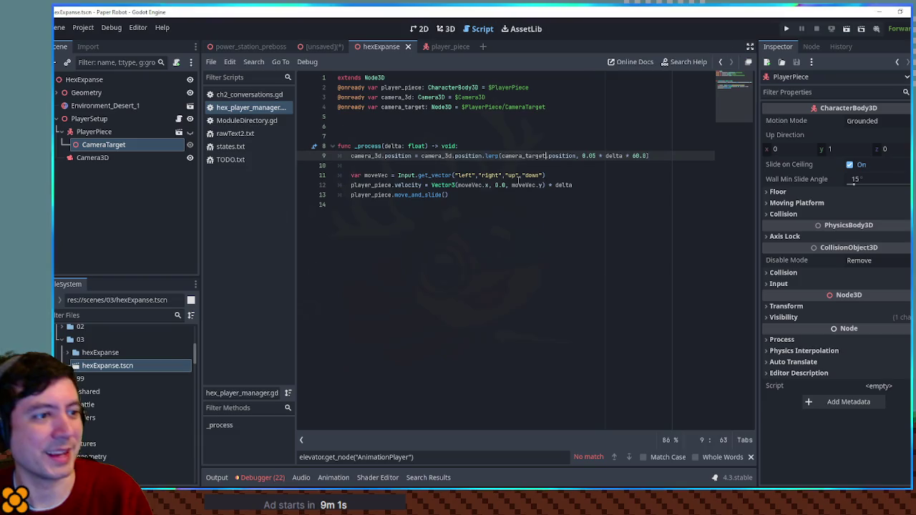
key("F5")
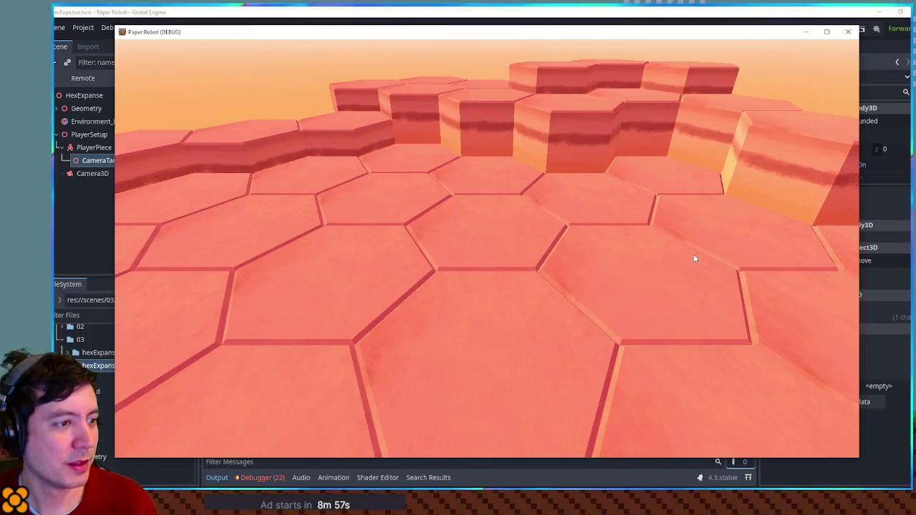
Toggle the CameraTarget node's visibility and relaunch the game with F6
left_click(848, 32)
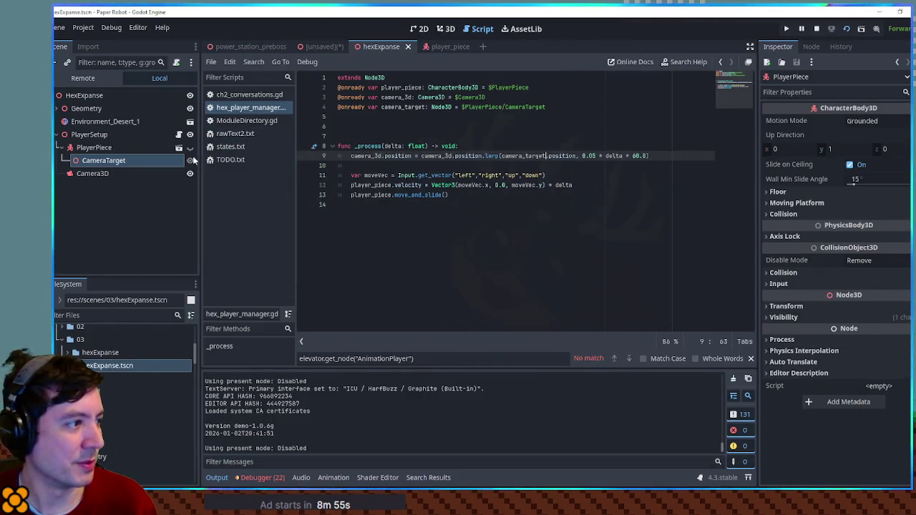
left_click(191, 161)
key("F6")
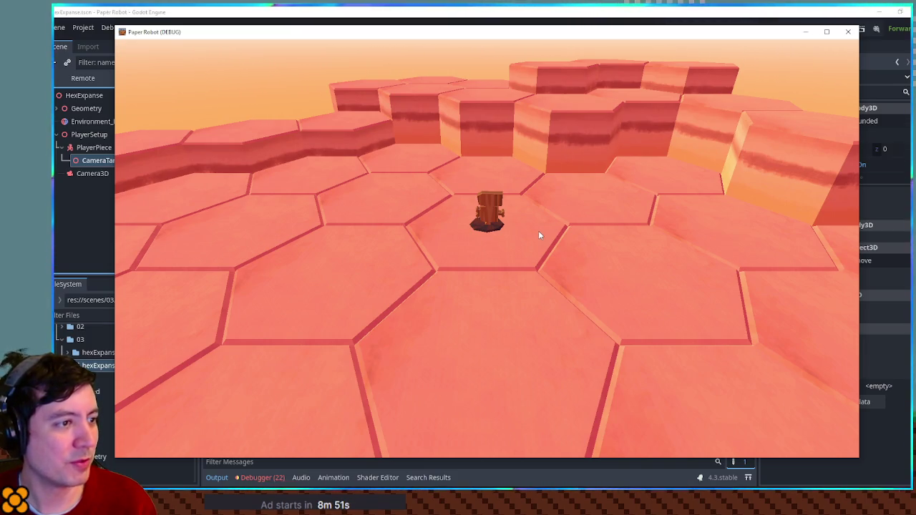
mouse_move(673, 38)
left_mouse_down()
mouse_move(855, 45)
mouse_move(915, 36)
mouse_move(648, 50)
mouse_move(915, 51)
left_mouse_up()
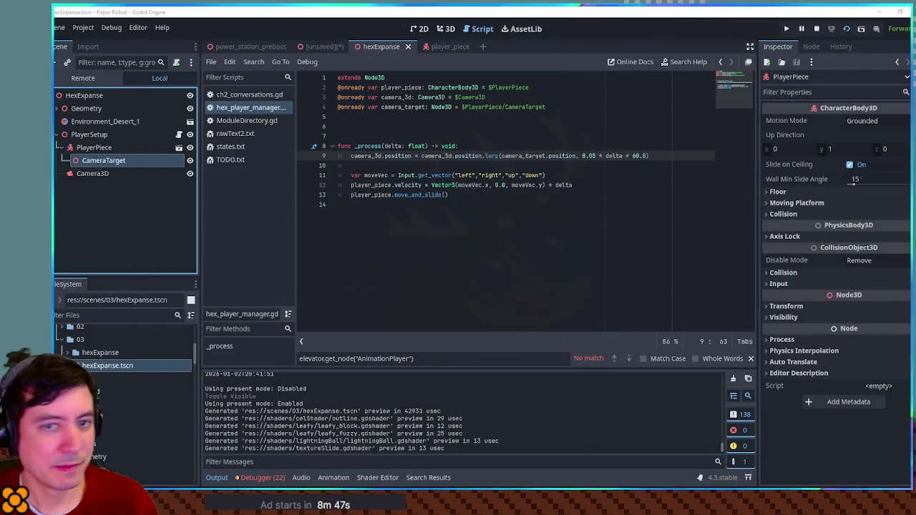
Add print(player_piece.velocity) below line 12 and save to log the velocity
double_click(419, 195)
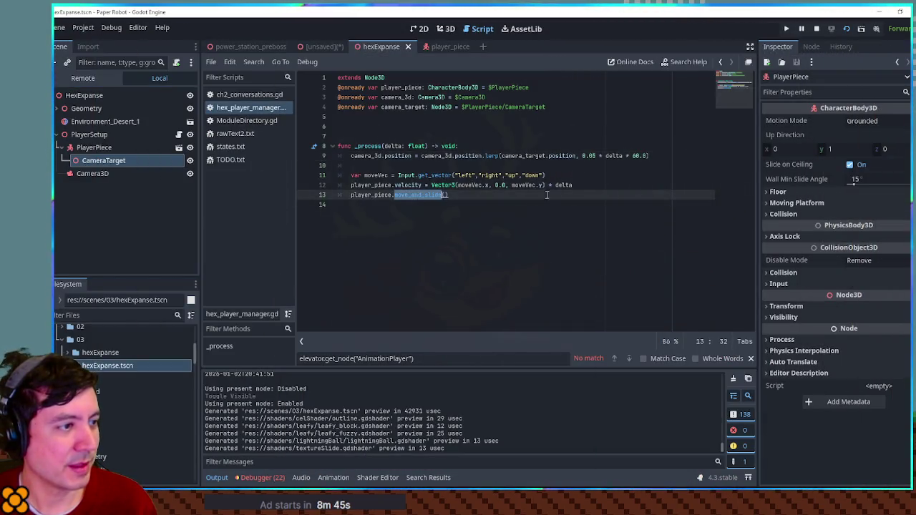
left_click_drag(351, 185, 422, 185)
key("ctrl+c")
key("End")
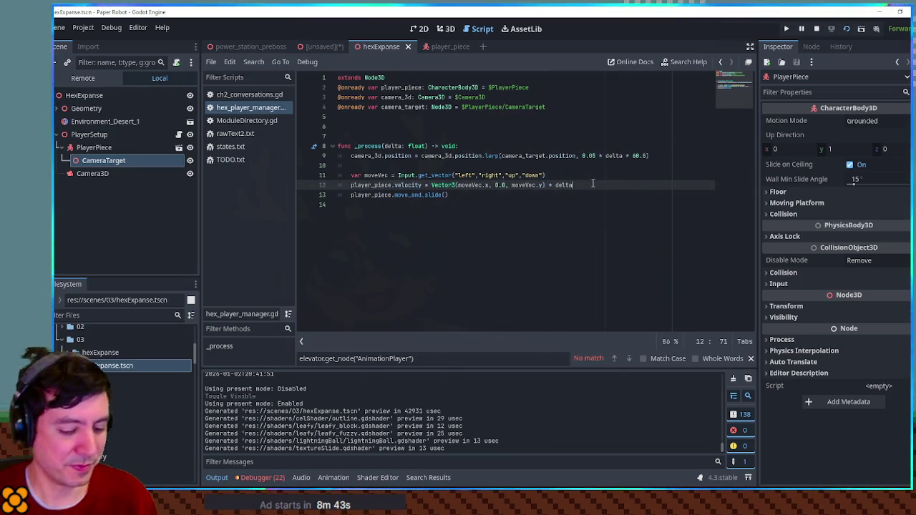
key("Return")
type("print(player_piece.velocity")
key("ctrl+v")
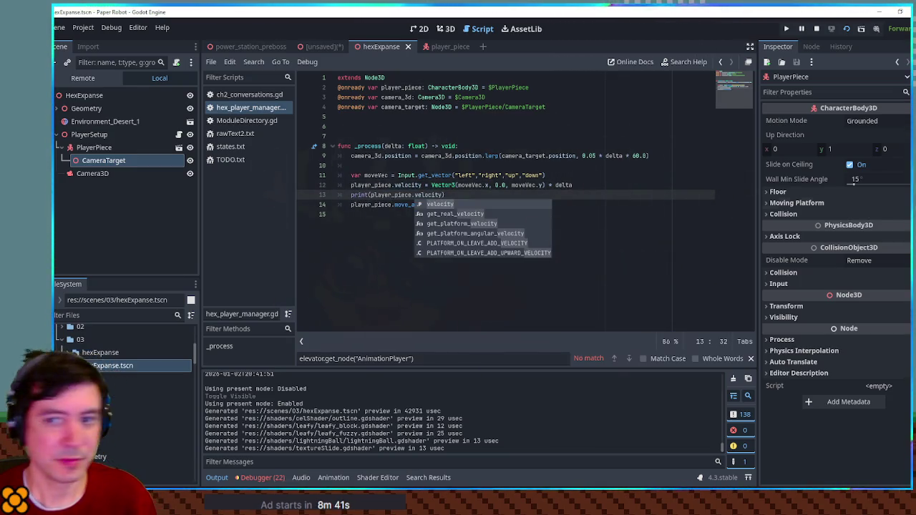
key("ctrl+s")
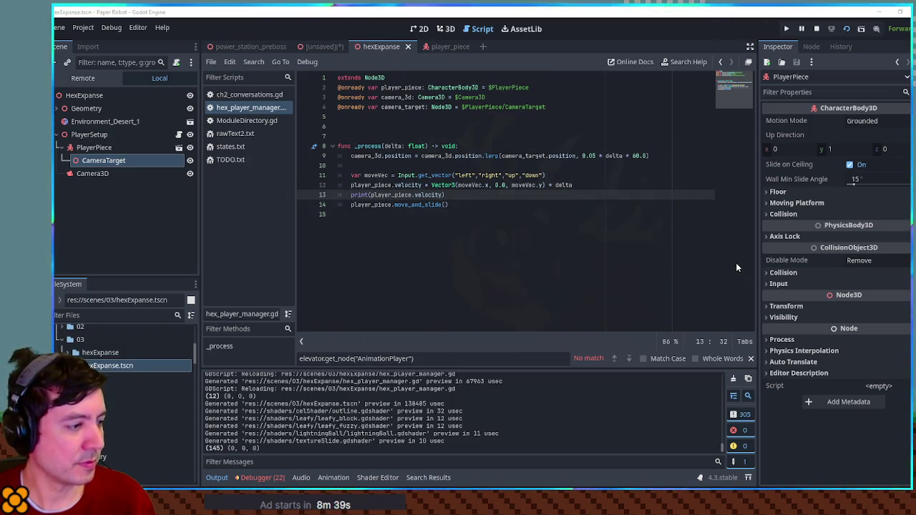
Remove the velocity print line, save the script, and clear the Output log
key("ctrl+x")
key("ctrl+s")
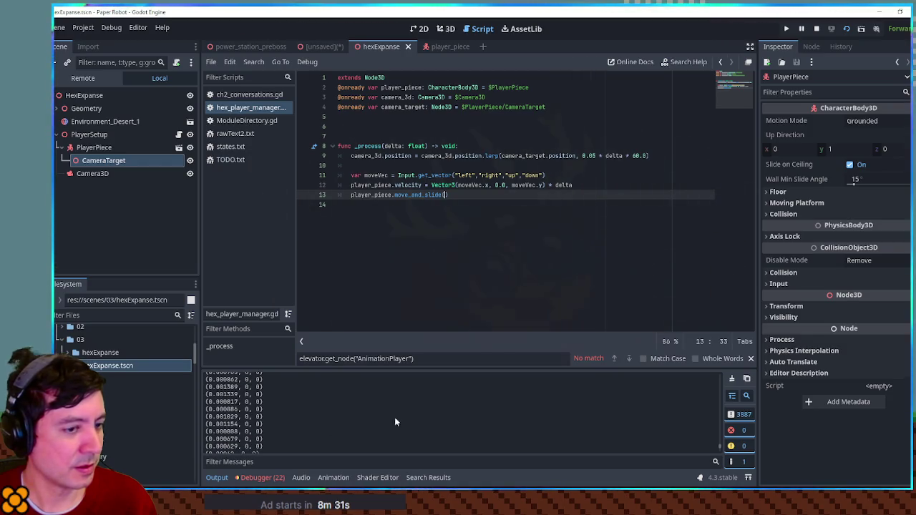
left_click(732, 378)
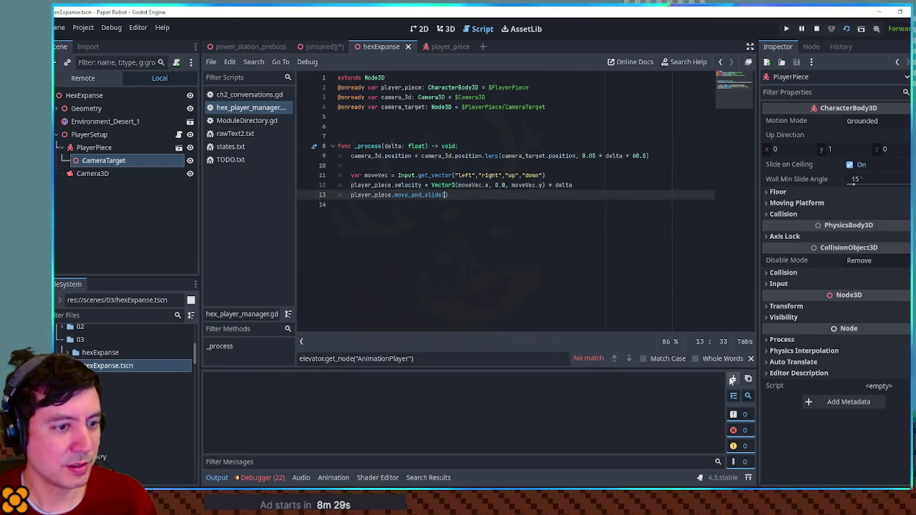
left_click(118, 316)
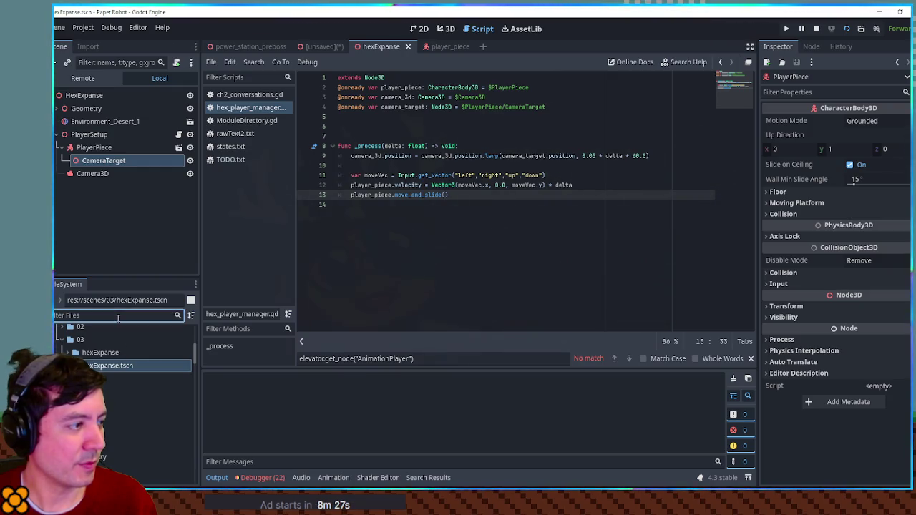
type("player.b")
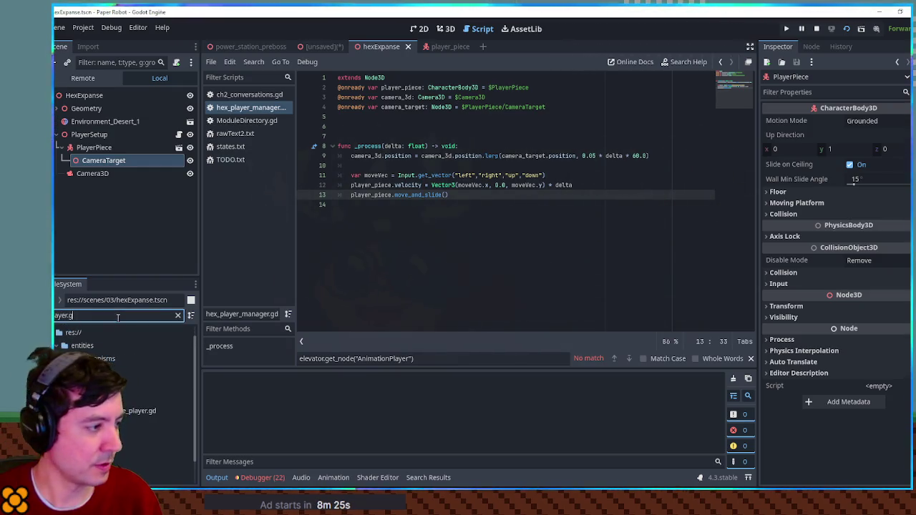
key("BackSpace")
key("BackSpace")
key("BackSpace")
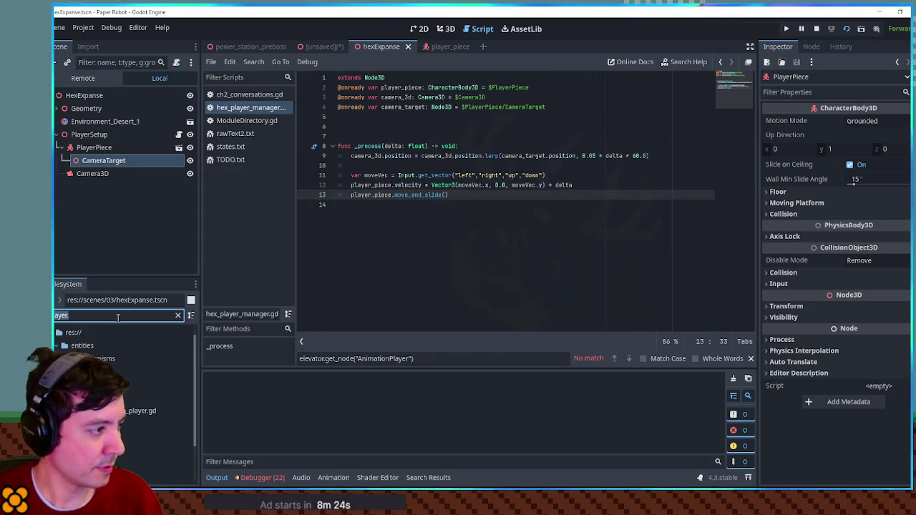
type("er.g")
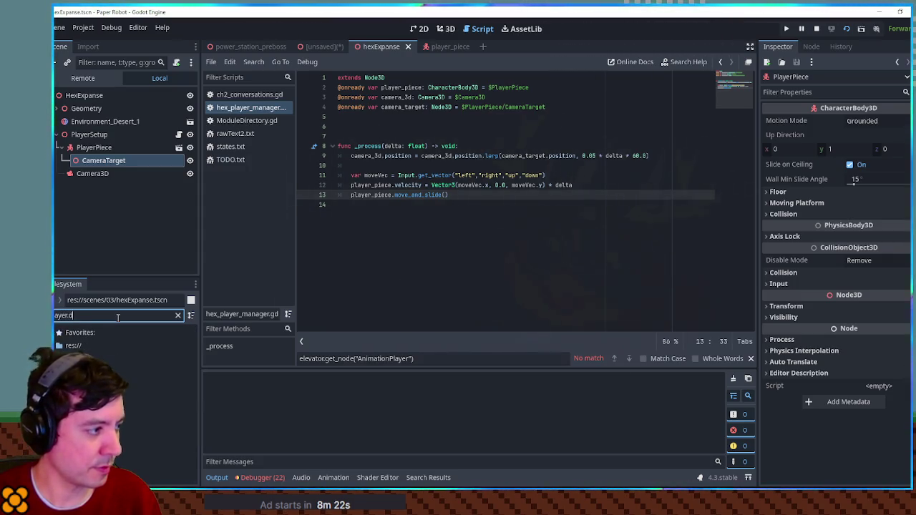
double_click(108, 432)
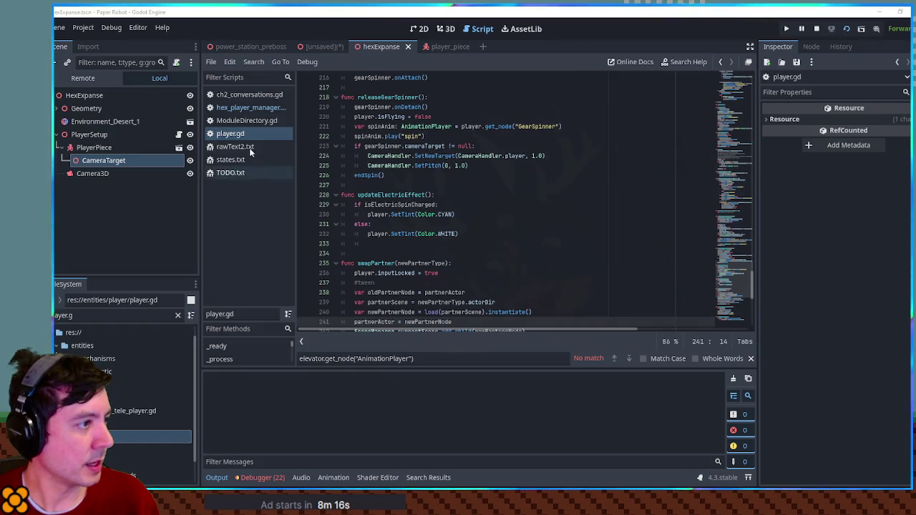
left_click(542, 179)
key("ctrl+f")
type("get_vector")
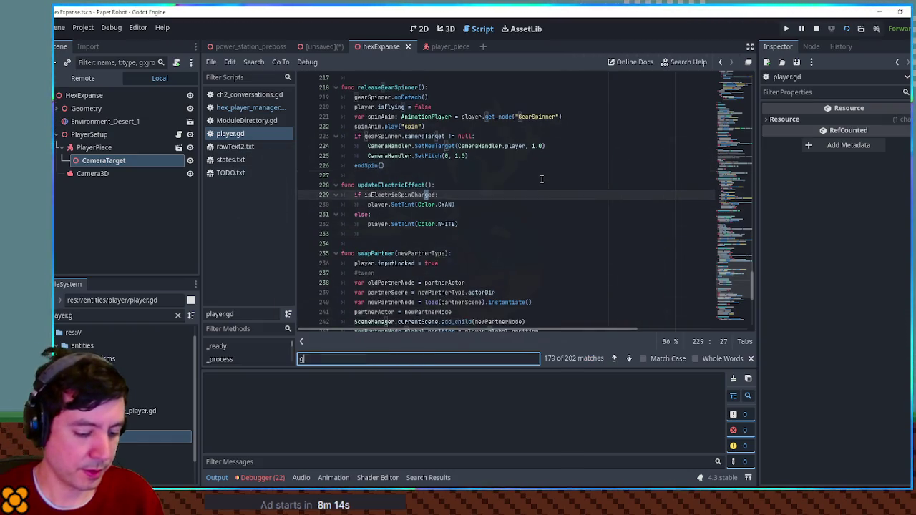
key("Escape")
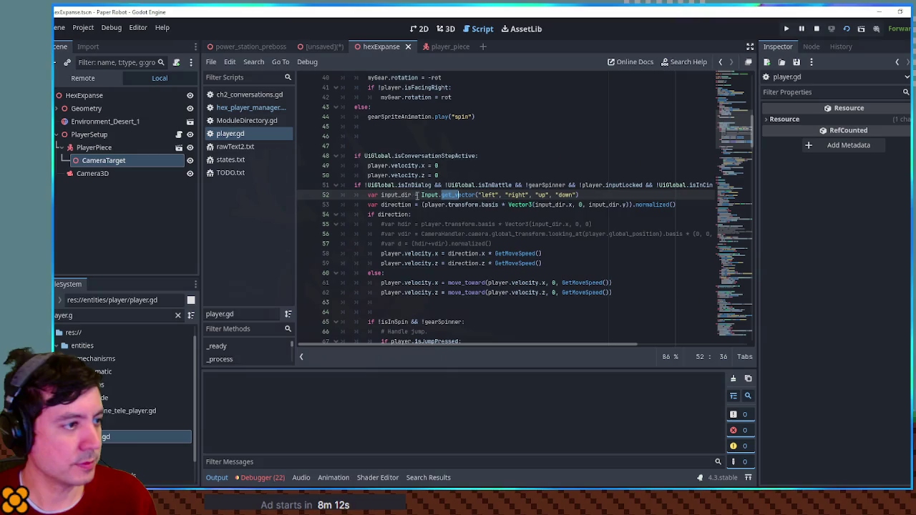
double_click(396, 195)
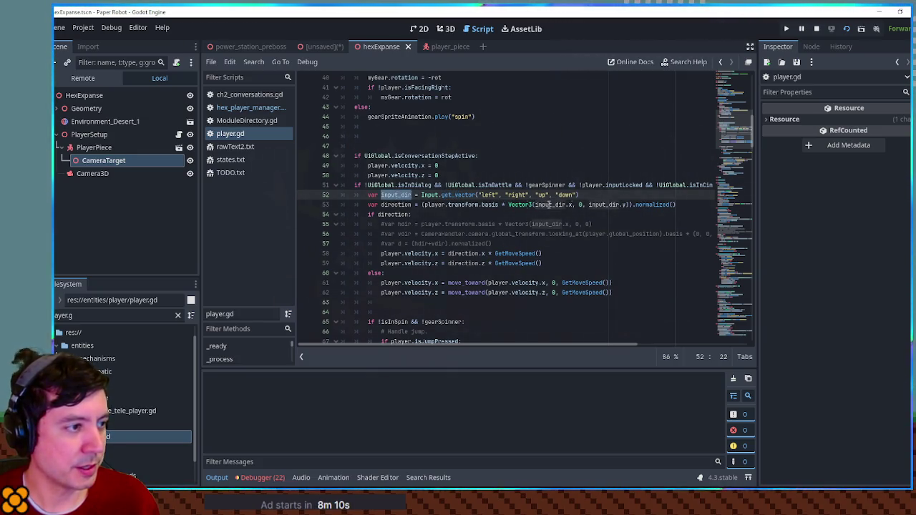
double_click(394, 205)
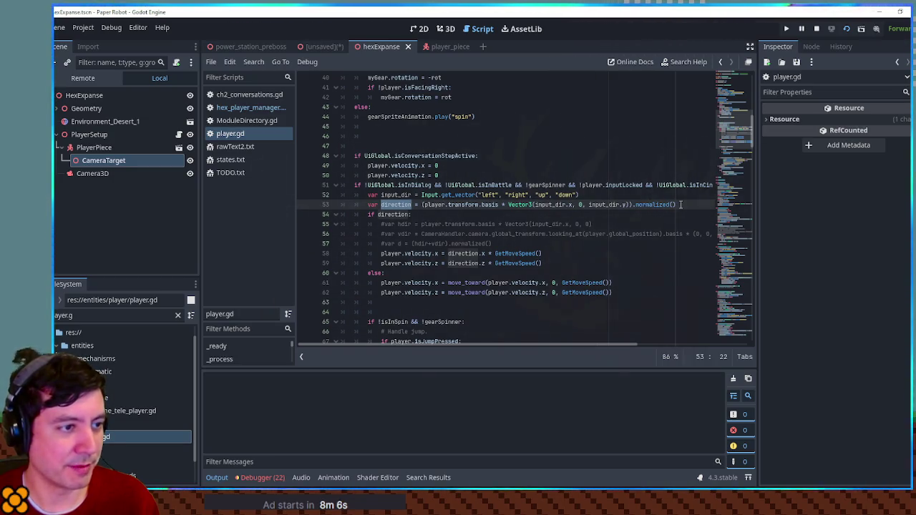
scroll(491, 231, "down", 4)
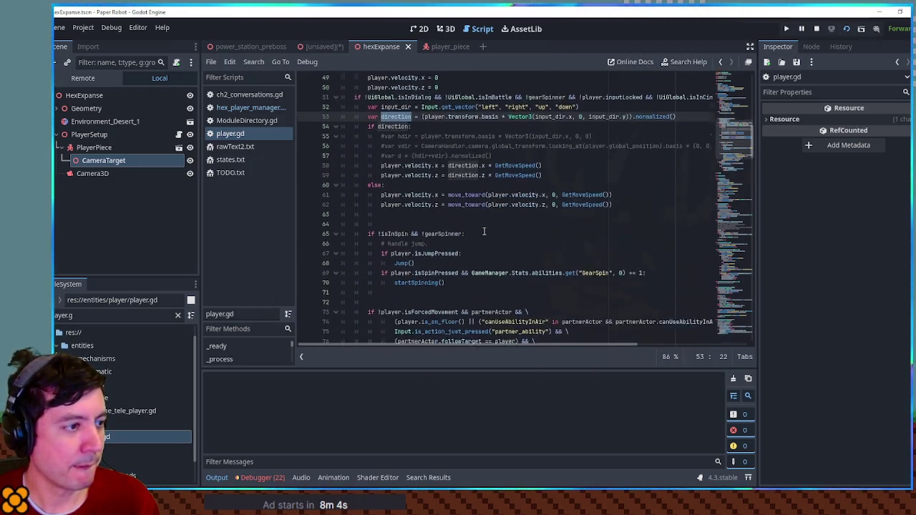
scroll(408, 168, "up", 2)
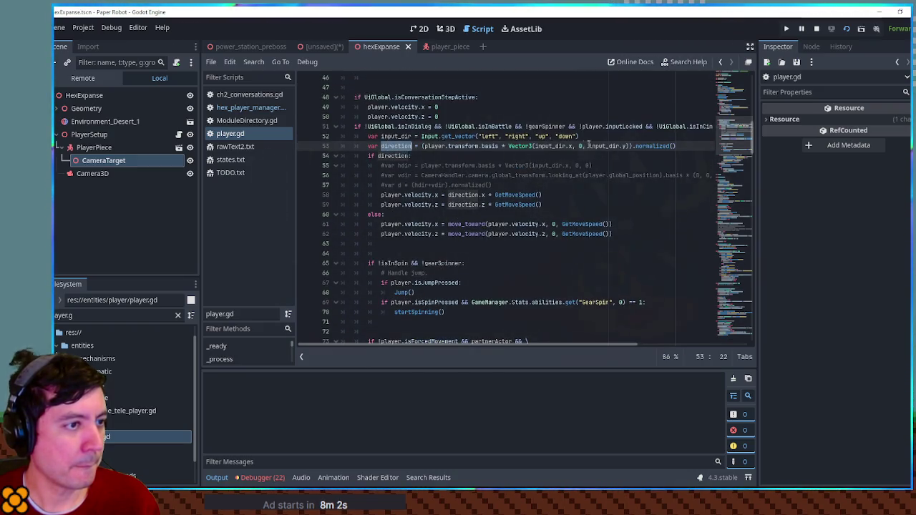
left_click_drag(381, 194, 433, 194)
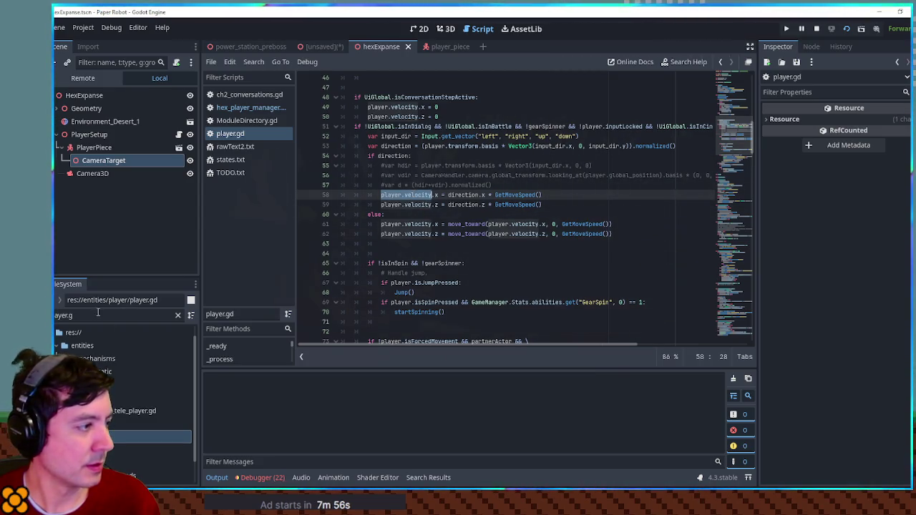
key("BackSpace")
key("BackSpace")
key("BackSpace")
type("ac")
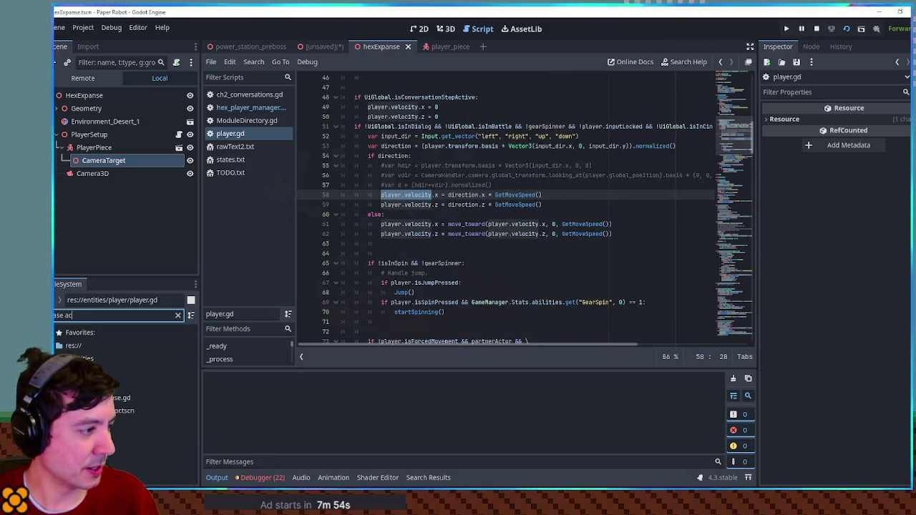
double_click(122, 397)
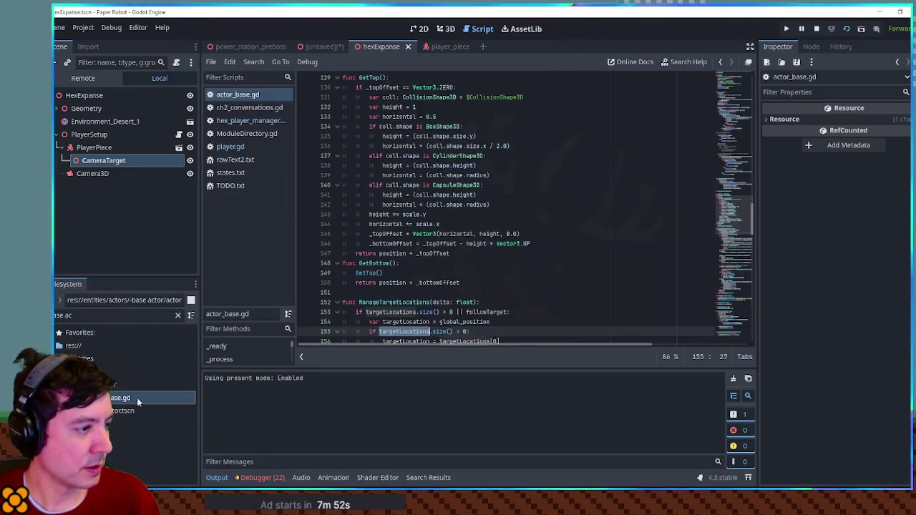
left_click(531, 263)
key("ctrl+f")
type("get_vmove")
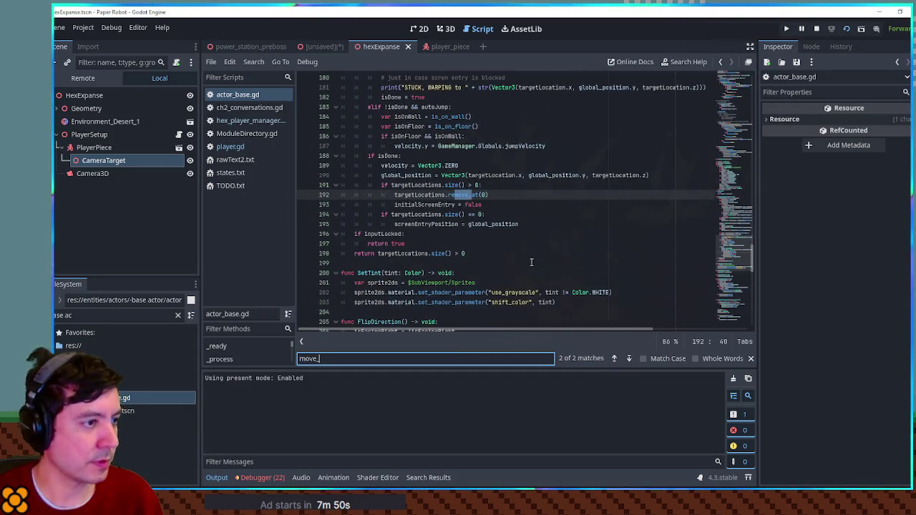
type("an")
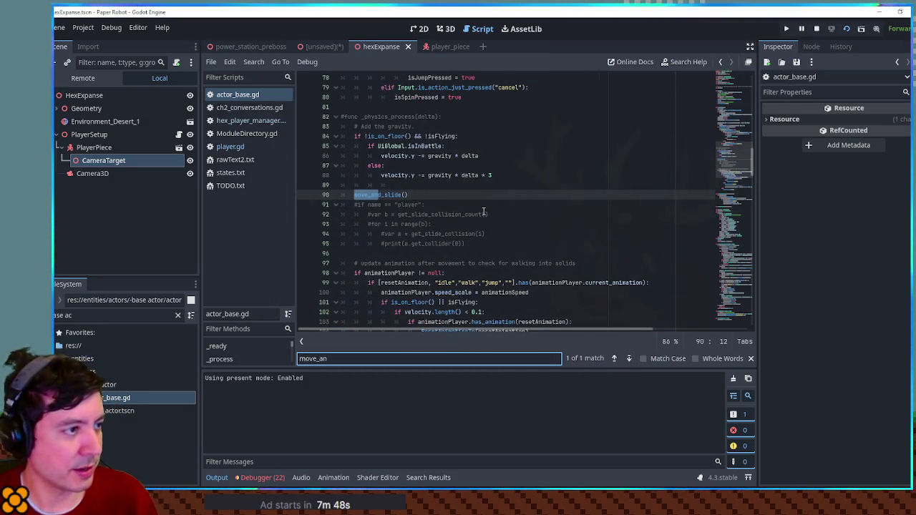
key("Escape")
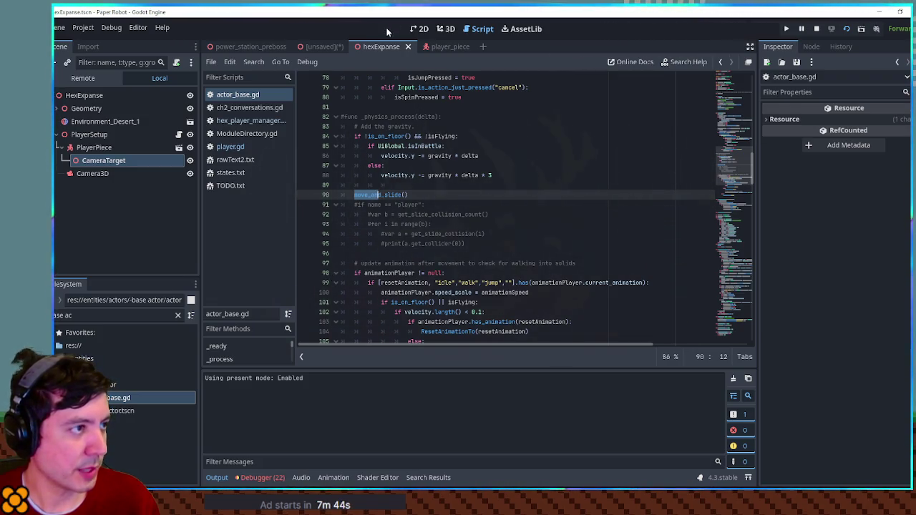
middle_click(252, 94)
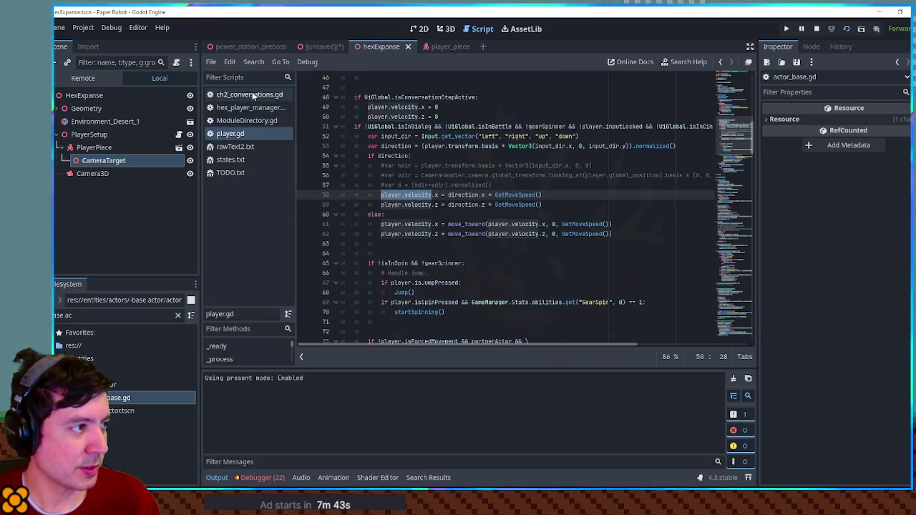
middle_click(246, 134)
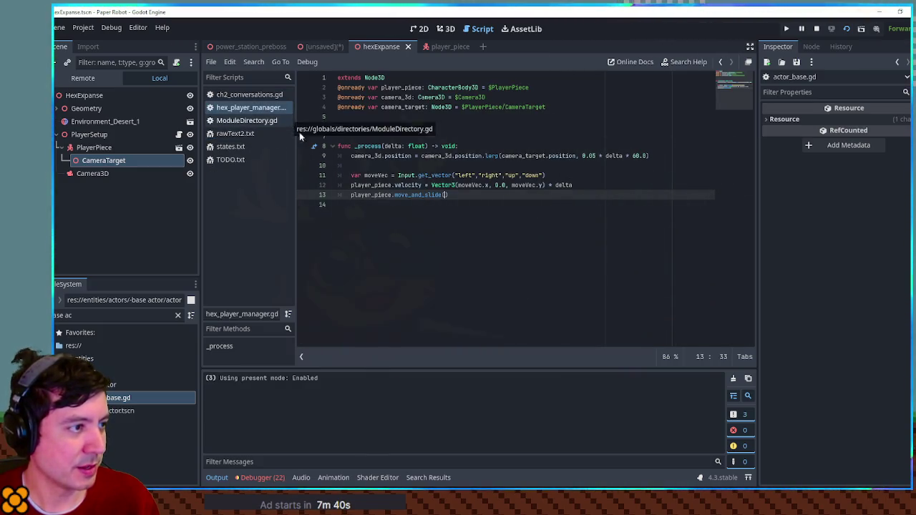
Duplicate velocity line 12 to try an edit, then discard the duplicate line
left_click(377, 184)
double_click(377, 184)
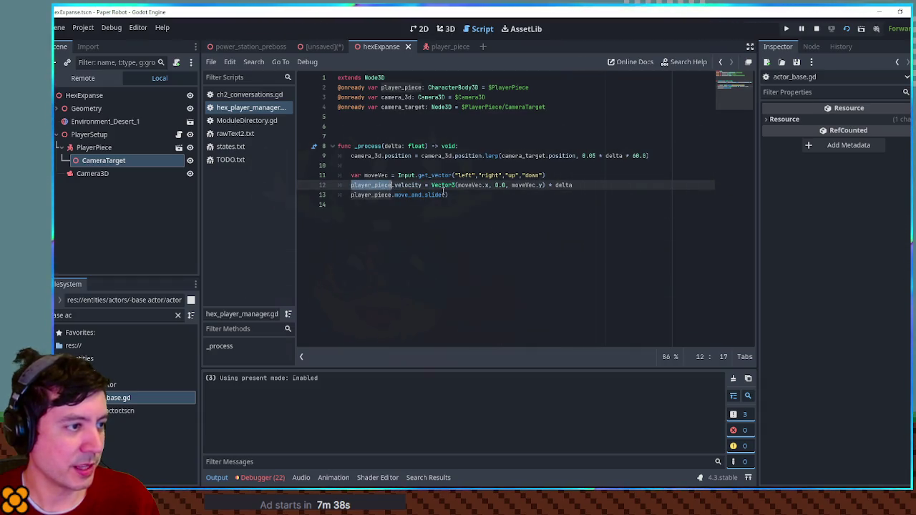
left_click(479, 184)
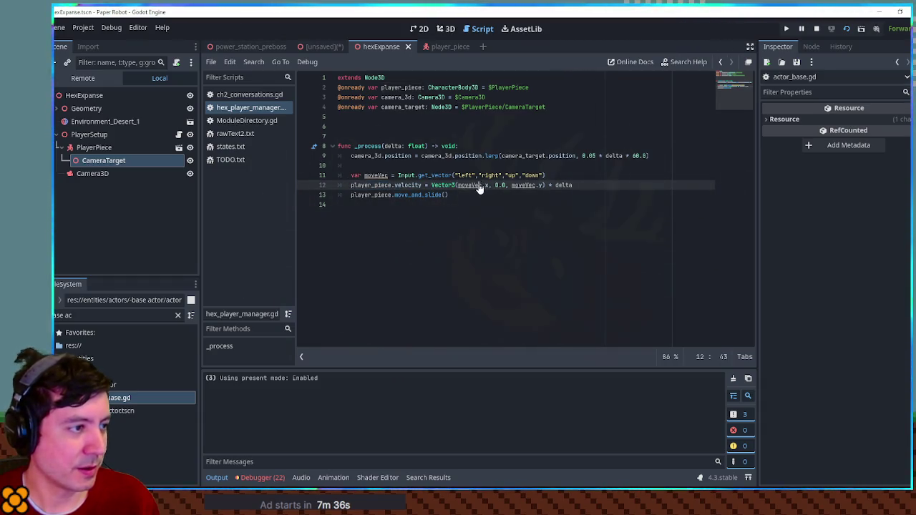
key("ctrl+shift+d")
left_click_drag(480, 195, 556, 195)
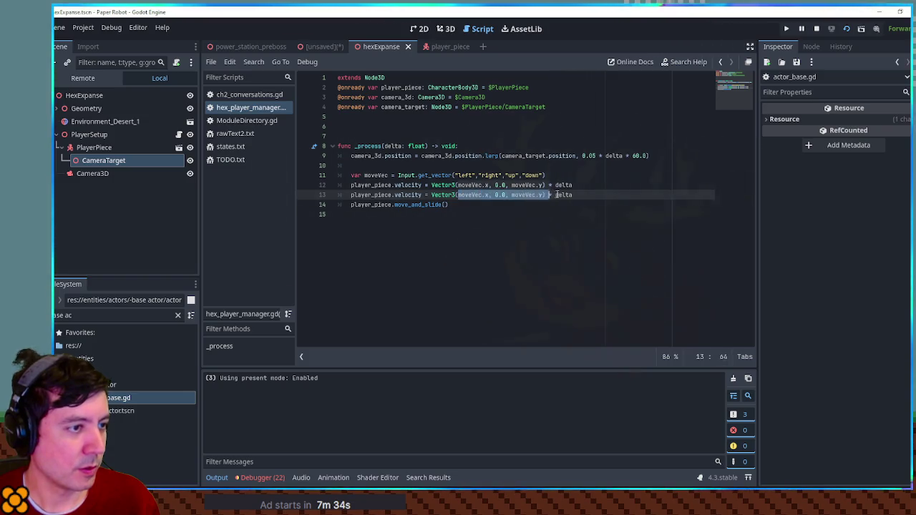
key("BackSpace")
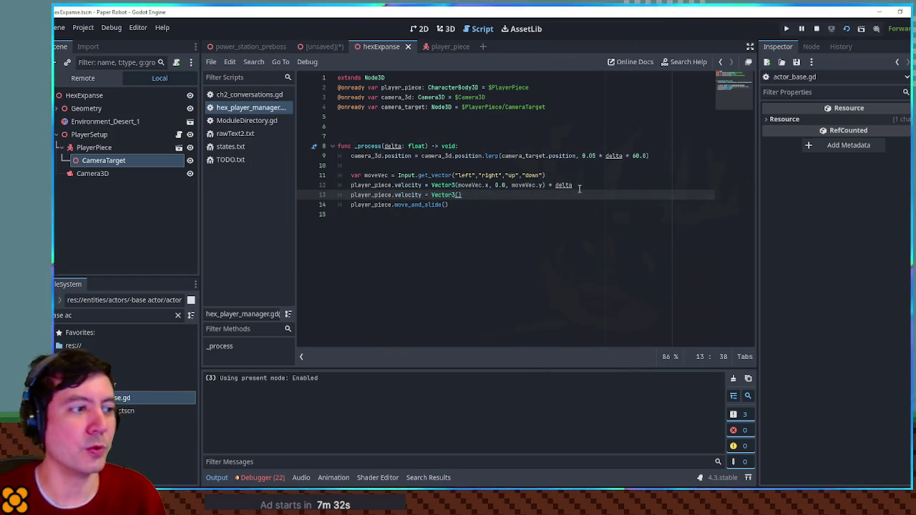
key("ctrl+shift+k")
Append .normalized() to the Vector3 on line 12, save, and run the game
left_click(572, 185)
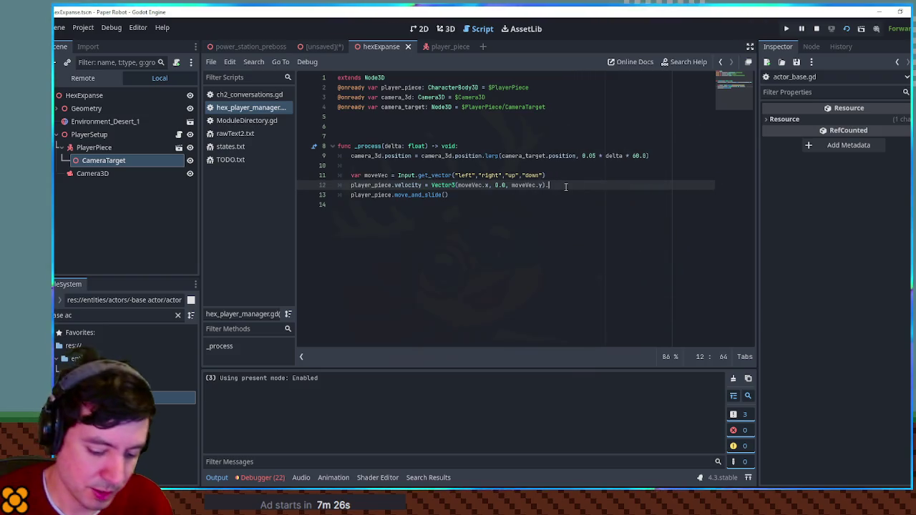
type(".norm")
key("Return")
key("ctrl+s")
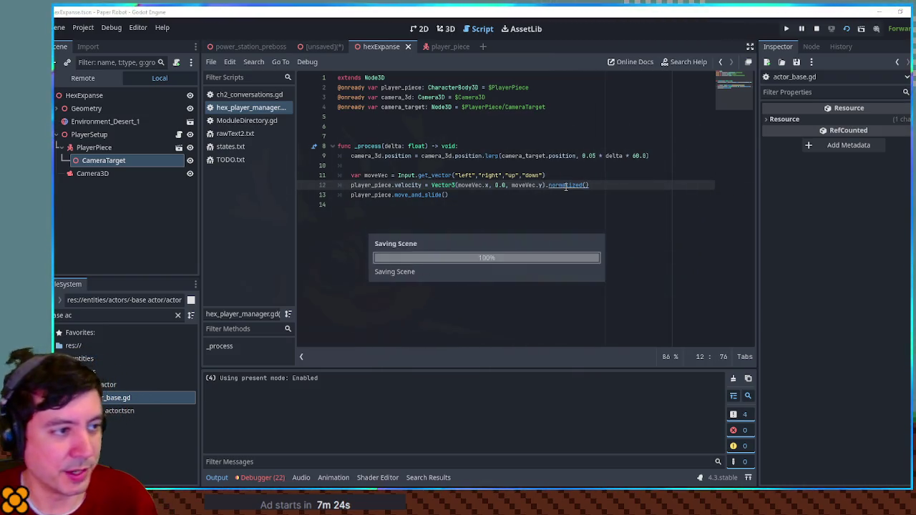
key("F5")
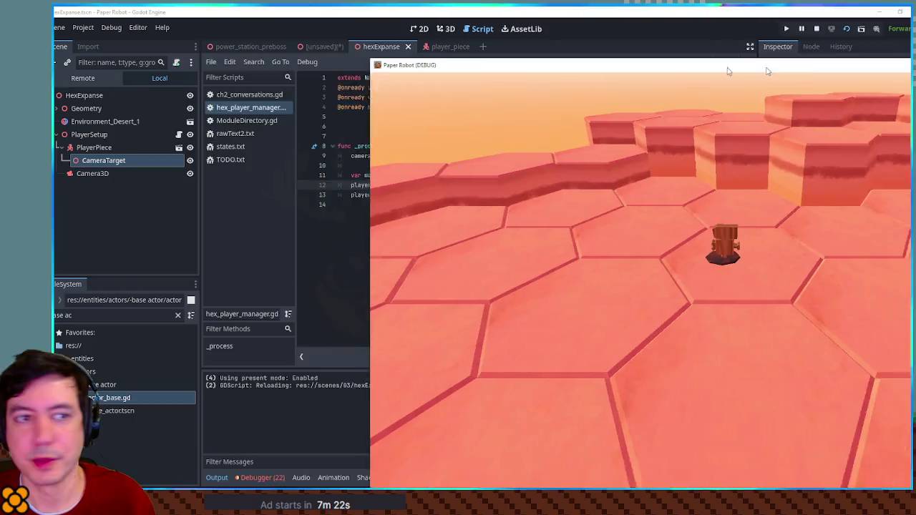
Move the piece left and right with A and D across the hex floor, then stop the game
key("a")
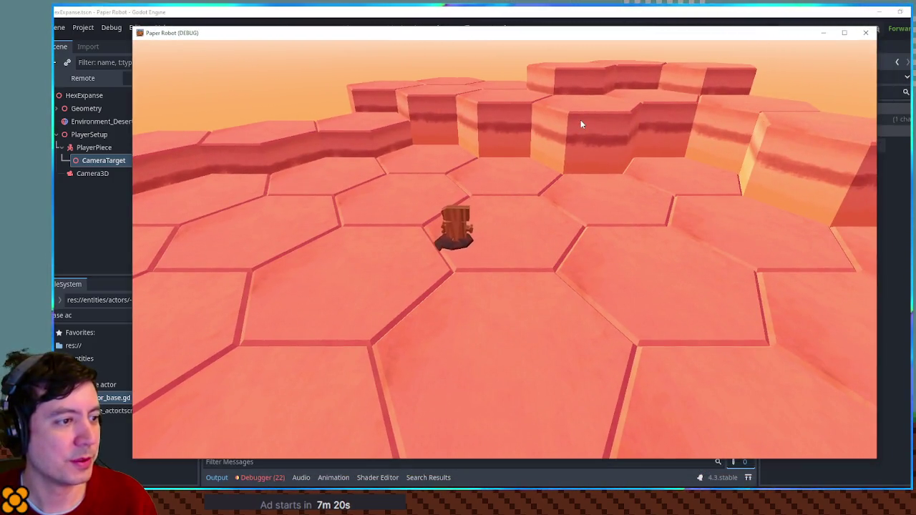
key("d")
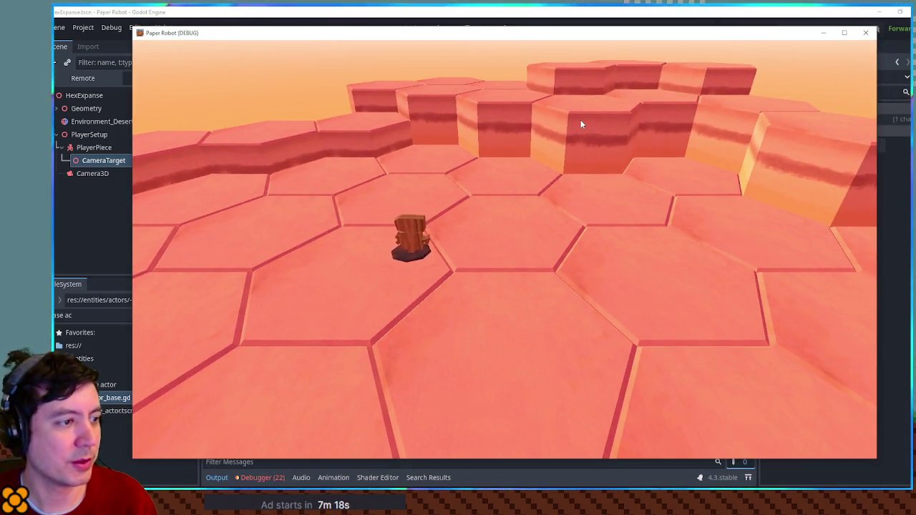
key("a")
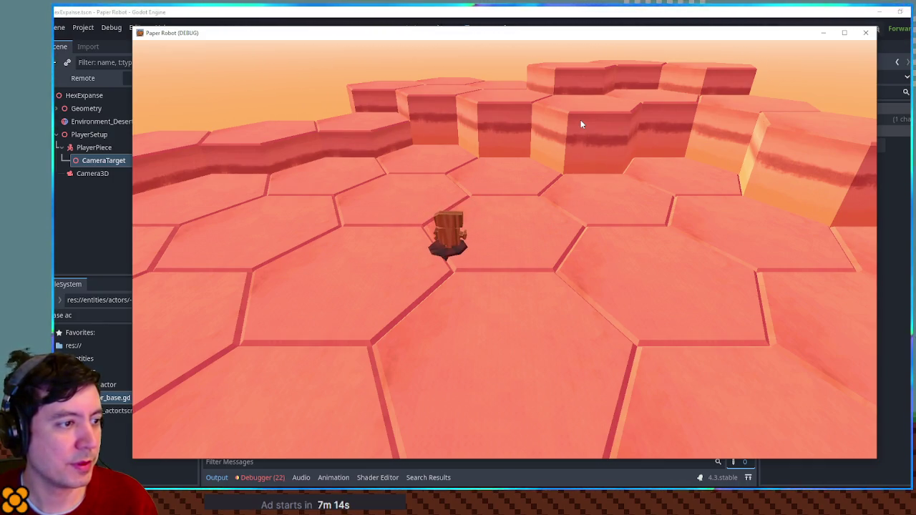
key("d")
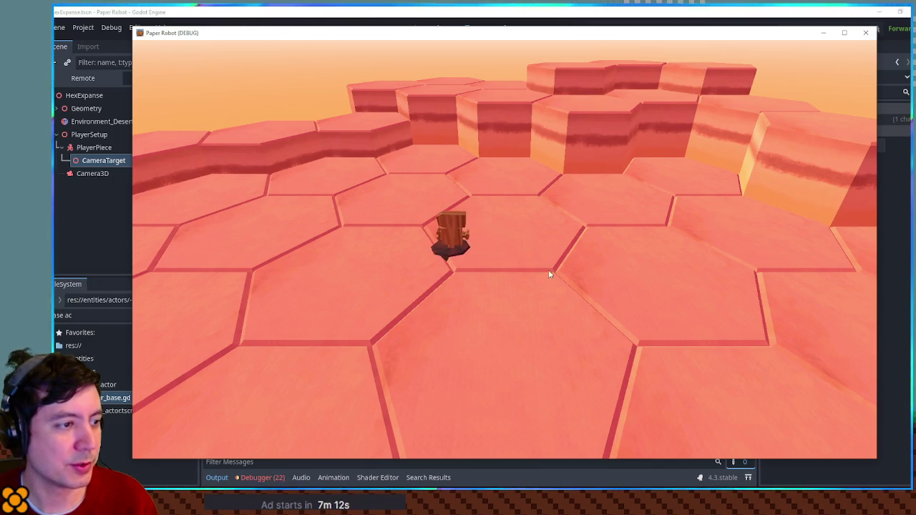
key("F8")
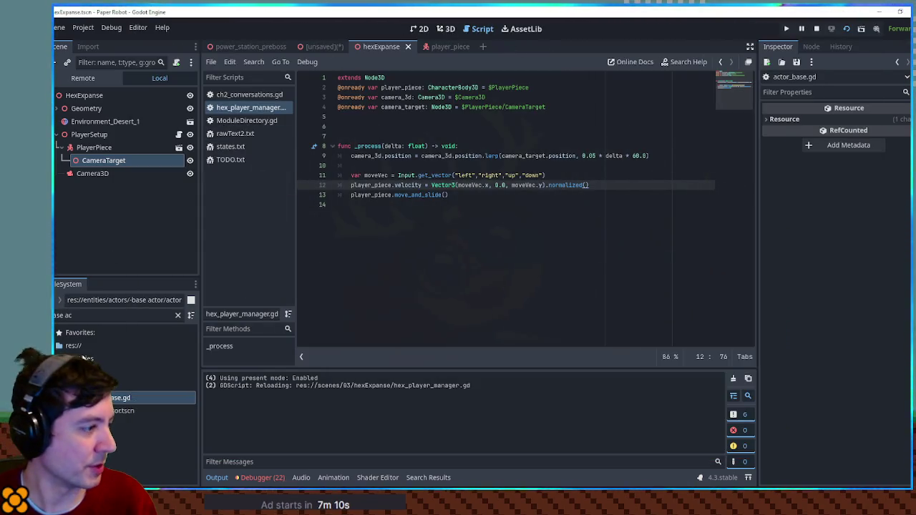
left_click(78, 371)
Open desert_hex.tscn in front 3D view and lower its Cylinder slightly along Y
type("e")
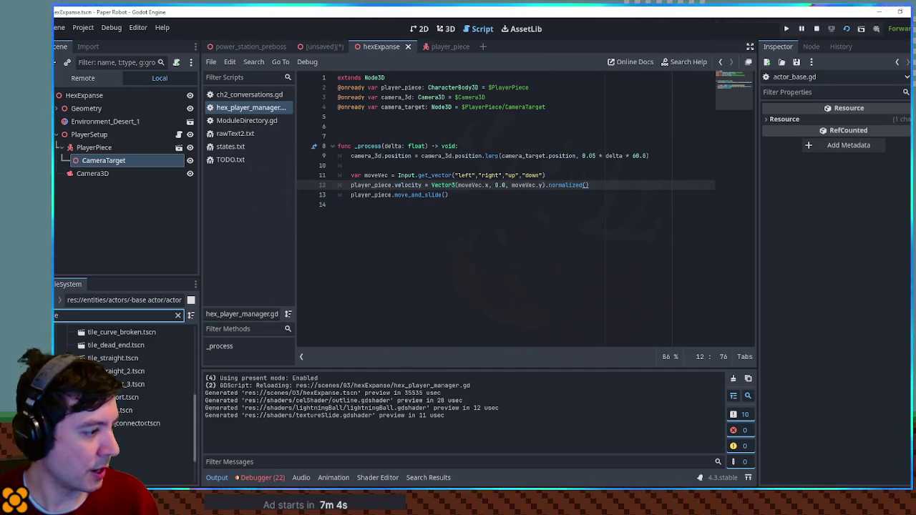
key("BackSpace")
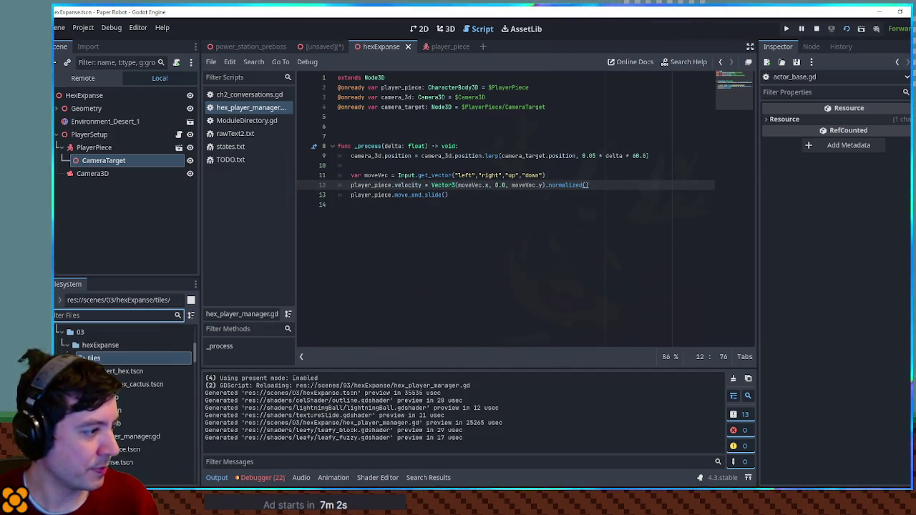
double_click(122, 370)
left_click(446, 29)
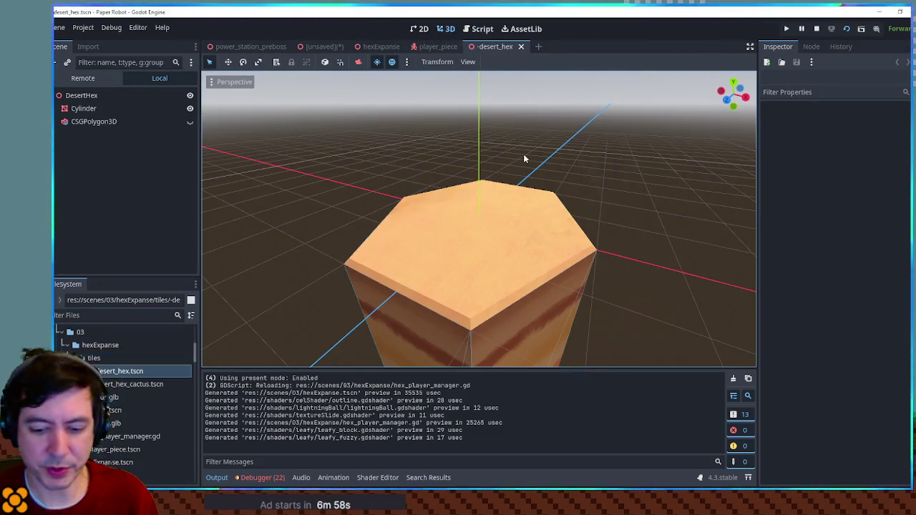
key("KP_1")
scroll(448, 248, "up", 2)
scroll(448, 249, "up", 2)
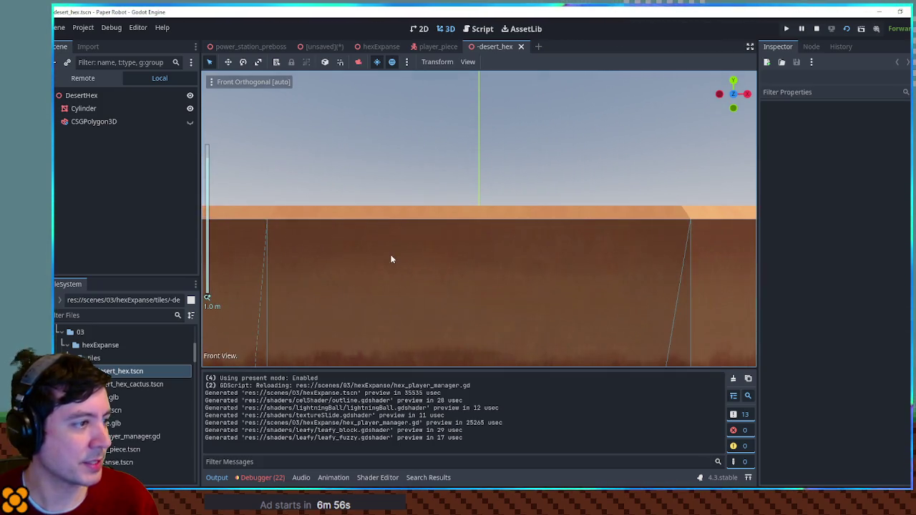
left_click(84, 109)
left_click_drag(479, 163, 485, 170)
left_click(532, 150)
scroll(532, 150, "down", 2)
Test the level with the lowered tile, stop the game, and close the desert hex scene
key("F5")
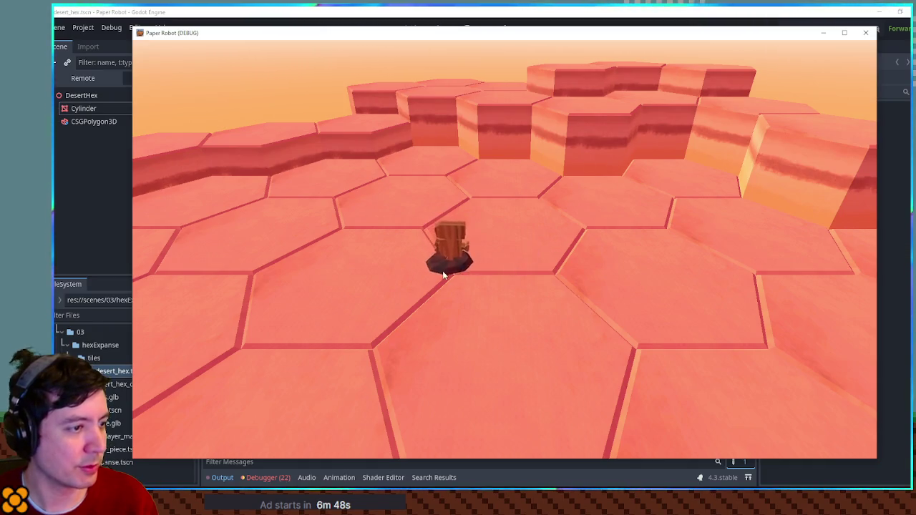
left_click(501, 289)
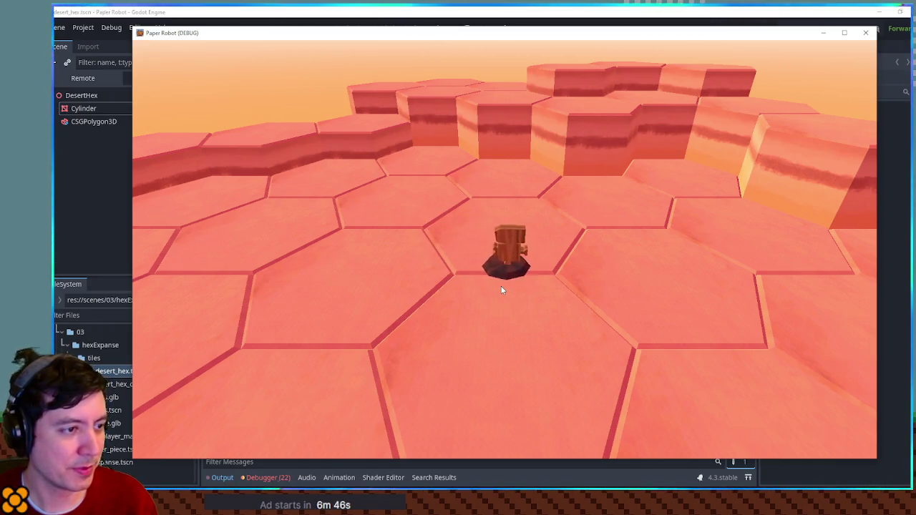
key("F8")
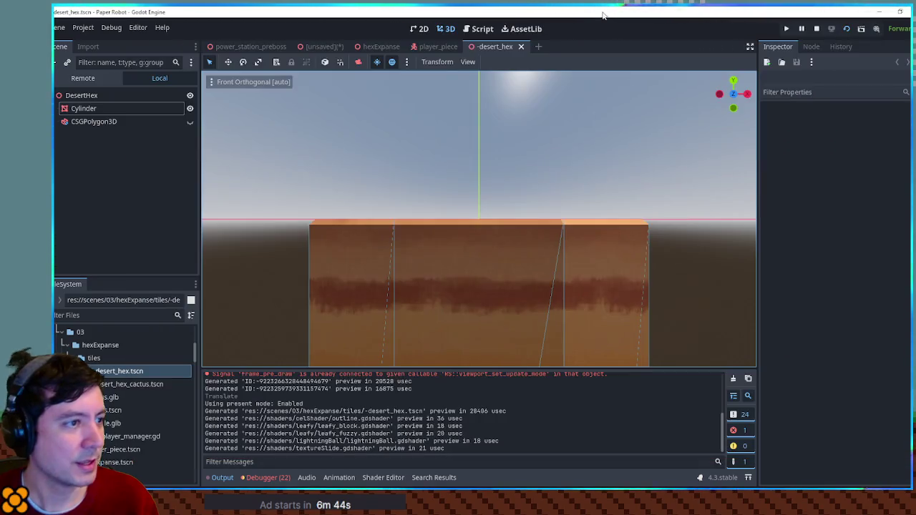
middle_click(485, 46)
left_click(482, 28)
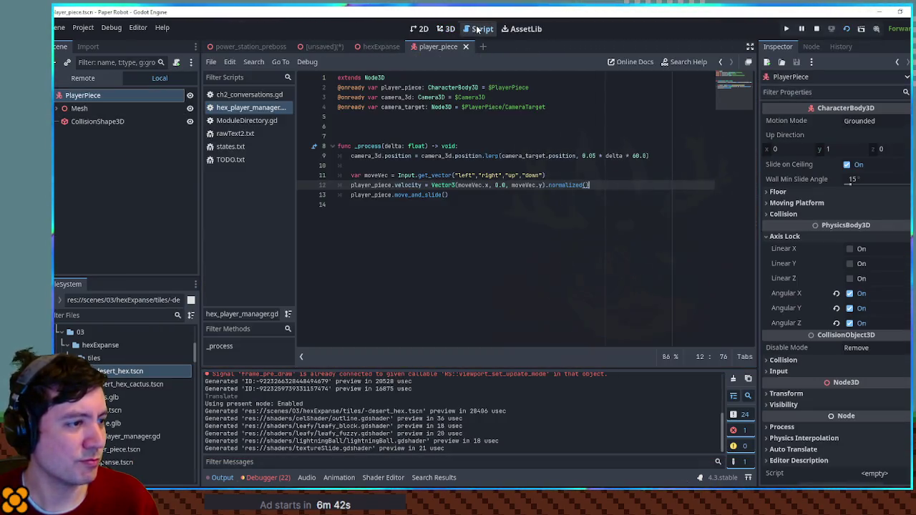
Multiply the normalized velocity on line 12 by 3.0 and test the faster movement
double_click(414, 185)
left_click(613, 184)
type("* 3.0")
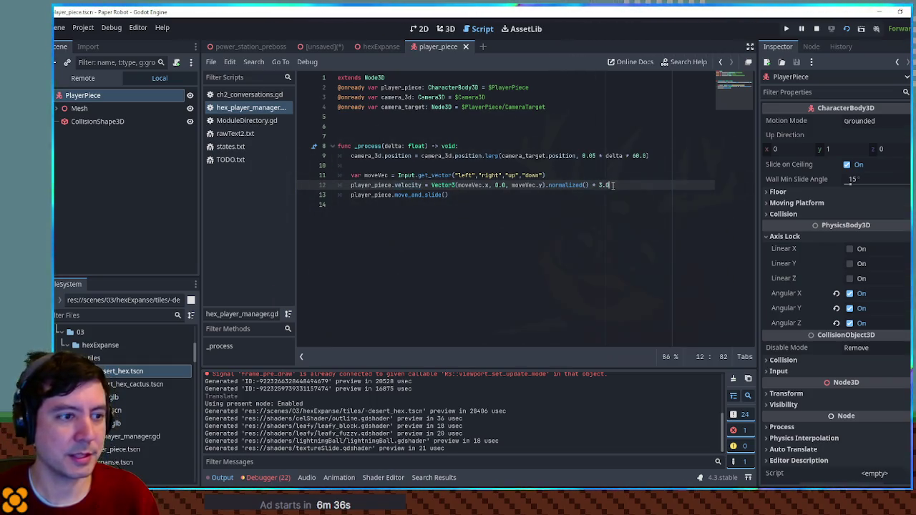
key("F5")
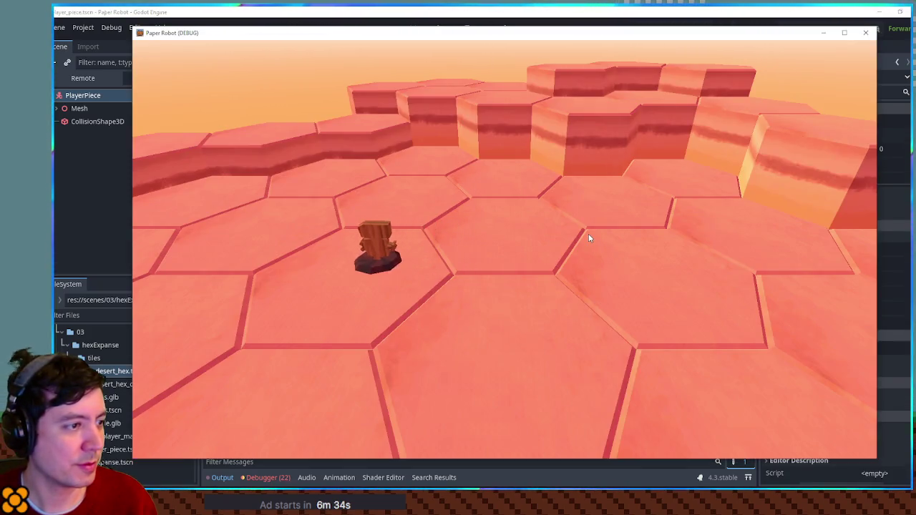
left_click(588, 233)
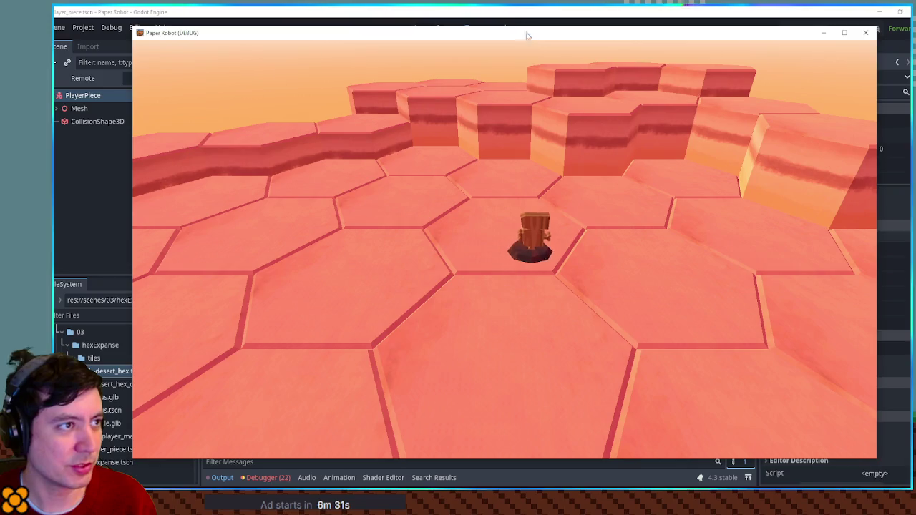
key("F8")
double_click(366, 155)
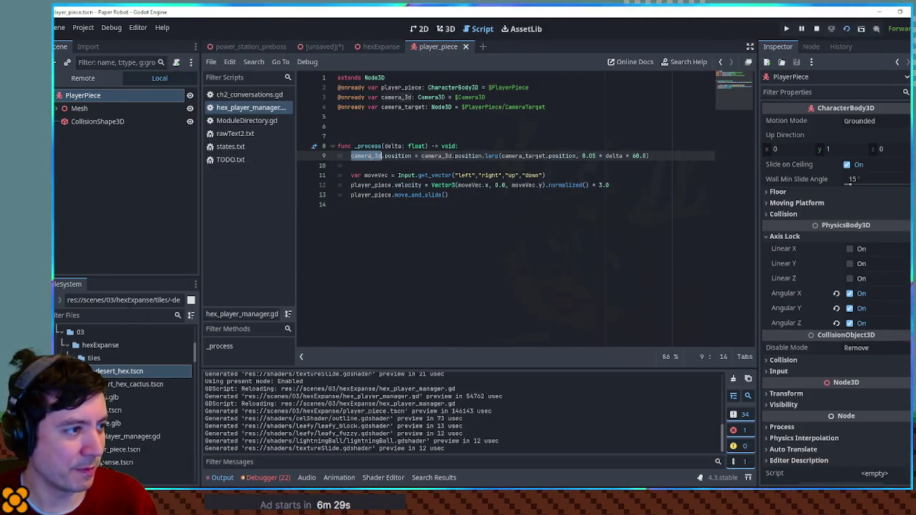
Inspect the live Camera3D under PlayerSetup in the Remote scene tree
left_click(102, 76)
scroll(129, 214, "down", 5)
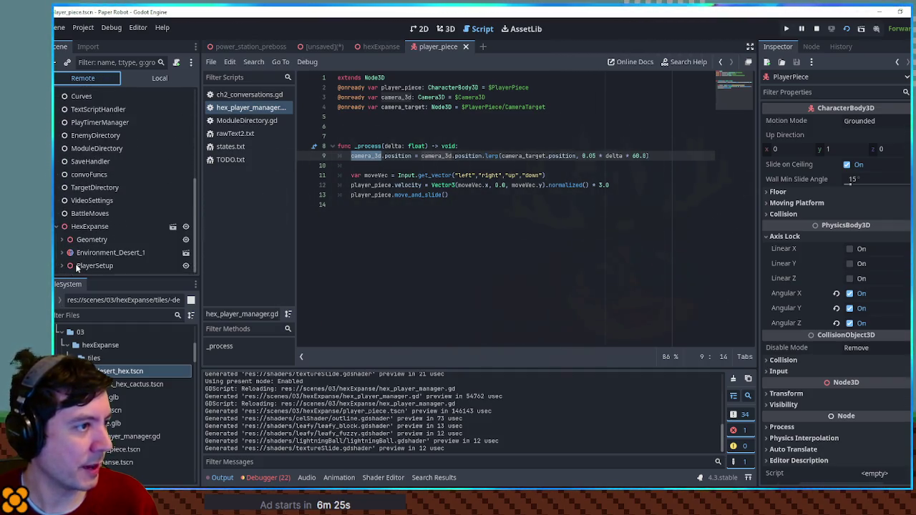
left_click(62, 265)
left_click(95, 266)
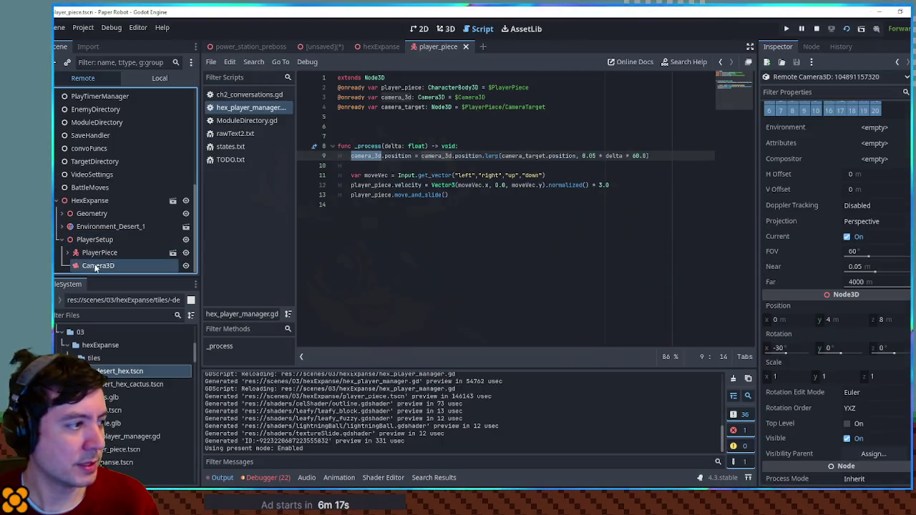
Change all three position references on line 9 to global_position, then test-run the game
double_click(523, 155)
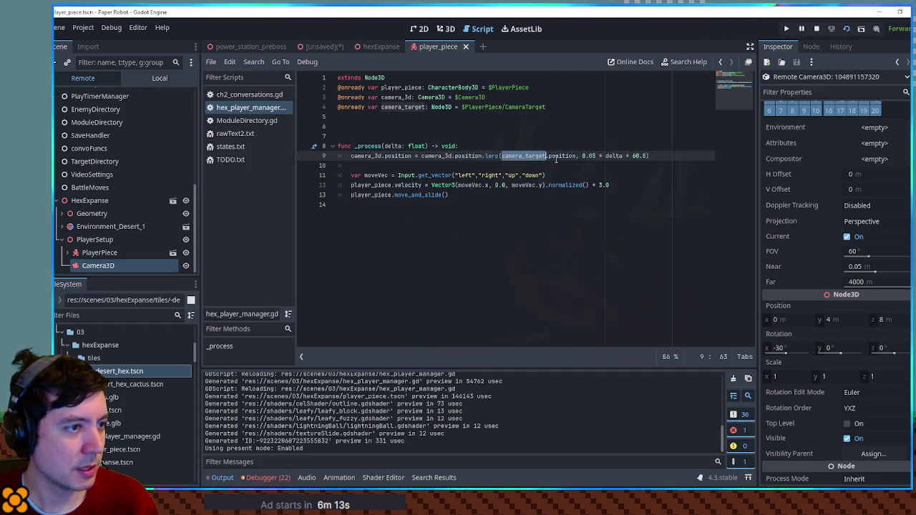
double_click(555, 156)
type("global")
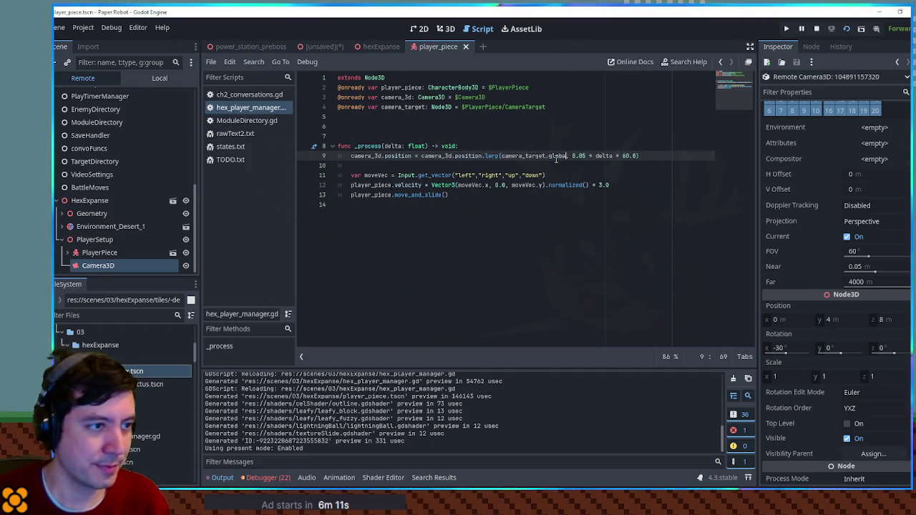
key("Return")
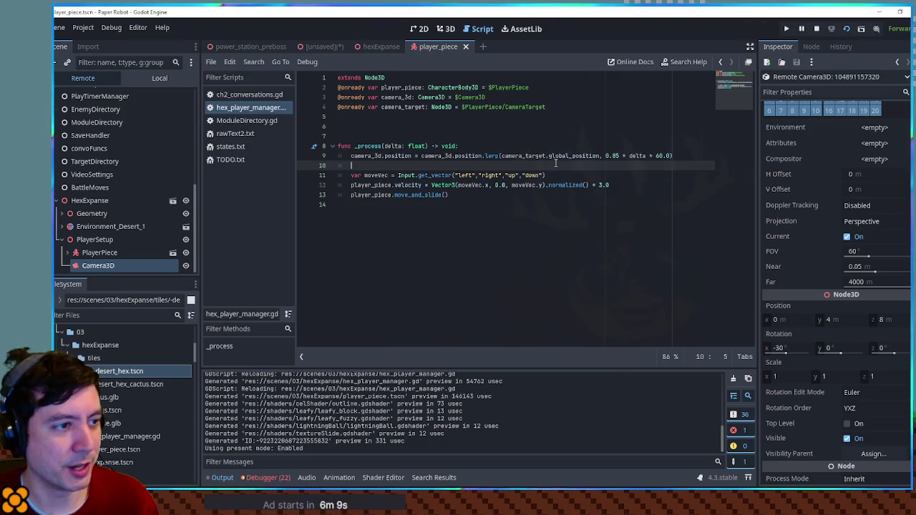
double_click(468, 156)
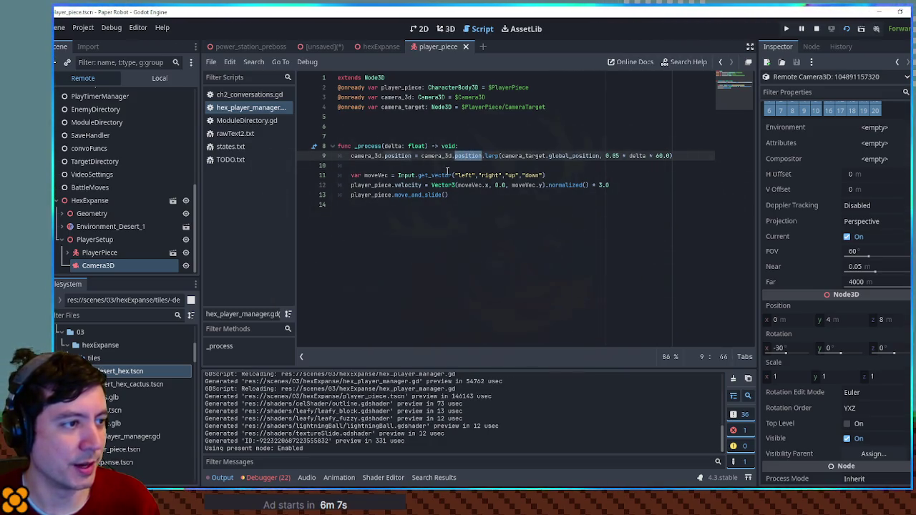
type("global_")
key("Return")
double_click(393, 156)
type("global_")
key("Return")
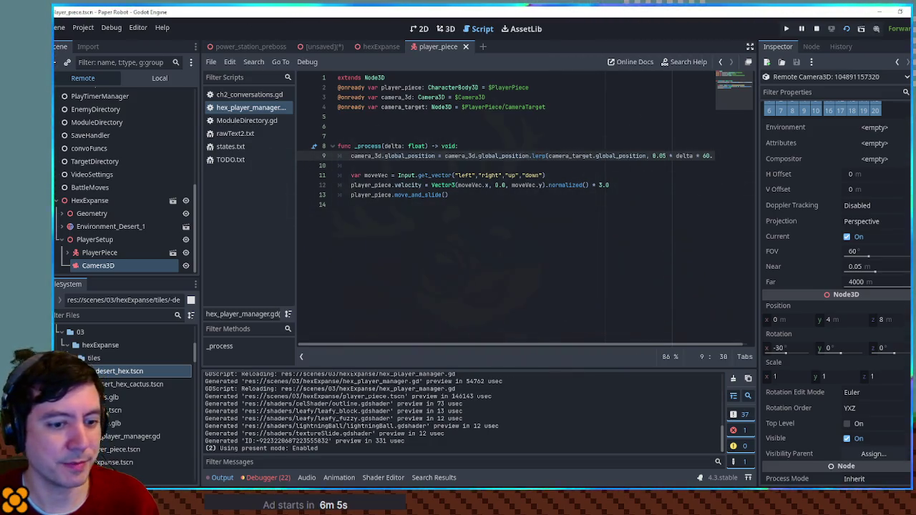
key("F5")
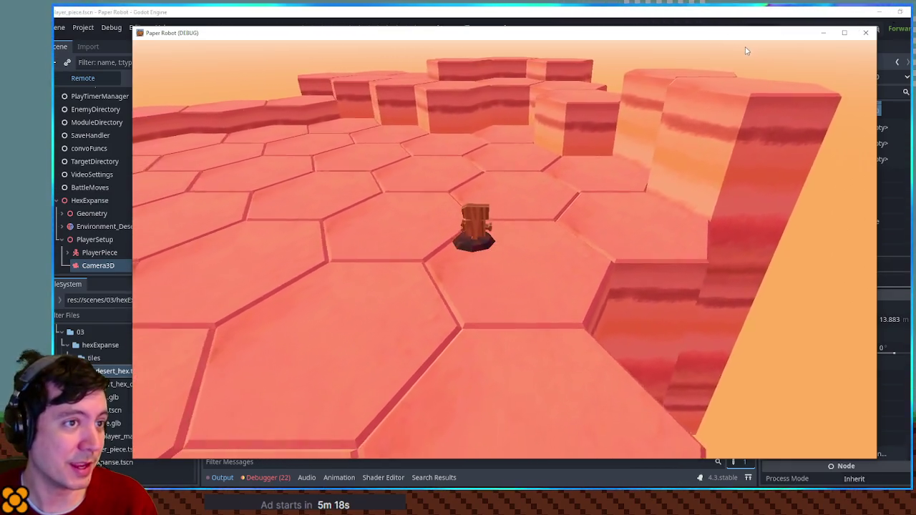
left_click(644, 22)
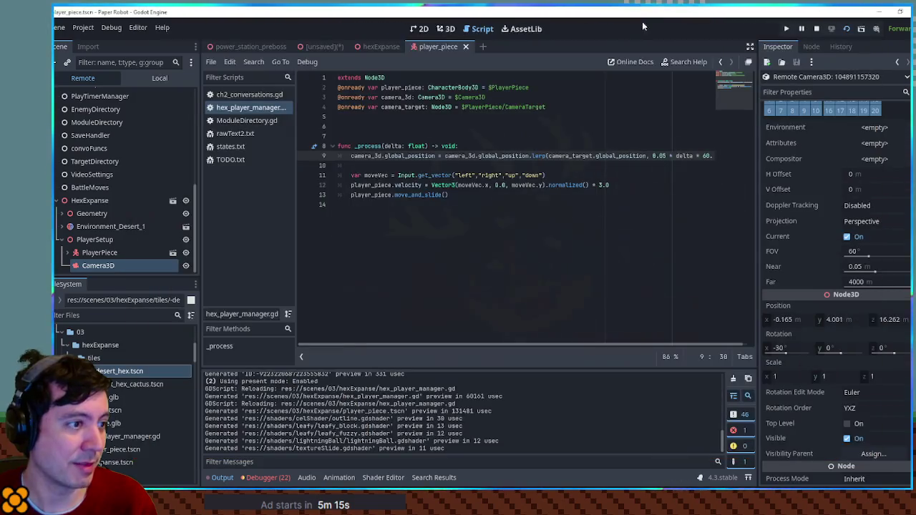
Return to the local hexExpanse scene tree, select Camera3D, and stop the game
left_click(142, 77)
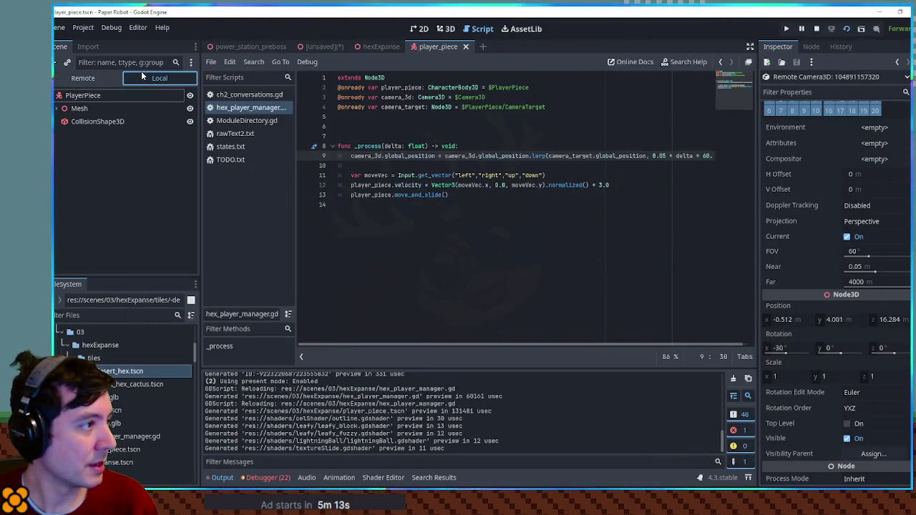
left_click(365, 47)
left_click(97, 174)
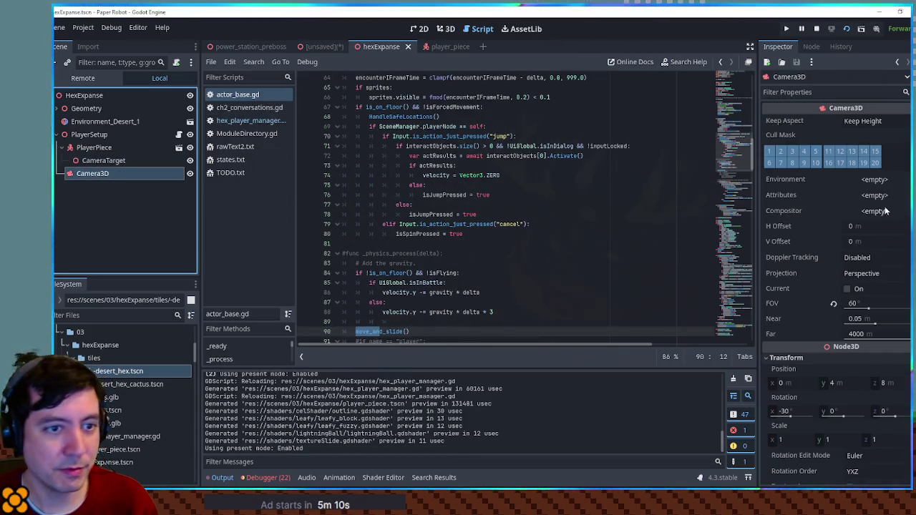
left_click(818, 29)
Assign a new CameraAttributesPractical to Attributes and enable DOF Blur Far Enabled
left_click(875, 196)
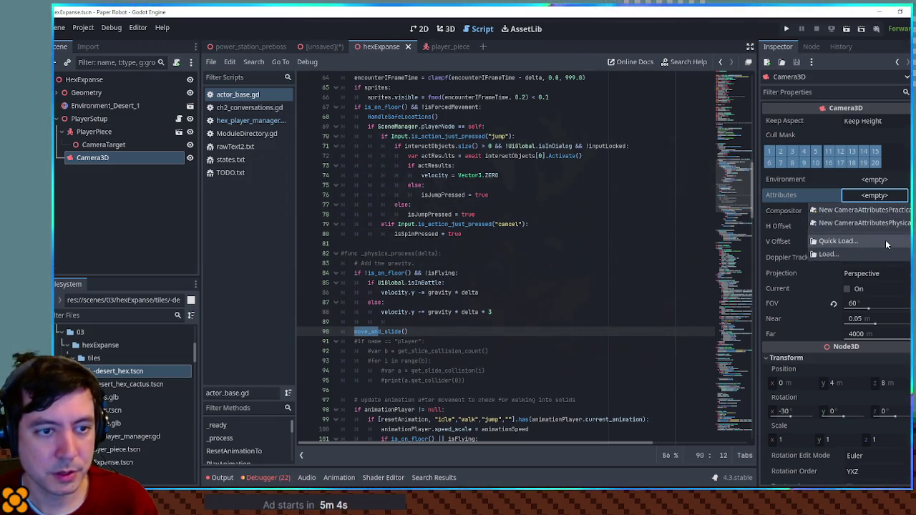
left_click(886, 223)
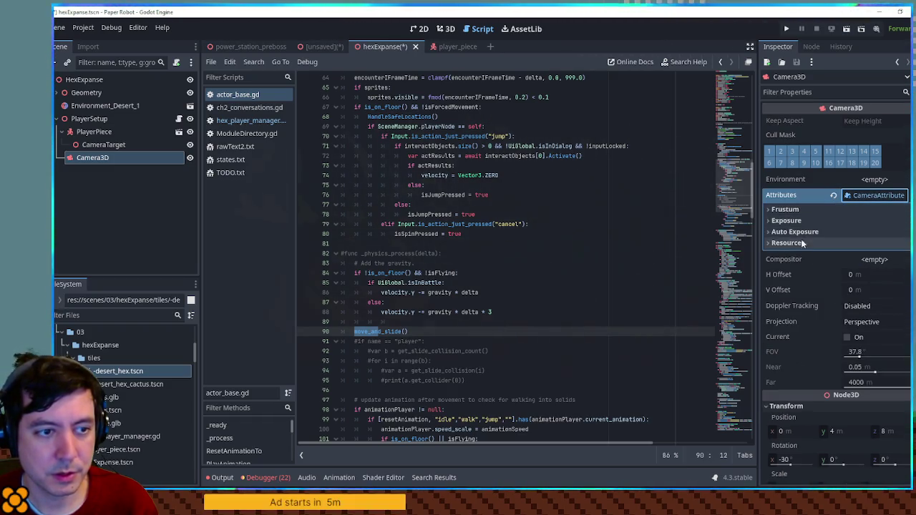
left_click(868, 196)
left_click(867, 206)
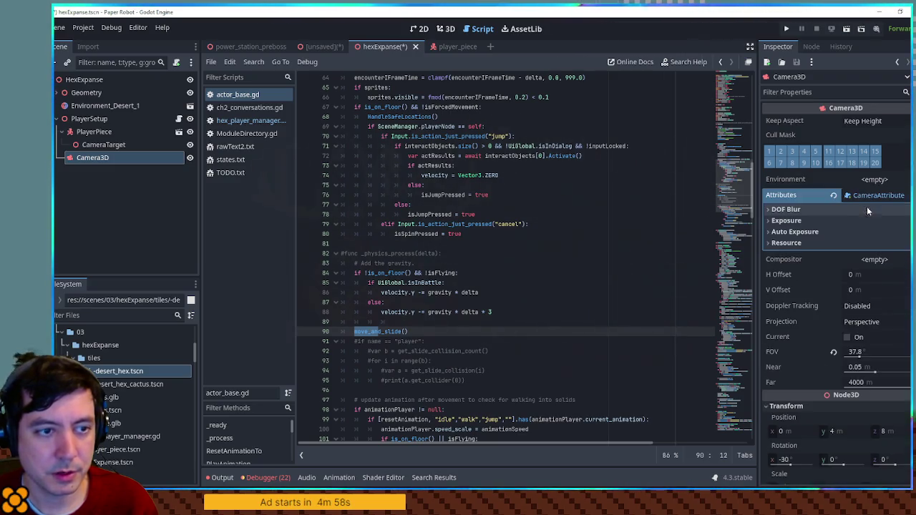
left_click(800, 209)
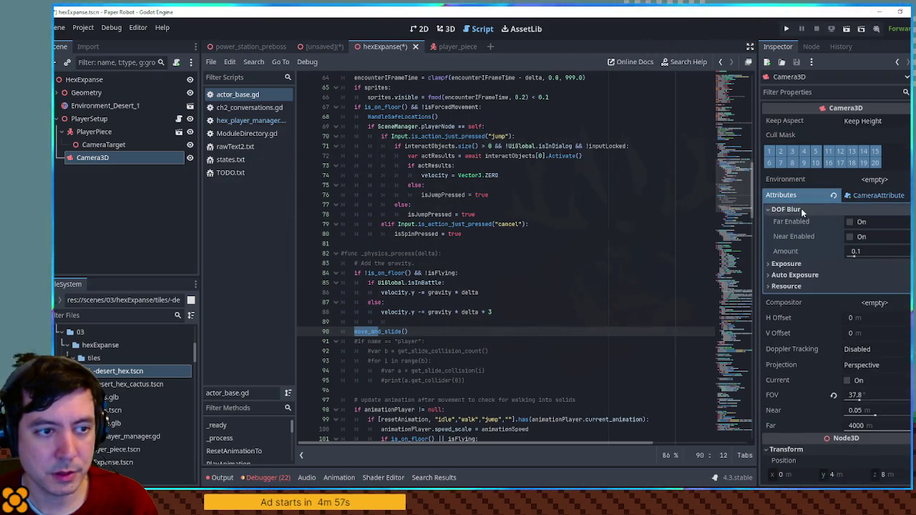
left_click(850, 223)
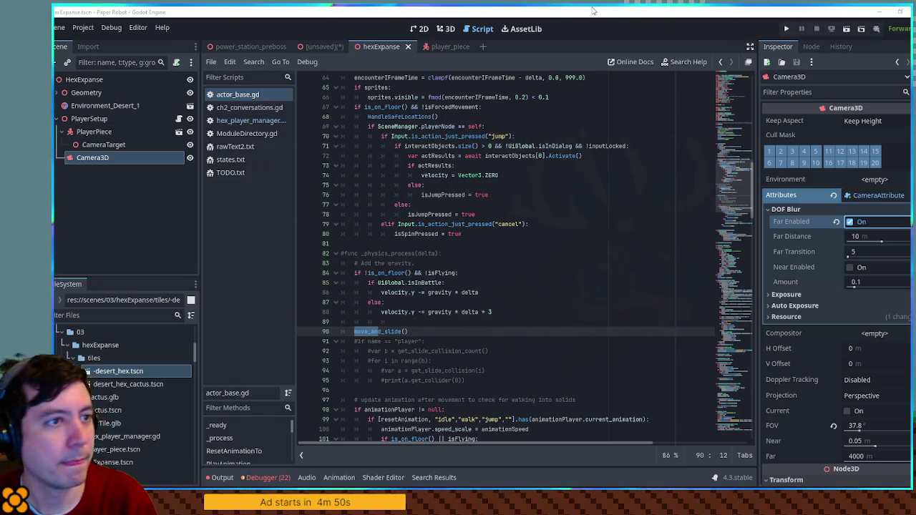
Run the level and compare far blur switched off and on while moving the piece
key("F5")
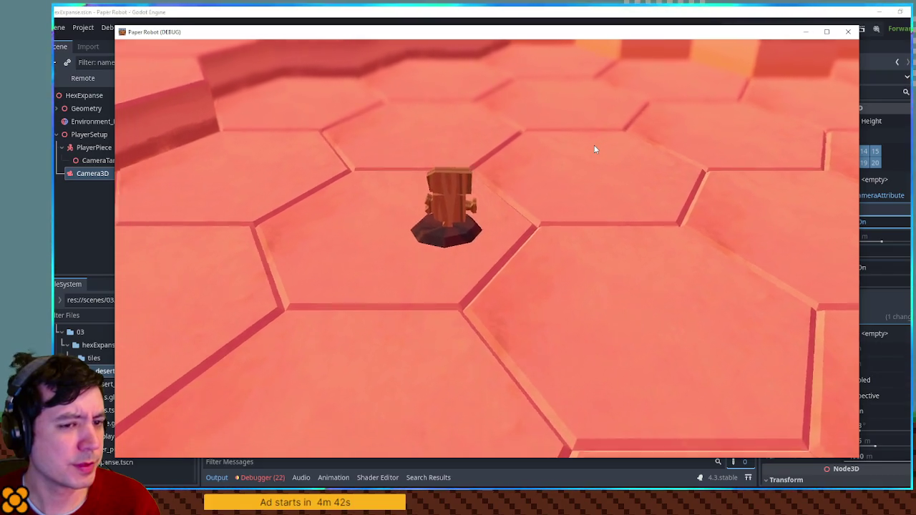
key("F8")
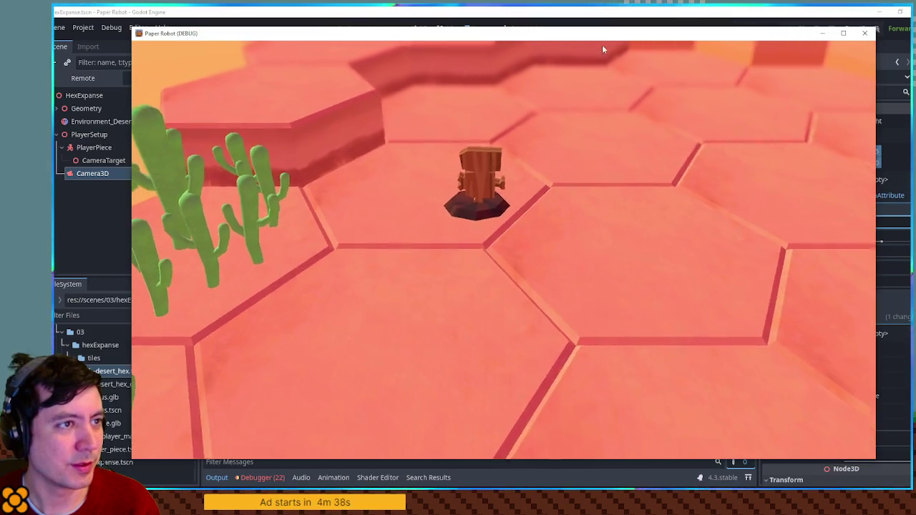
left_click_drag(602, 34, 551, 34)
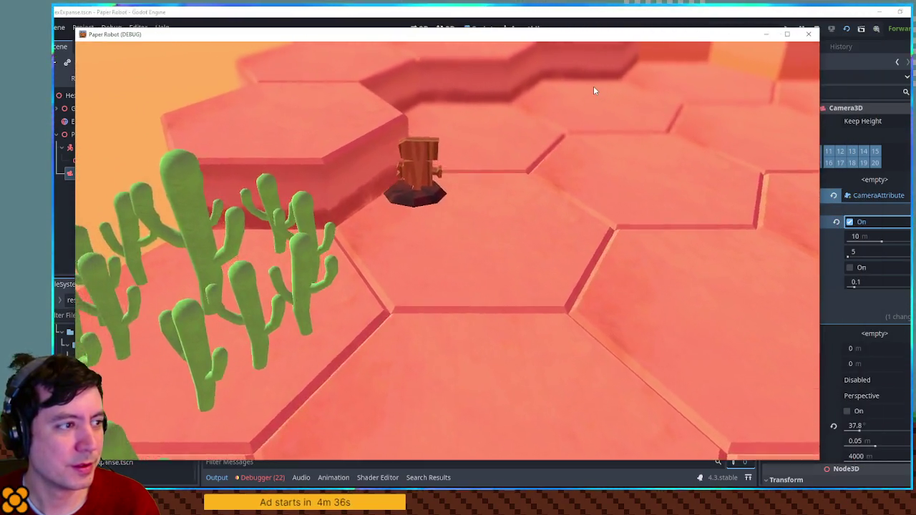
left_click(850, 222)
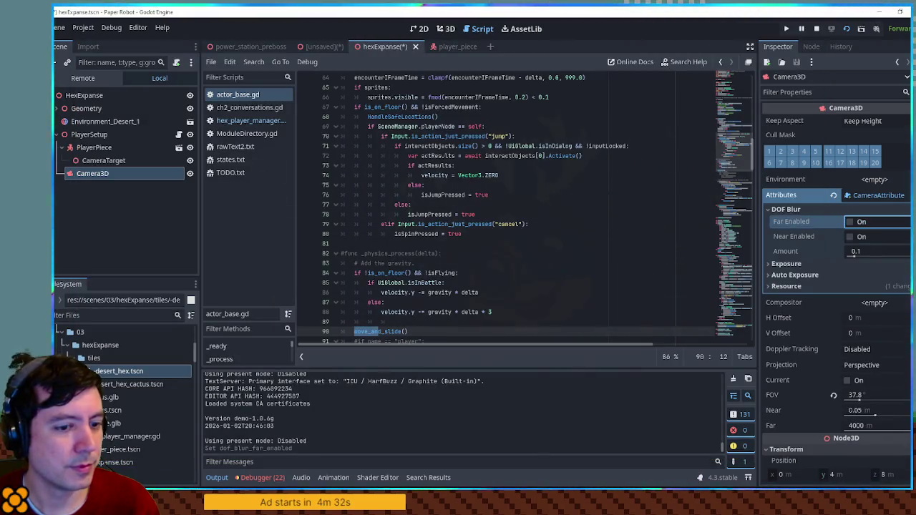
key("alt+Tab")
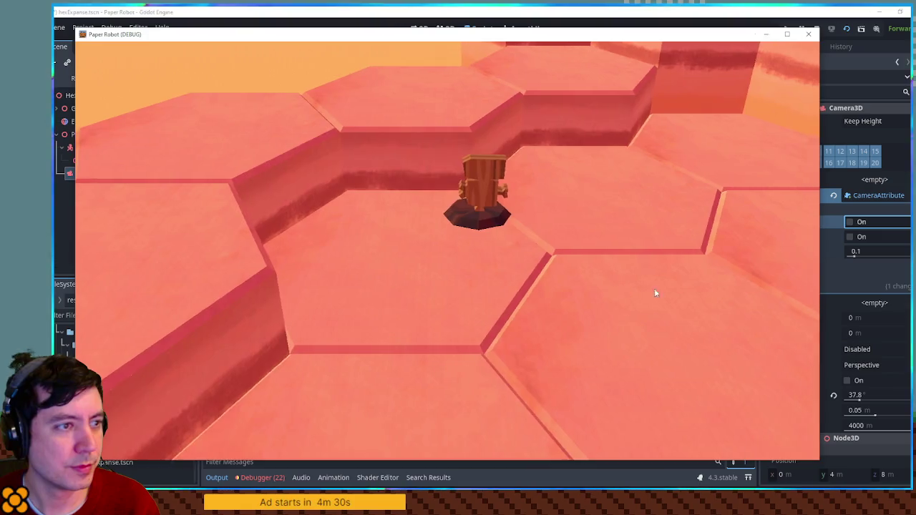
left_click(850, 222)
key("alt+Tab")
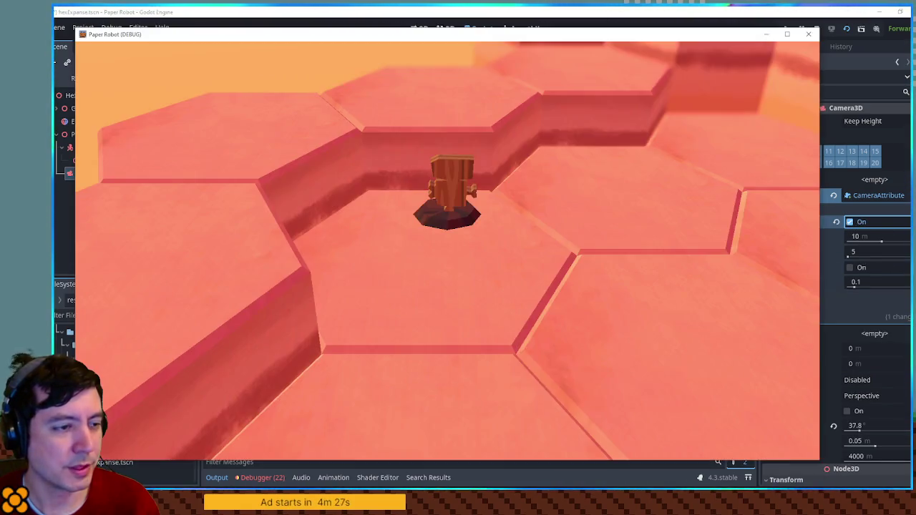
key("w")
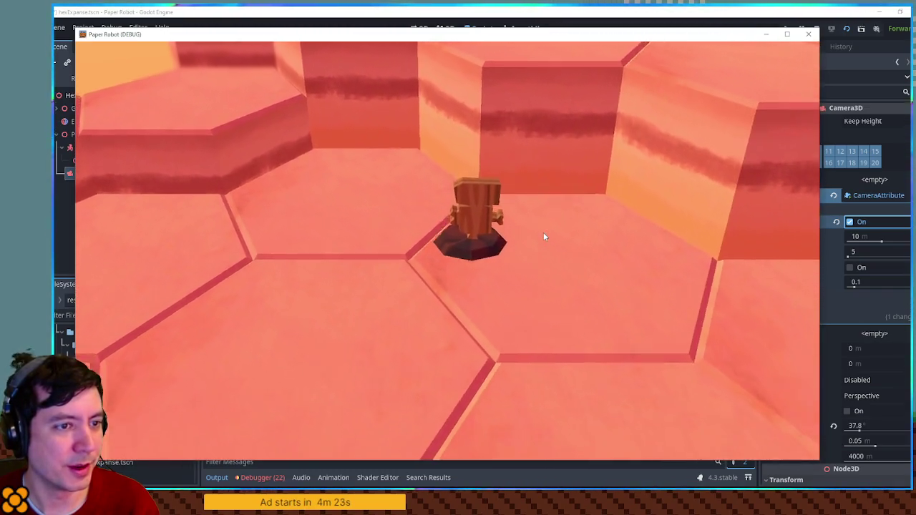
left_click_drag(646, 37, 676, 38)
Try FOV 40, undo it keeping the camera attributes, stop the game, and save the scene
key("alt+Tab")
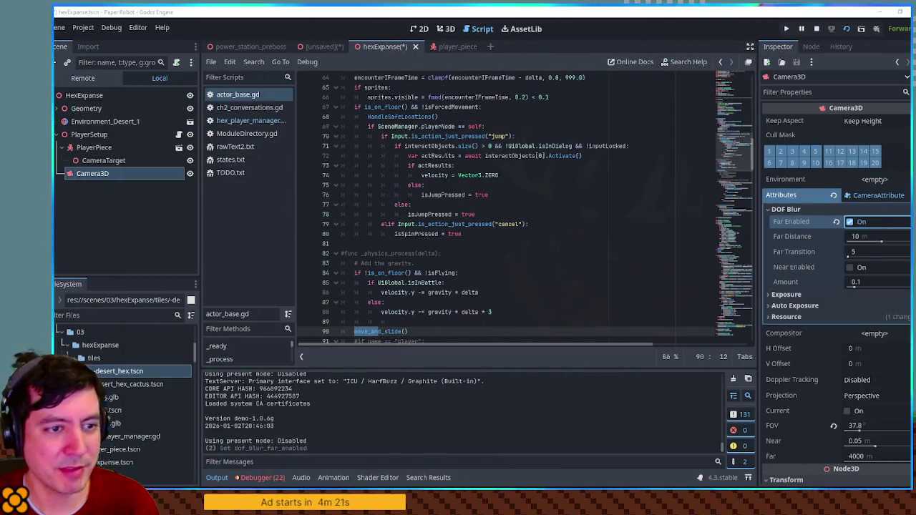
left_click(879, 196)
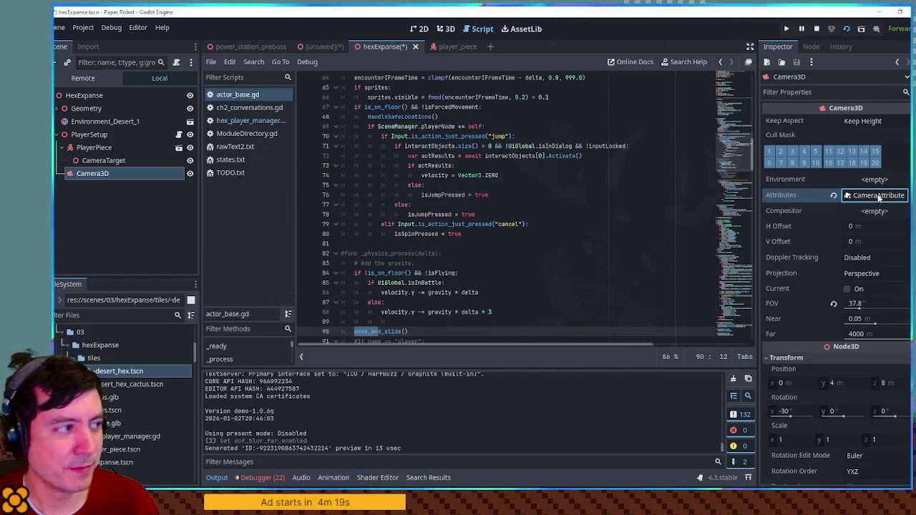
left_click(855, 303)
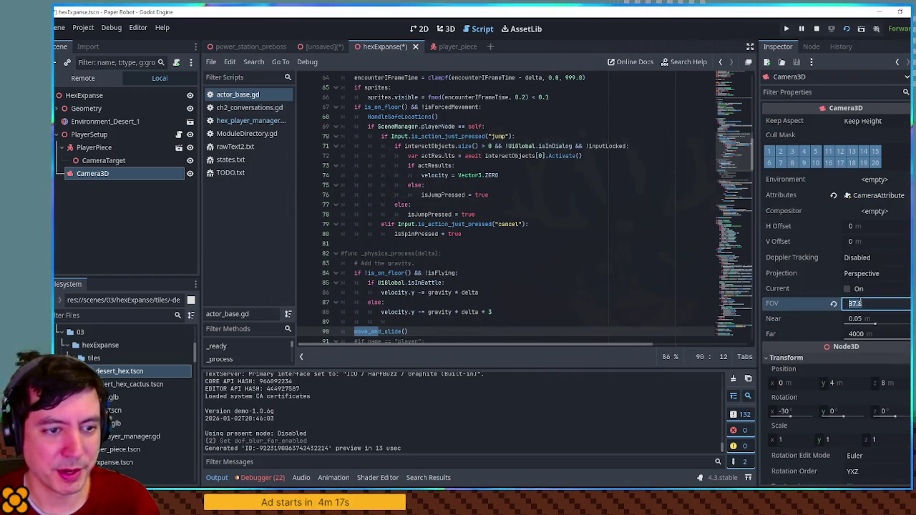
type("40")
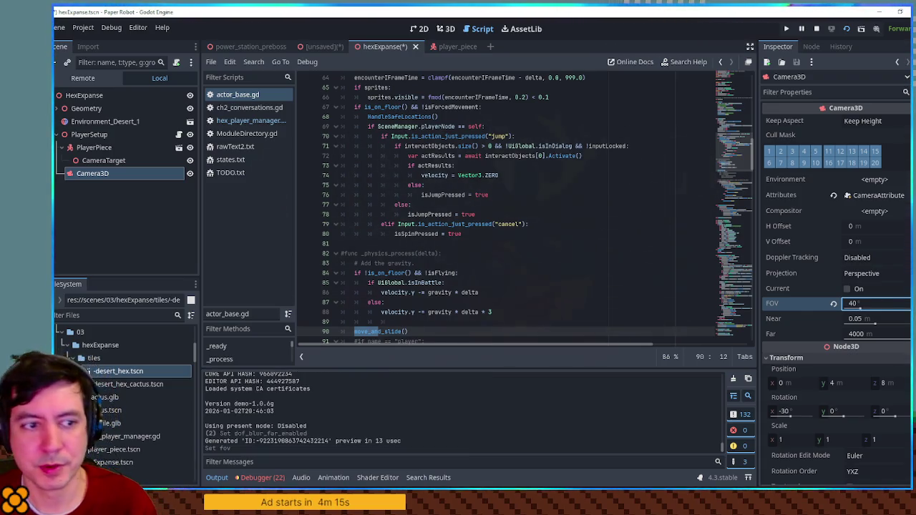
key("ctrl+z")
key("ctrl+z")
key("ctrl+z")
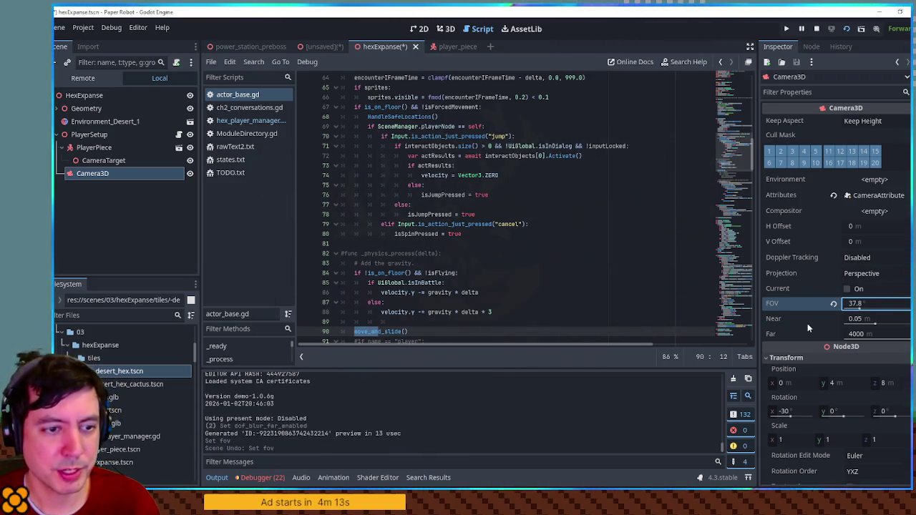
key("ctrl+z")
key("ctrl+z")
key("ctrl+z")
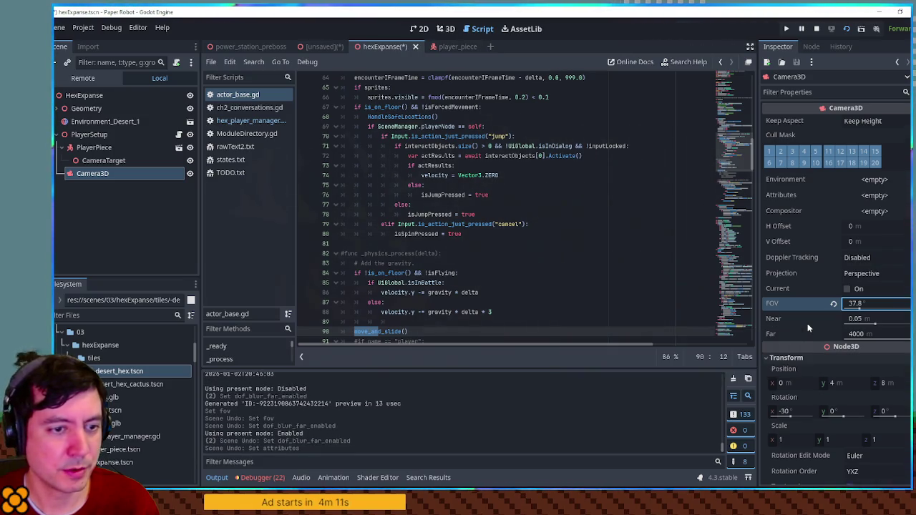
key("ctrl+z")
key("ctrl+z")
key("ctrl+z")
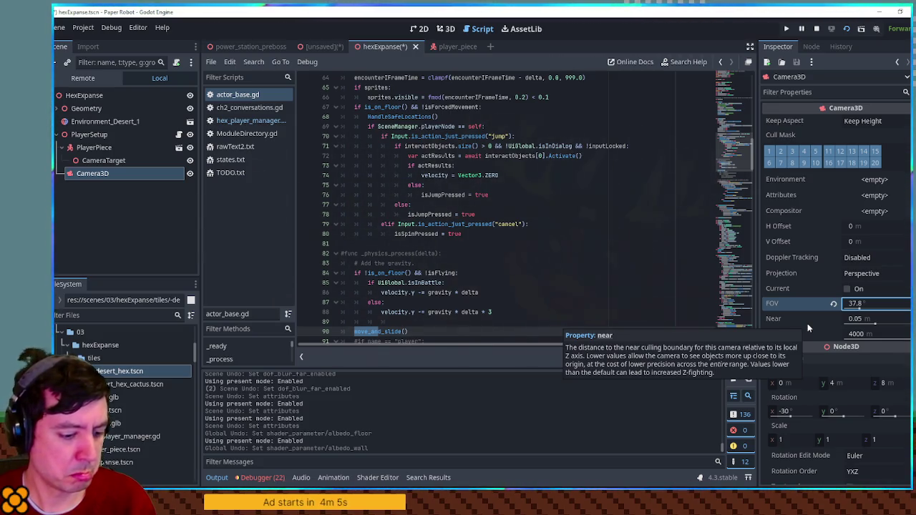
key("ctrl+shift+z")
key("ctrl+shift+z")
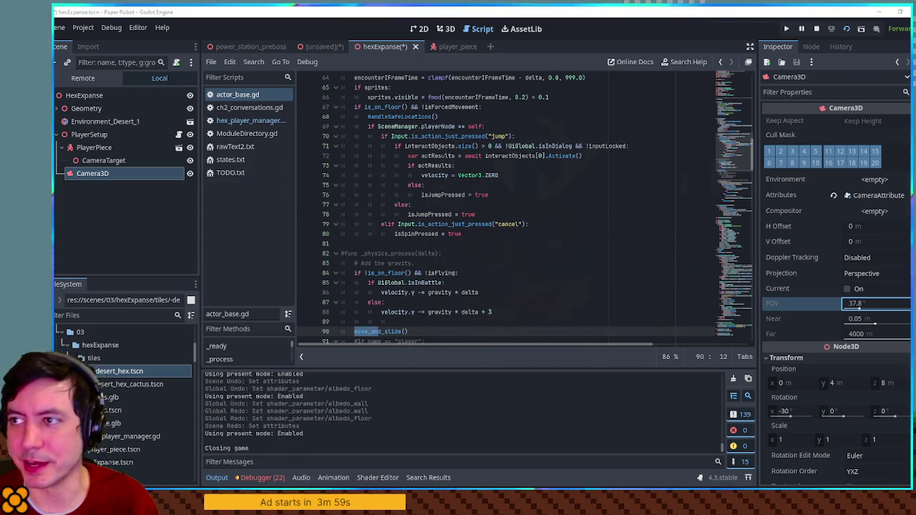
key("F8")
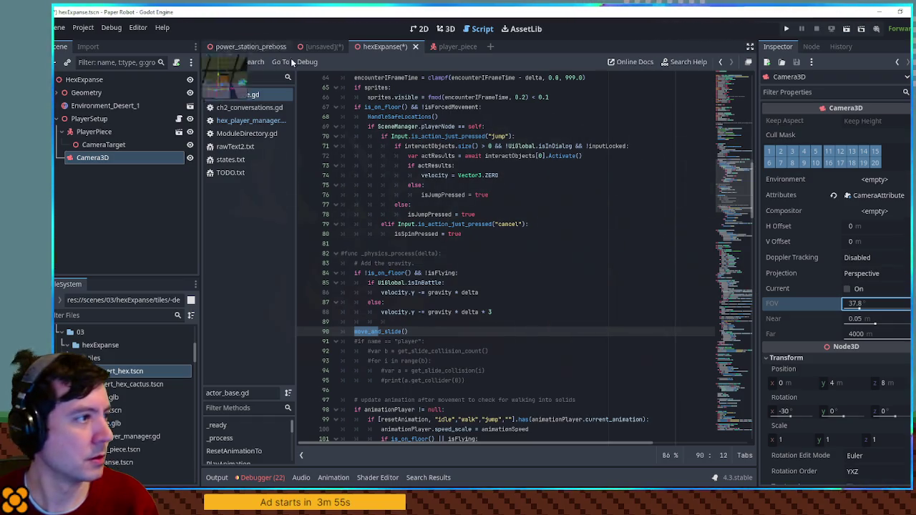
key("ctrl+s")
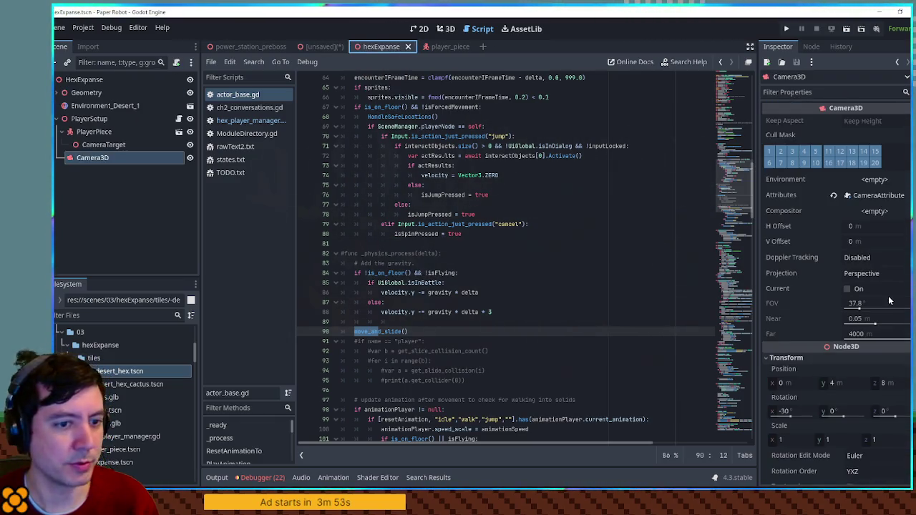
Clear the camera's attributes resource and set its field of view to 60°
left_click(862, 289)
left_click(851, 290)
left_click(861, 306)
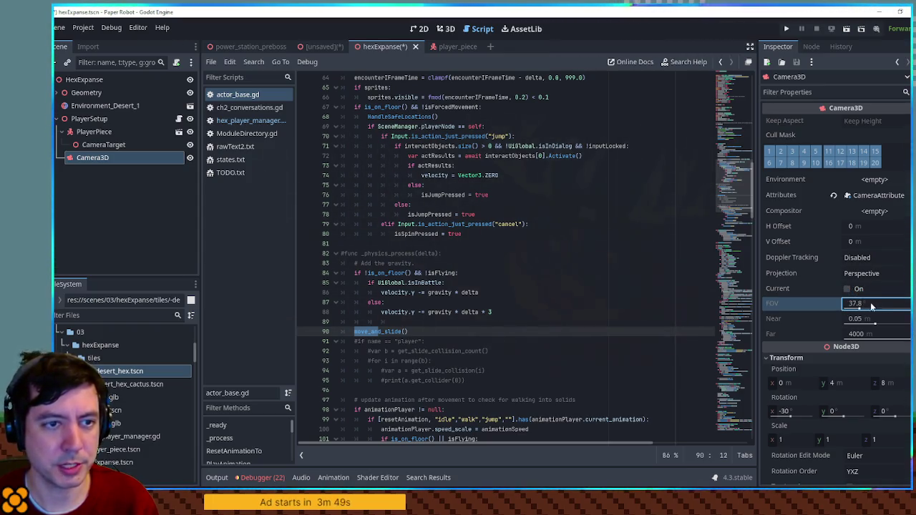
left_click(833, 196)
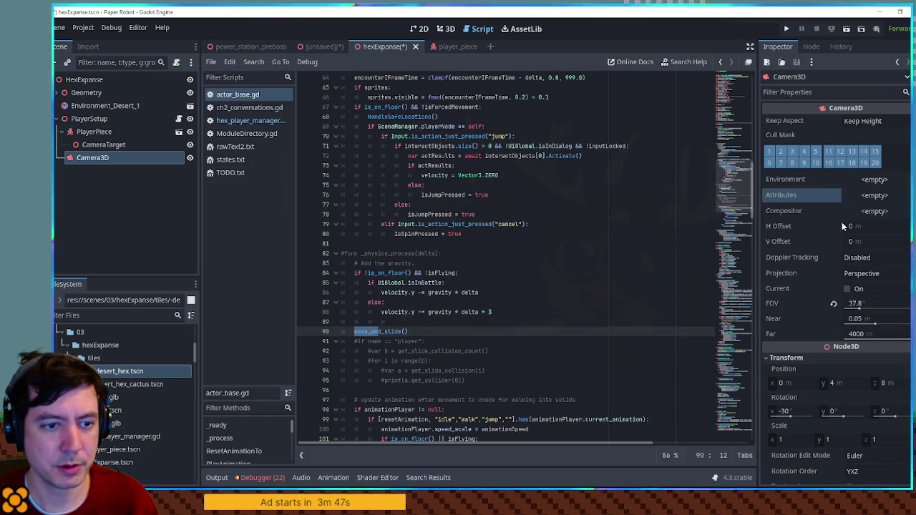
left_click_drag(870, 307, 873, 200)
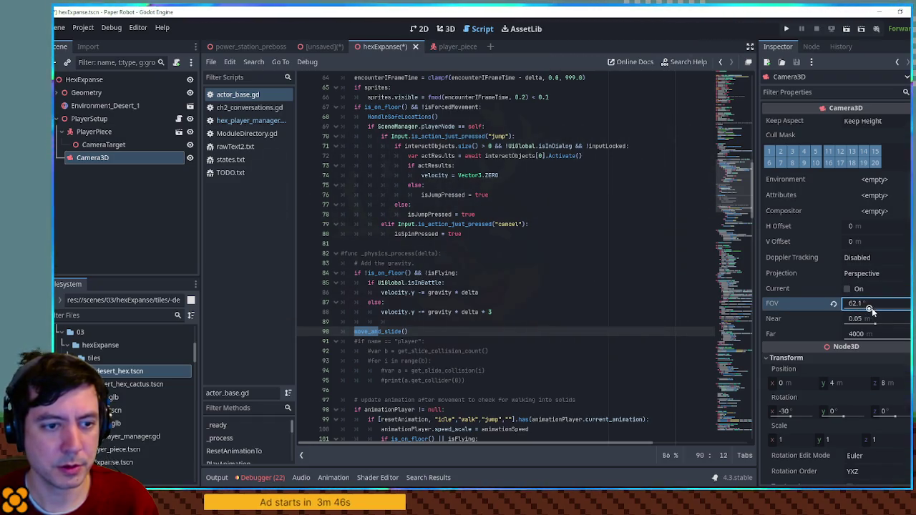
Assign a new CameraAttributesPractical with DOF Blur Far Enabled checked, then run the game
left_click(873, 201)
left_click(873, 204)
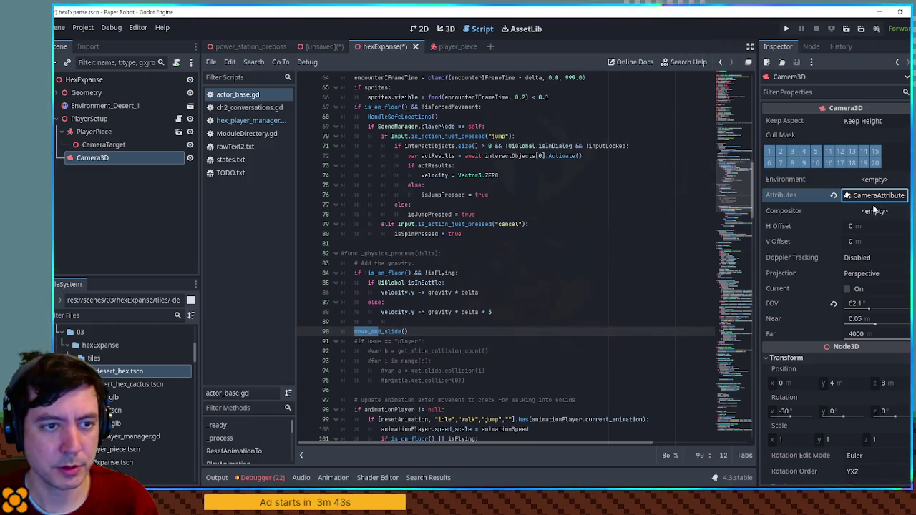
left_click(856, 309)
type("60")
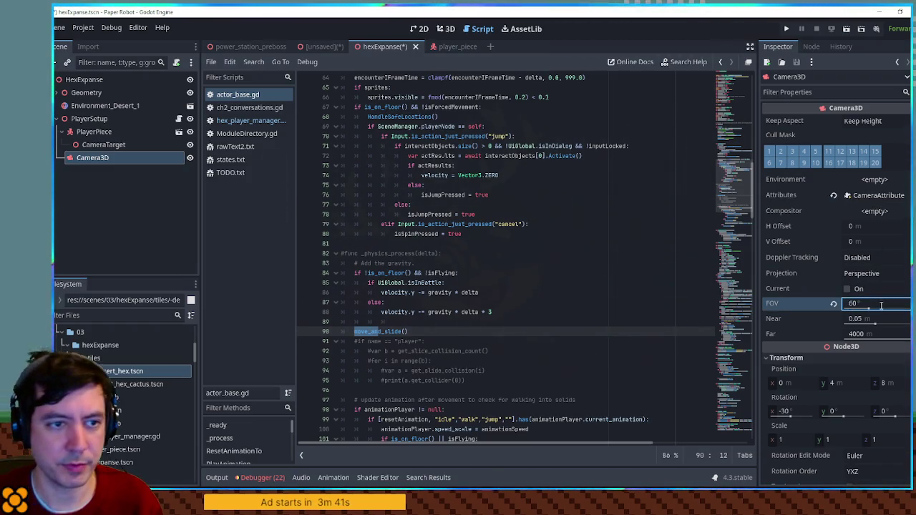
left_click(884, 199)
left_click(879, 209)
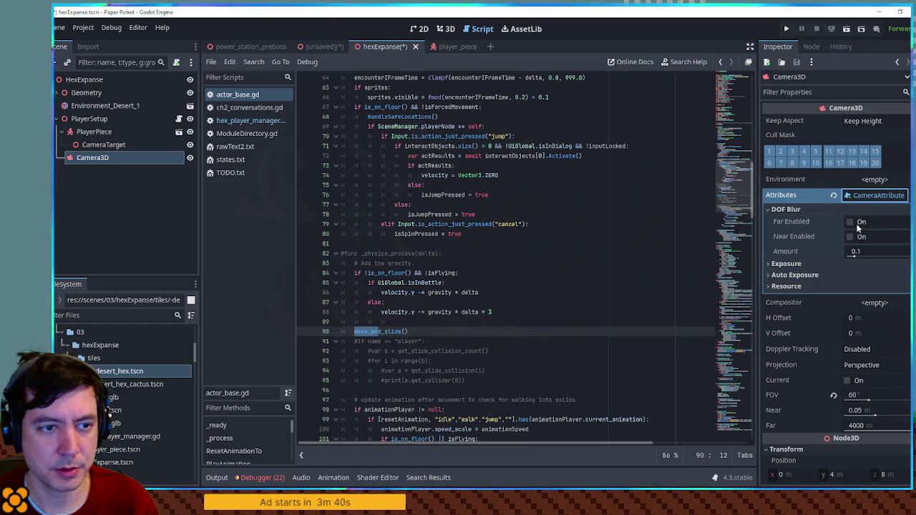
left_click(849, 223)
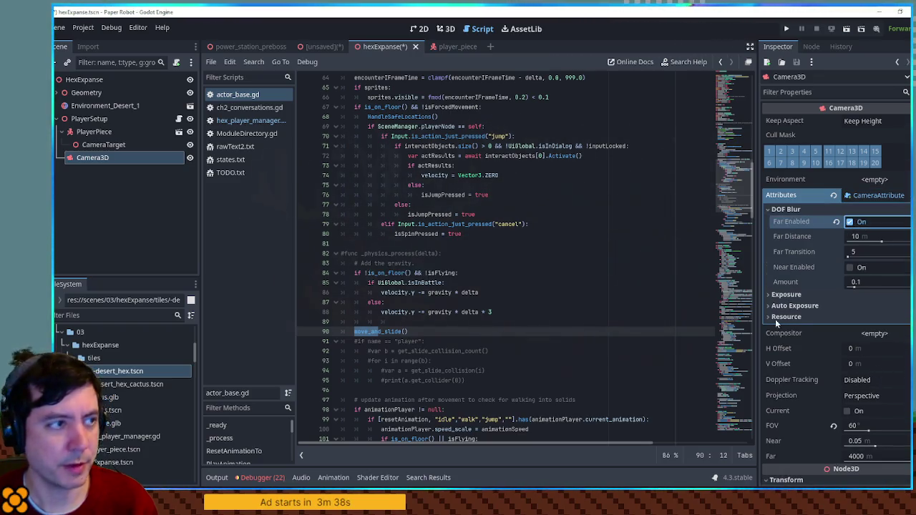
key("F5")
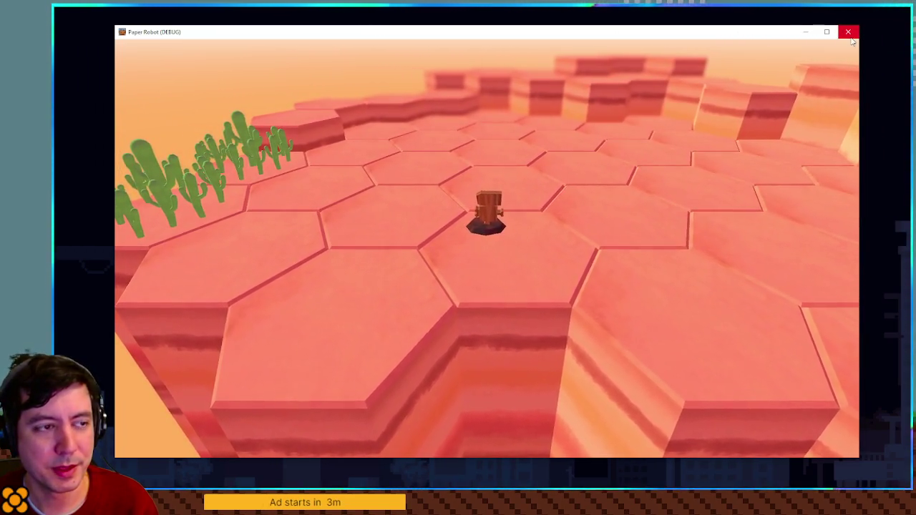
Close the Paper Robot test run, keeping far blur at distance 15 and transition 15
left_click(851, 40)
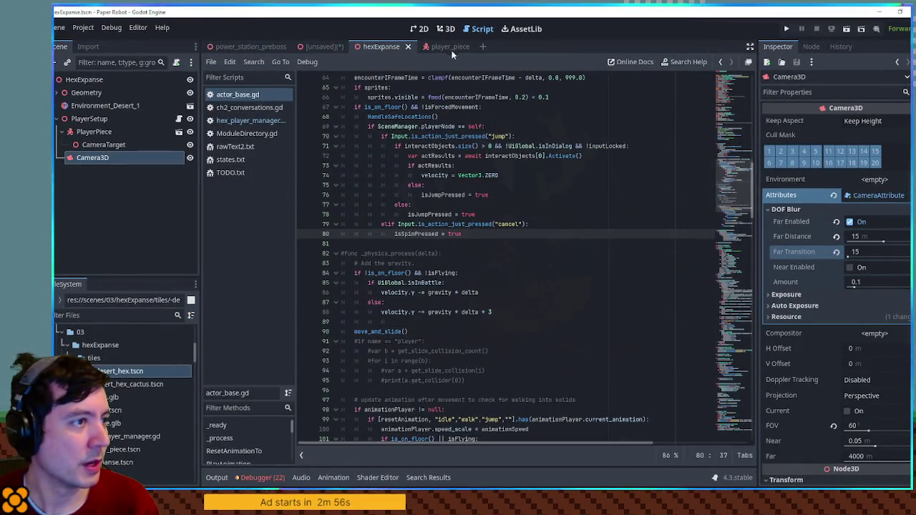
left_click(449, 47)
left_click(446, 28)
mouse_move(465, 264)
left_mouse_down()
mouse_move(674, 219)
mouse_move(518, 225)
mouse_move(446, 286)
mouse_move(695, 254)
mouse_move(386, 243)
mouse_move(389, 255)
mouse_move(396, 226)
mouse_move(679, 227)
mouse_move(419, 254)
mouse_move(448, 367)
mouse_move(418, 246)
left_mouse_up()
scroll(447, 286, "up", 5)
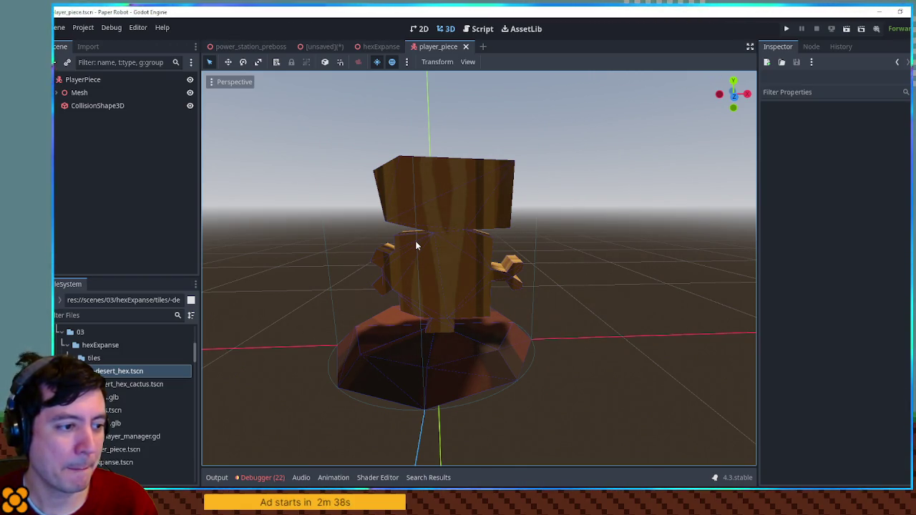
left_click_drag(417, 247, 219, 253)
mouse_move(705, 256)
left_mouse_down()
mouse_move(339, 260)
mouse_move(482, 260)
mouse_move(433, 257)
left_mouse_up()
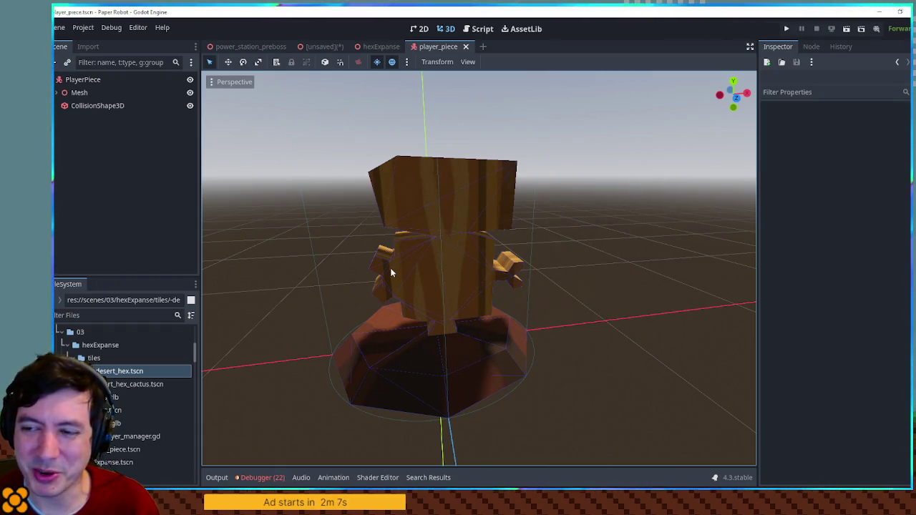
left_click(71, 83)
Add an AnimationPlayer child node under PlayerPiece
key("ctrl+a")
type("animatio")
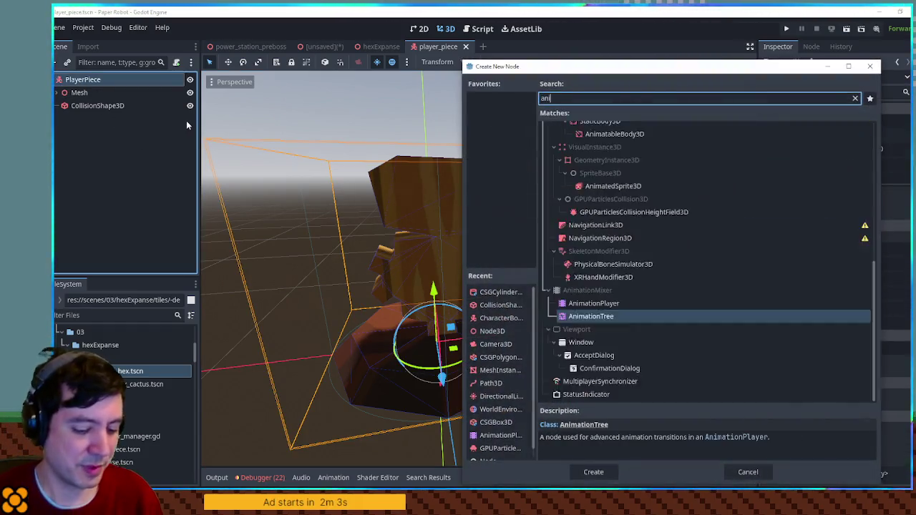
type("nplayer")
key("Return")
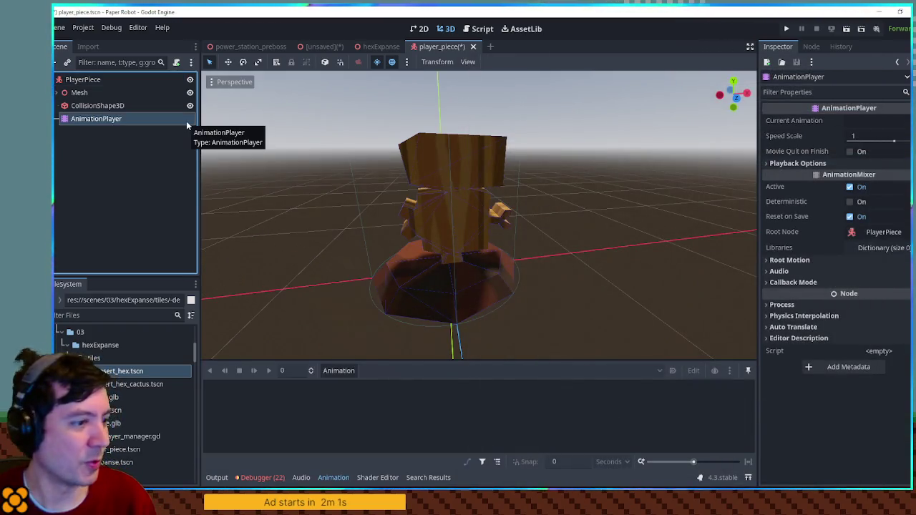
Create a new animation named 'step' and select the Mesh node to animate
left_click(338, 371)
left_click(340, 385)
type("step")
key("Return")
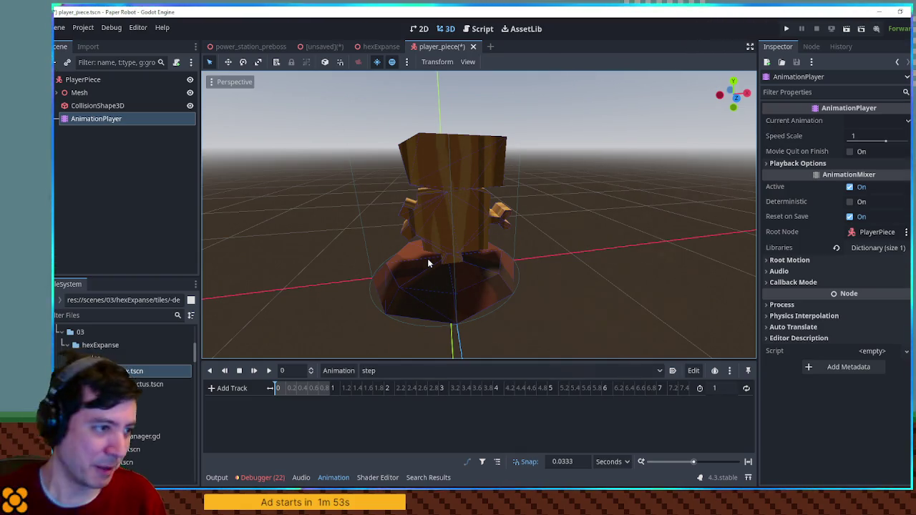
left_click(79, 92)
left_click(800, 120)
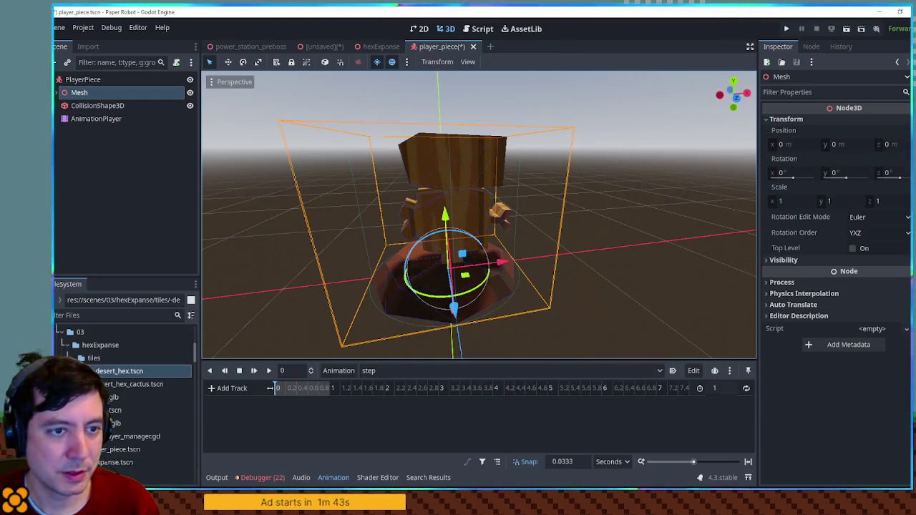
Key the Mesh's resting position and rotation at 0 and copy them to 1 second, using snap 1
left_click(900, 130)
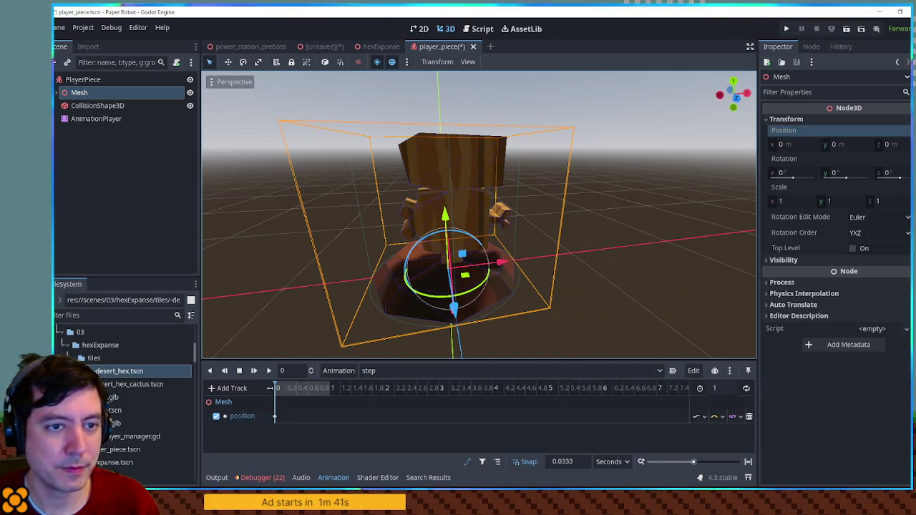
left_click(900, 159)
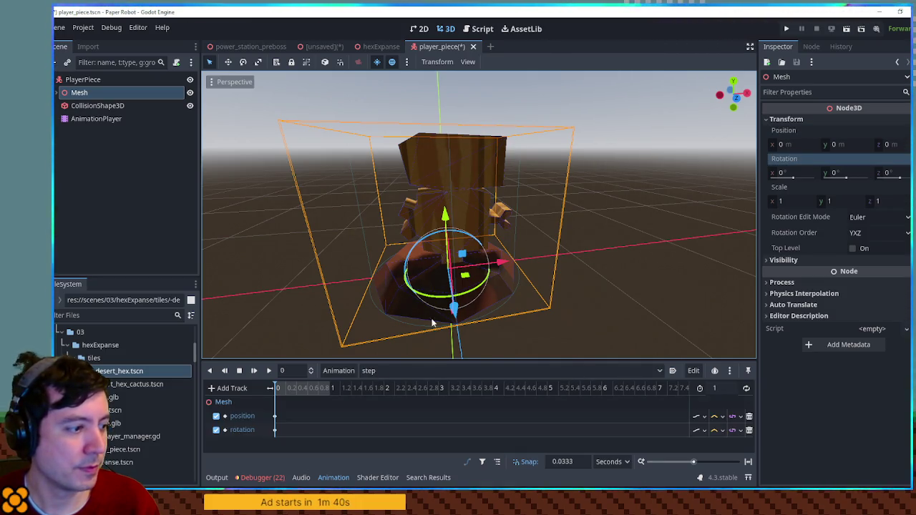
left_click_drag(288, 408, 270, 442)
left_click(323, 389)
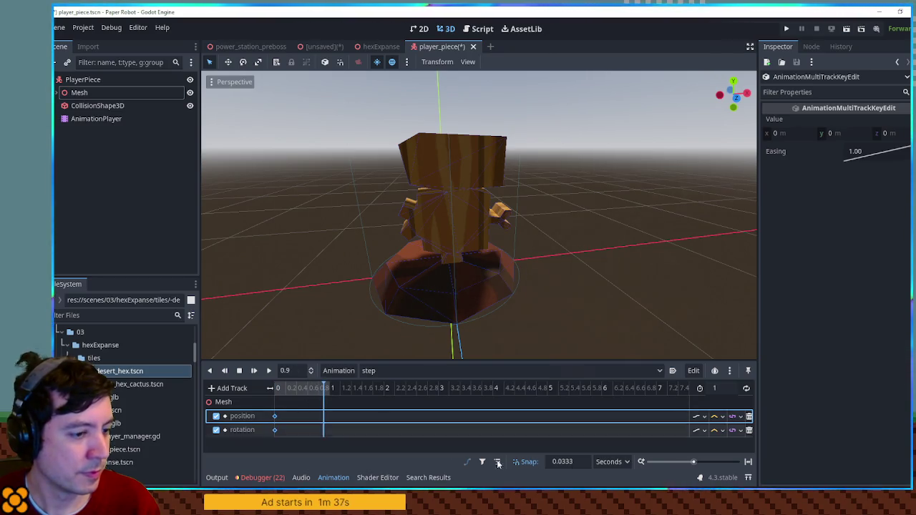
left_click(579, 460)
type("1")
key("Return")
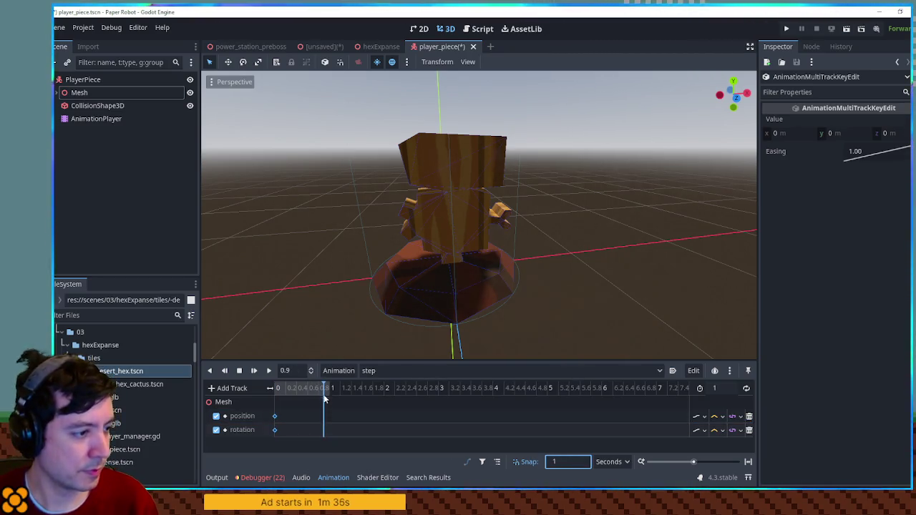
left_click(332, 388)
key("ctrl+d")
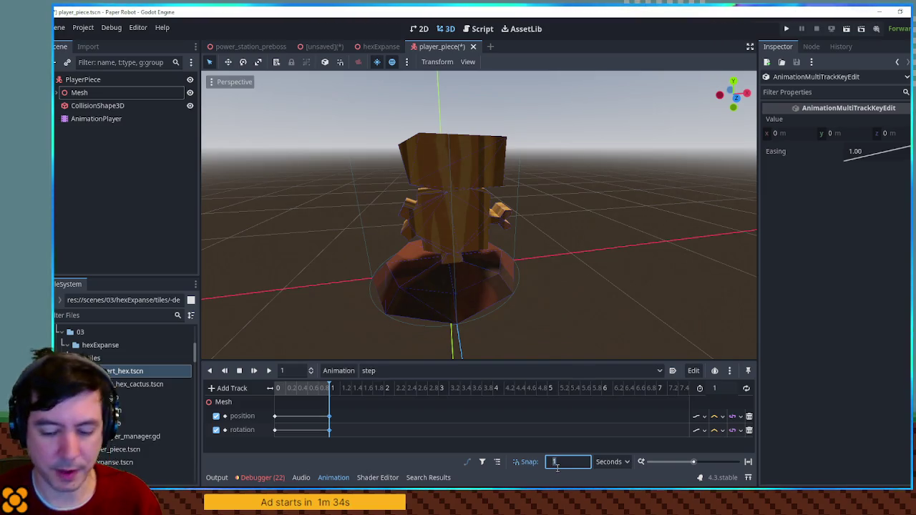
Key the Mesh raised to 0.316 and tilted at 1 second, then preview the step animation
left_click(89, 92)
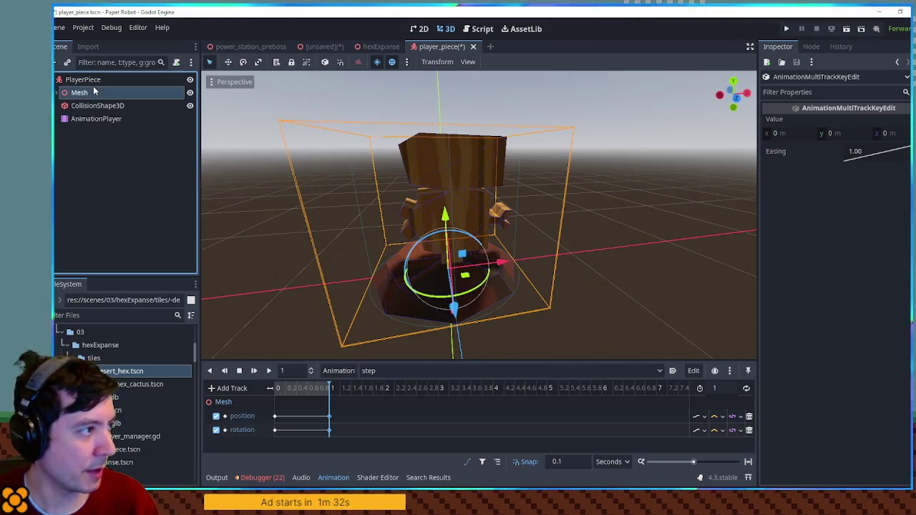
left_click_drag(441, 214, 439, 164)
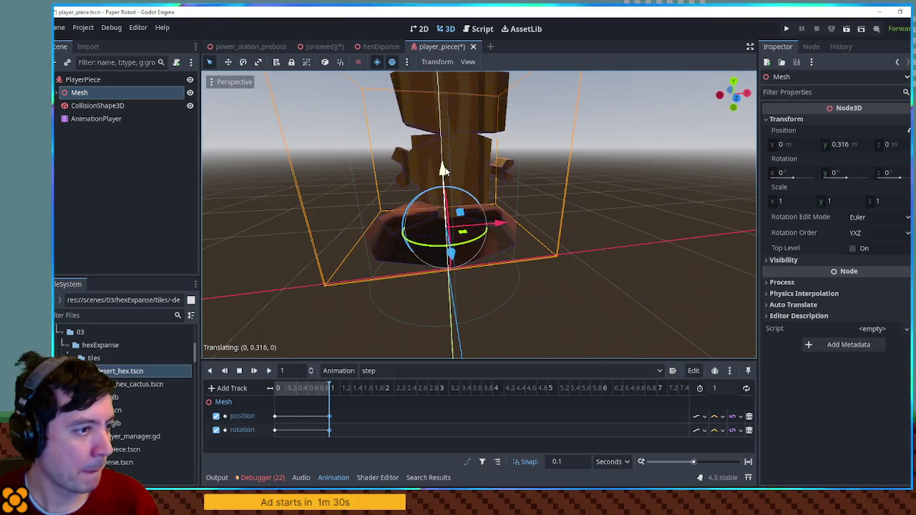
left_click_drag(462, 194, 448, 193)
right_click(282, 416)
left_click(279, 430)
right_click(282, 432)
left_click(288, 426)
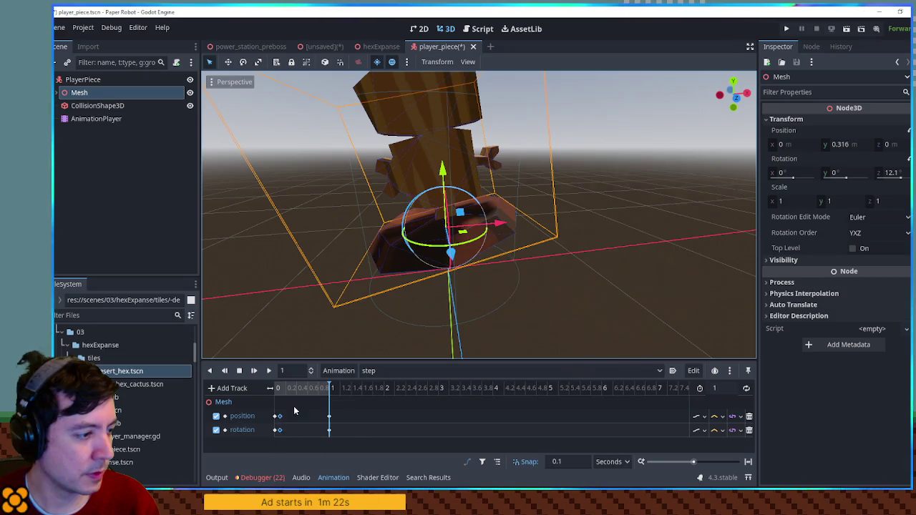
left_click(280, 396)
left_click(266, 372)
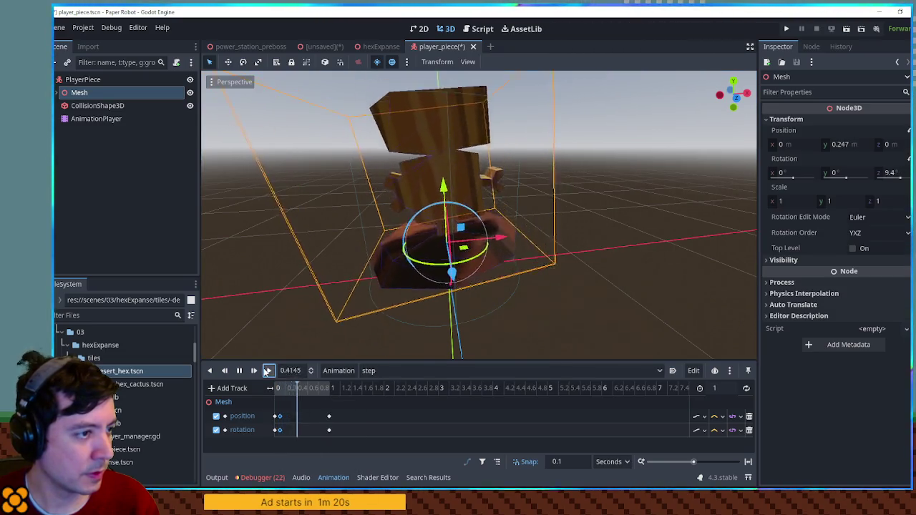
left_click(239, 370)
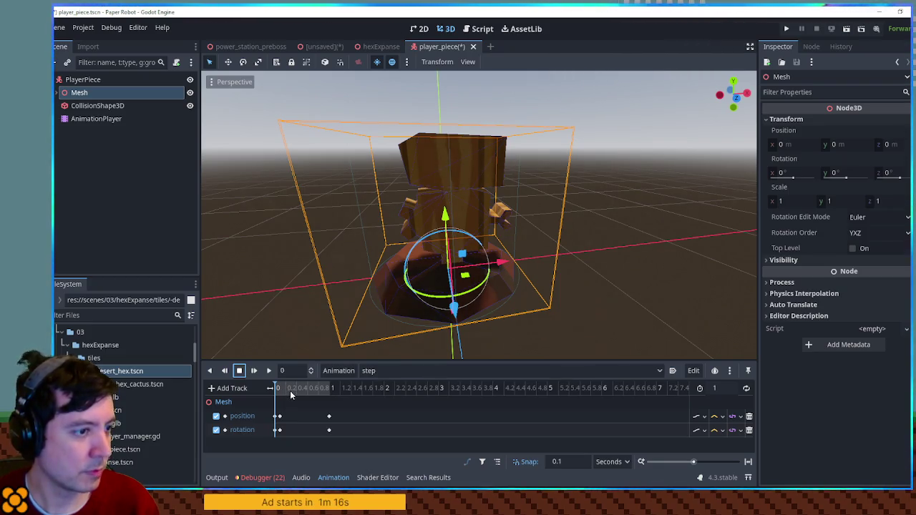
left_click_drag(285, 410, 279, 431)
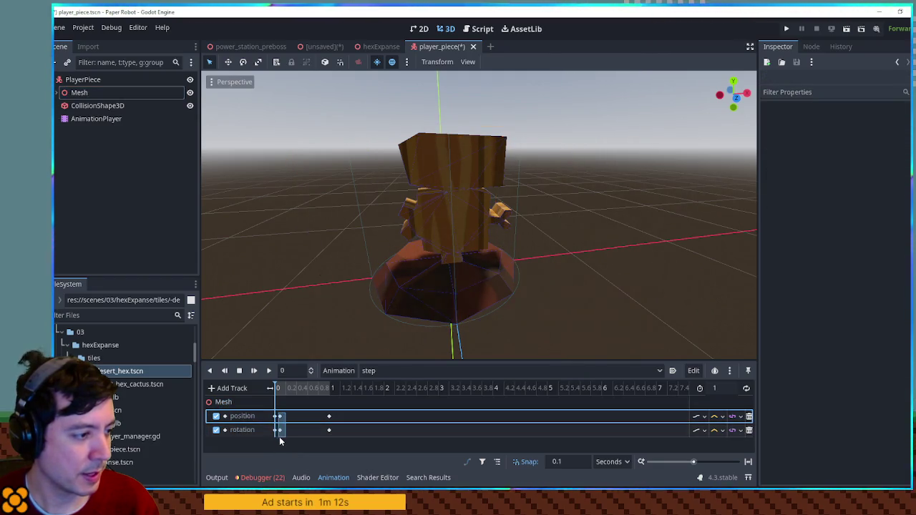
Duplicate the rest keys to about 0.4 seconds and change the rotation track's interpolation
key("ctrl+d")
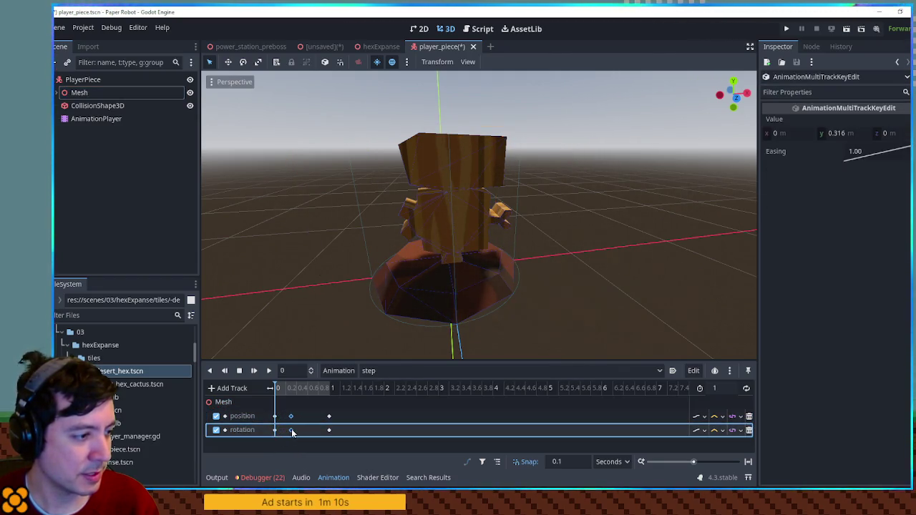
left_click_drag(292, 433, 301, 430)
left_click(295, 392)
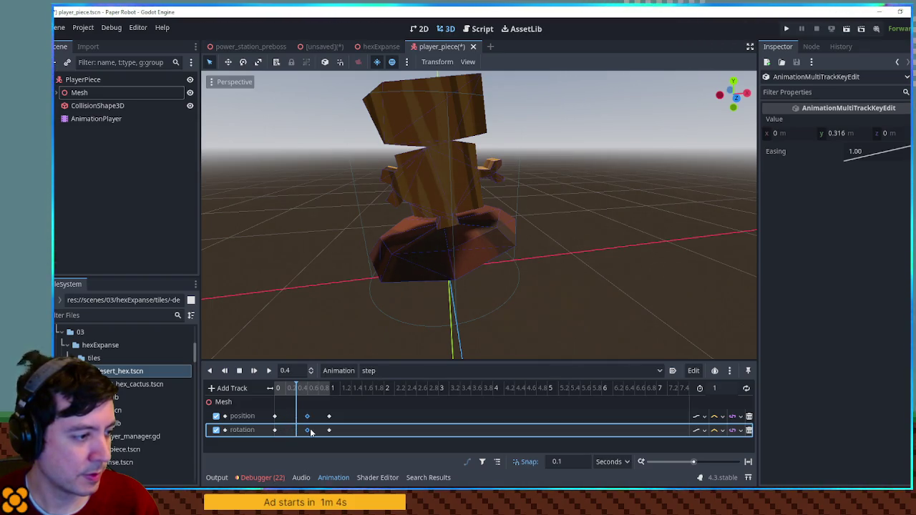
left_click(716, 416)
left_click(715, 430)
left_click(724, 464)
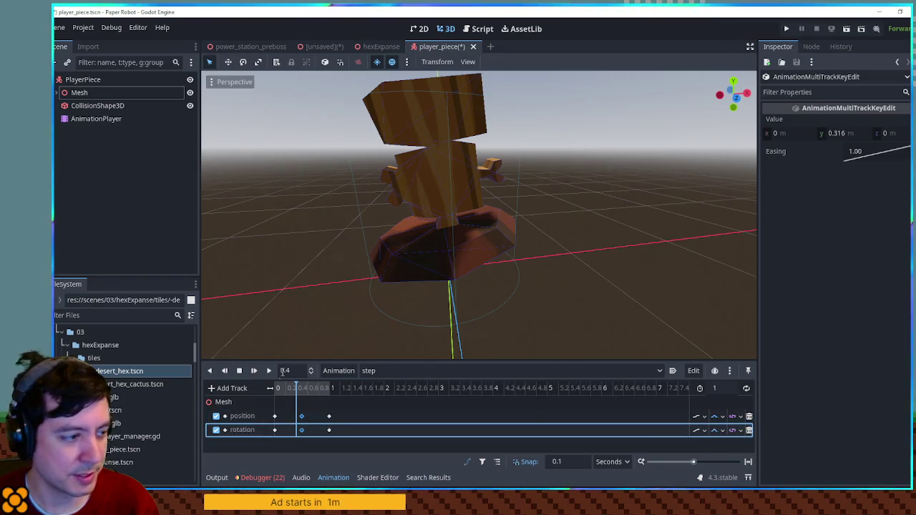
left_click(269, 371)
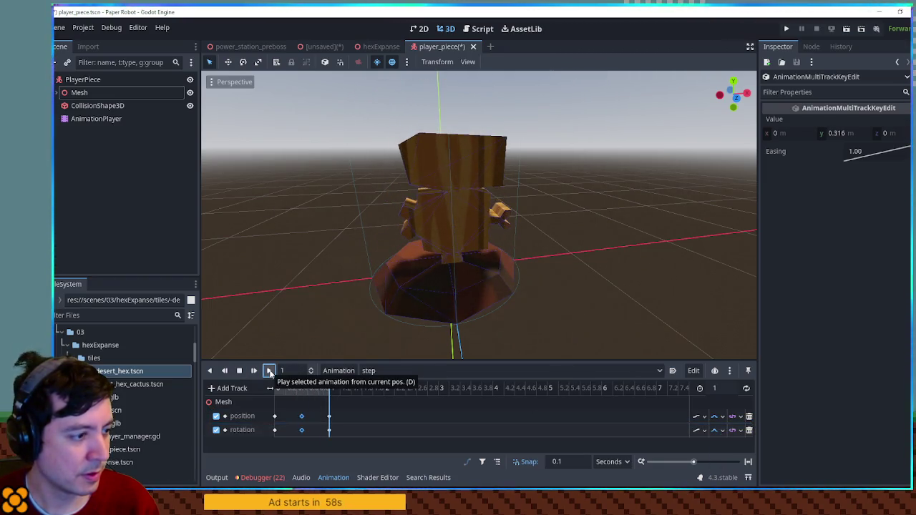
left_click(269, 371)
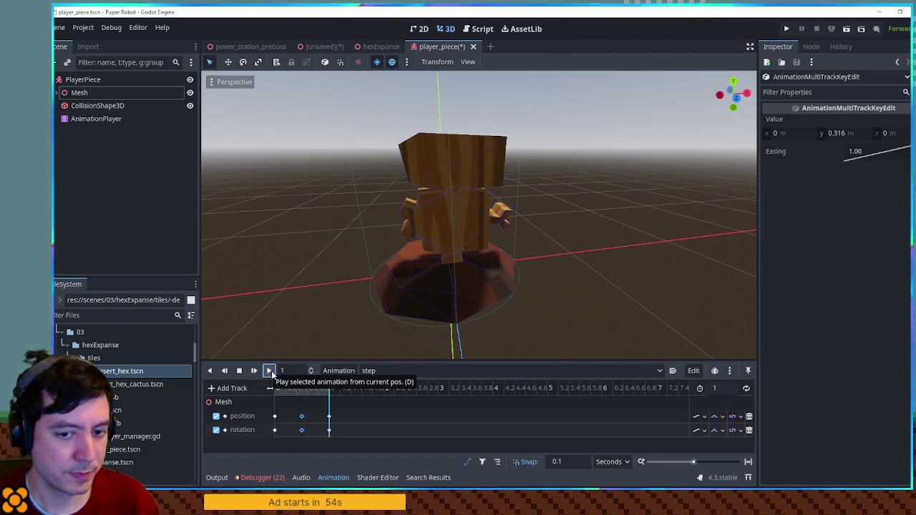
Shorten the step animation to 0.5 seconds, moving the final keys back to 0.5
left_click_drag(299, 416, 307, 390)
key("ctrl+d")
left_click(309, 421)
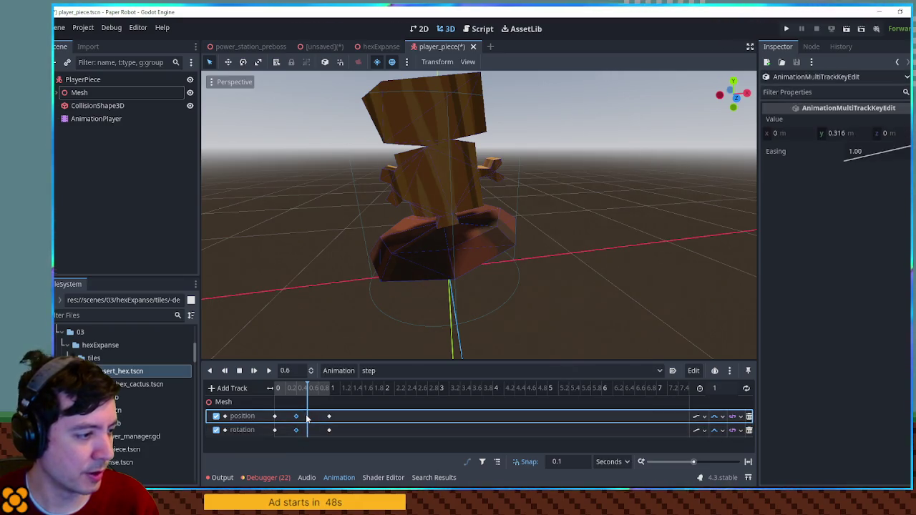
left_click(269, 371)
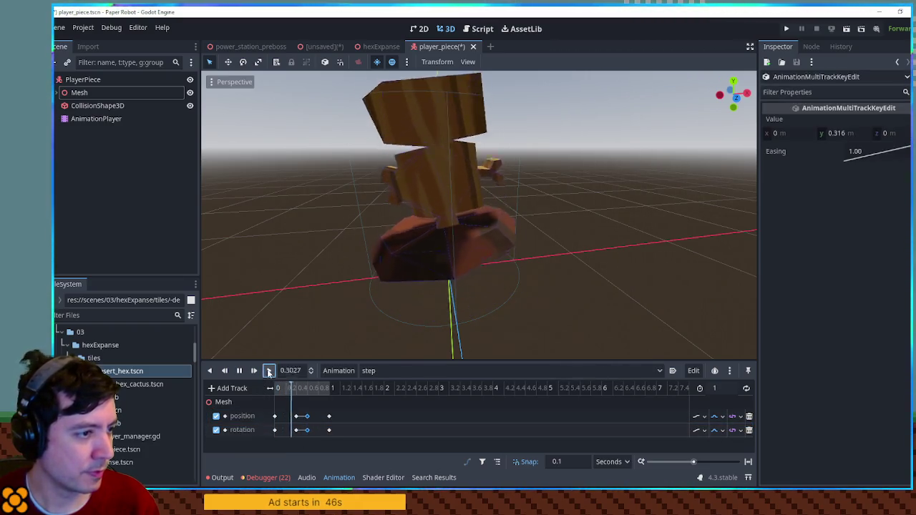
left_click(719, 388)
type("0.5")
key("Return")
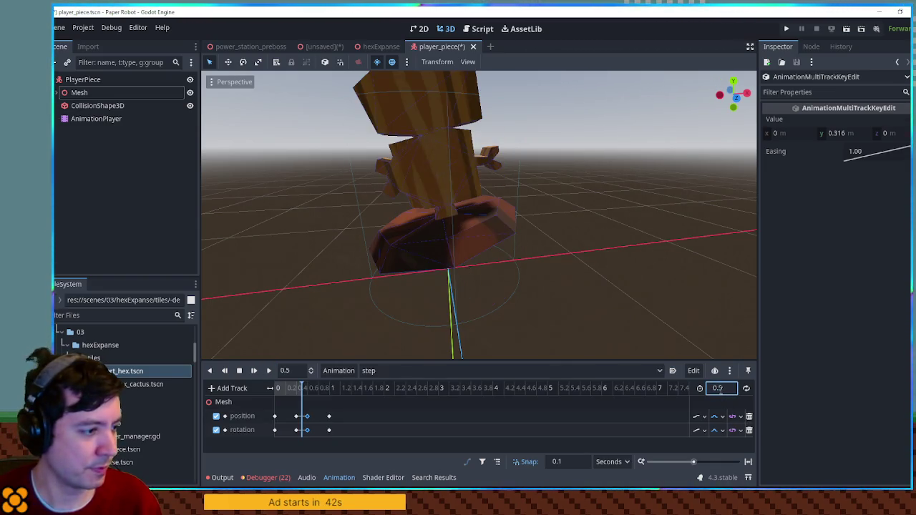
left_click(311, 433)
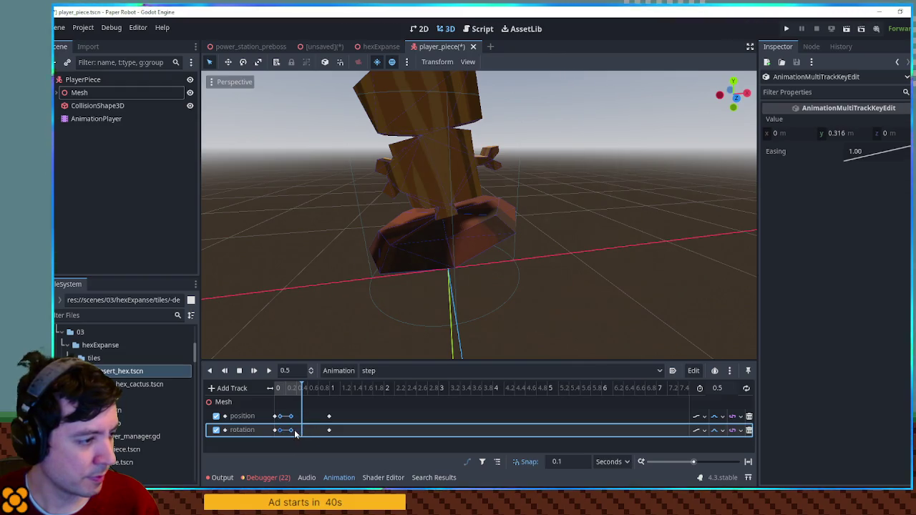
left_click(329, 430)
mouse_move(320, 410)
left_mouse_down()
mouse_move(333, 437)
mouse_move(297, 432)
left_mouse_up()
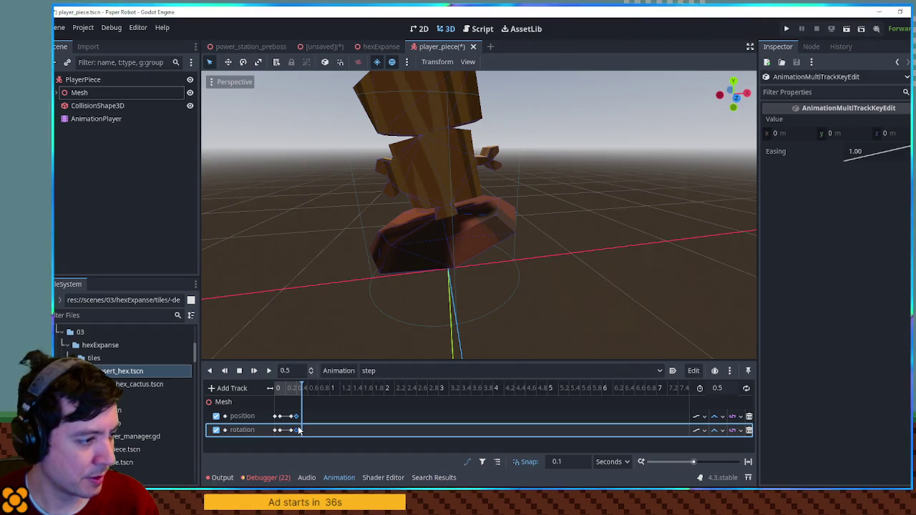
left_click(269, 372)
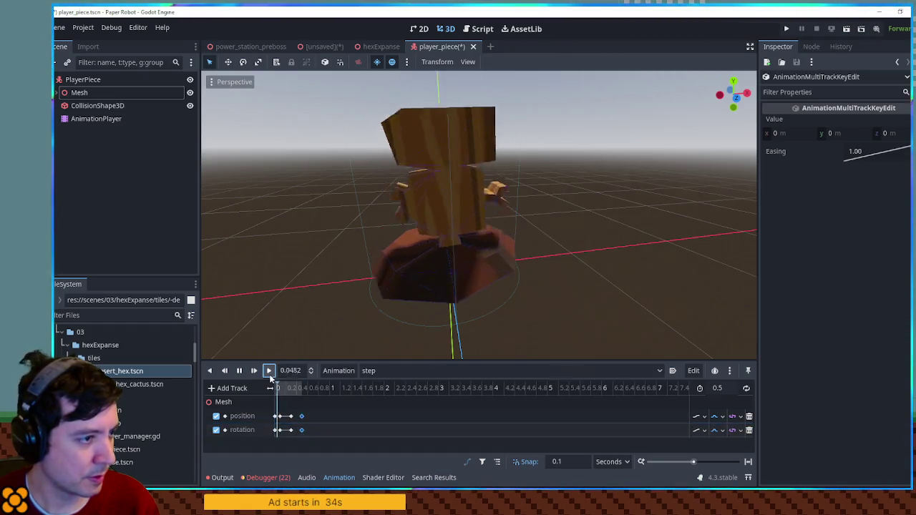
Enable looping on the step animation and save the player_piece scene
left_click(745, 388)
left_click(269, 370)
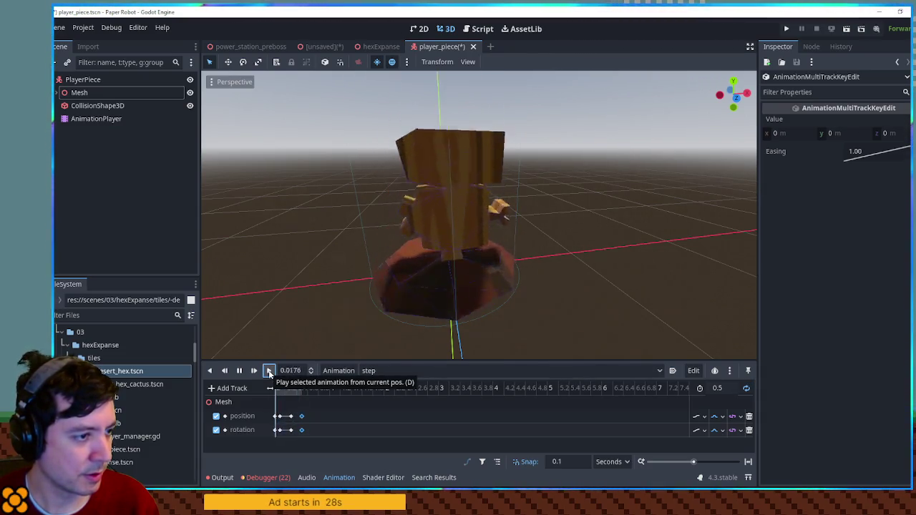
left_click(210, 371)
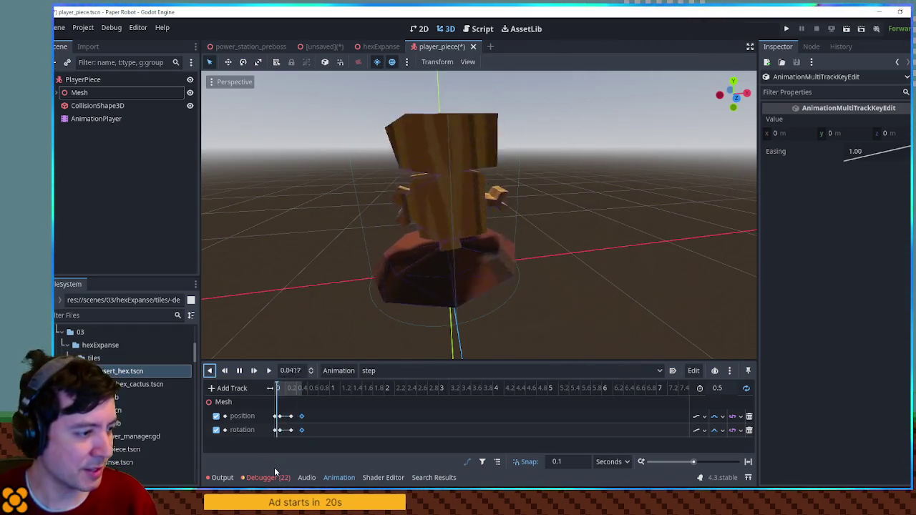
left_click_drag(285, 412, 300, 431)
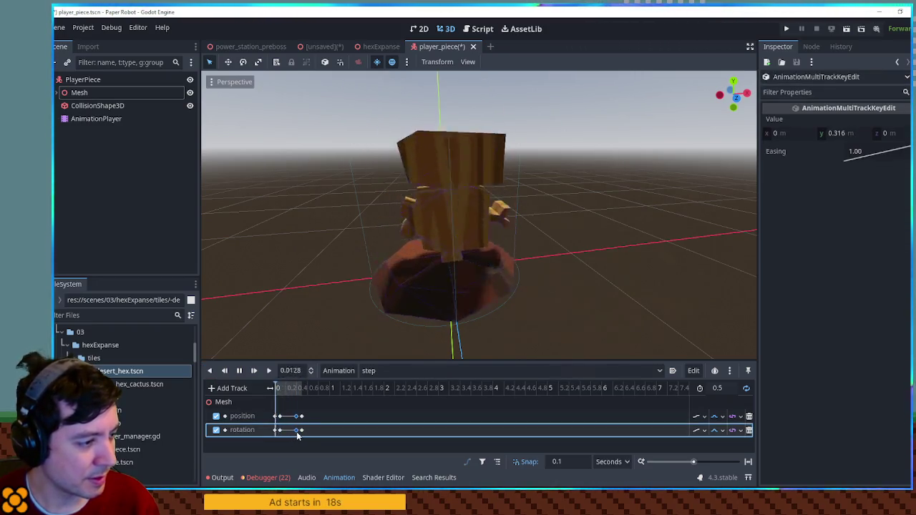
left_click(352, 428)
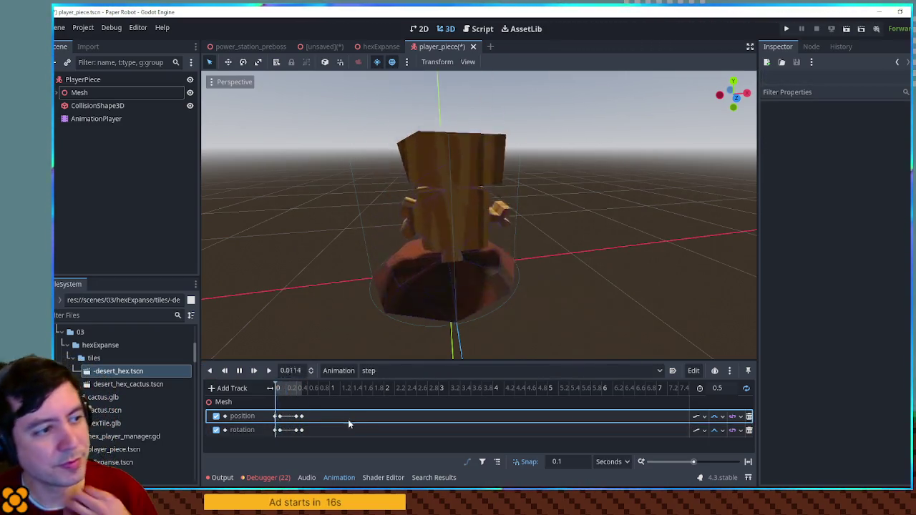
left_click(238, 370)
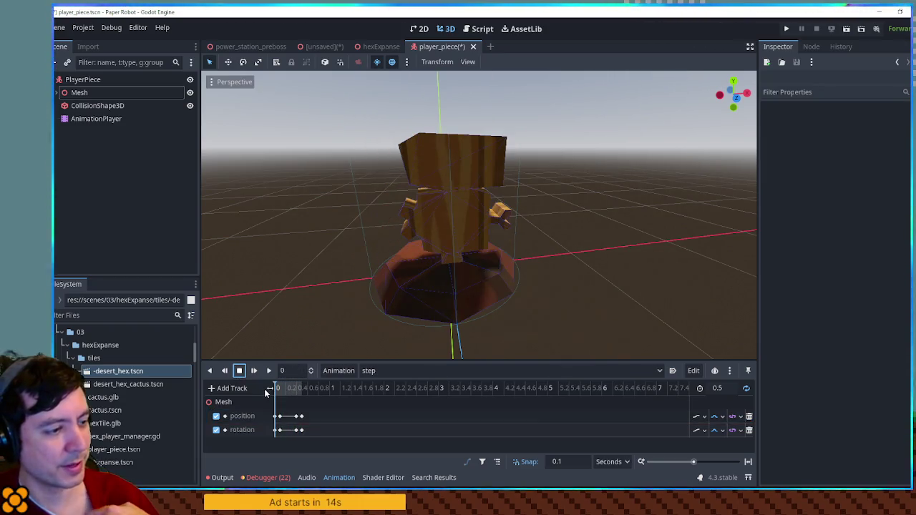
left_click(745, 389)
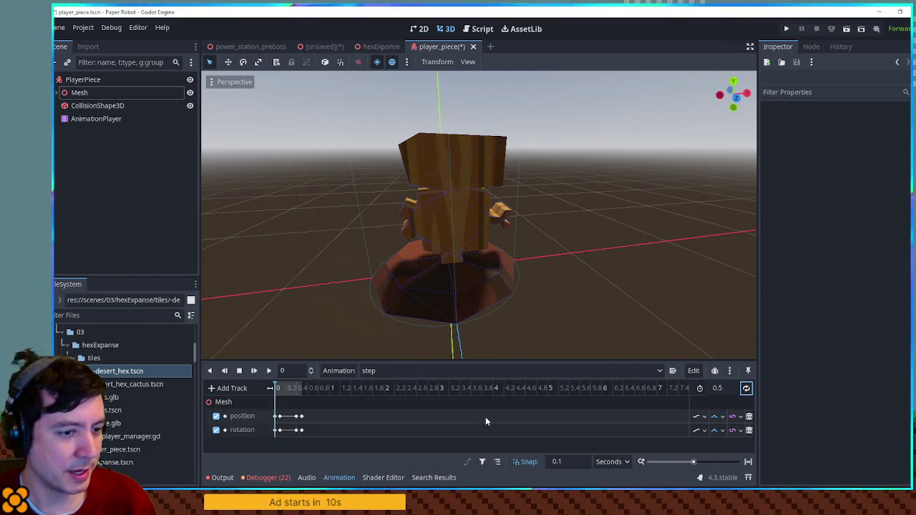
key("ctrl+s")
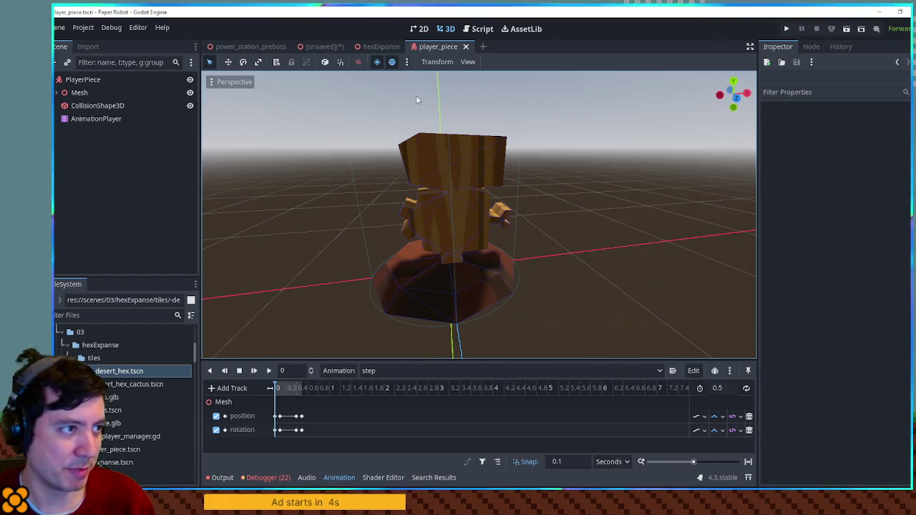
left_click(481, 29)
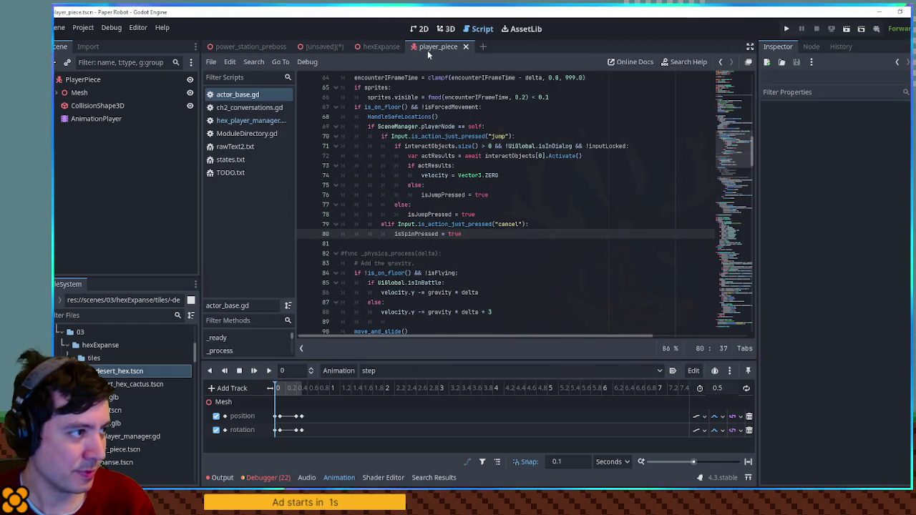
In hex_player_manager.gd, declare var playerAnimPlayer: AnimationPlayer
left_click(239, 121)
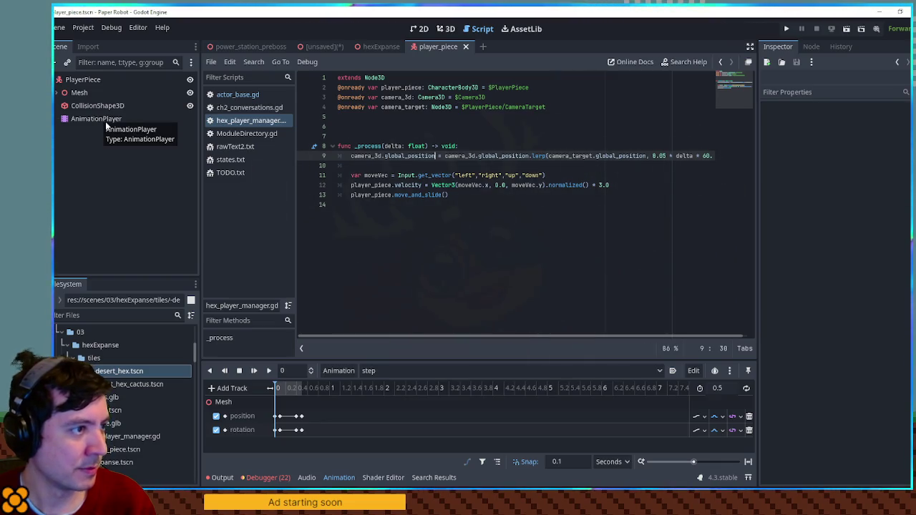
left_click(384, 125)
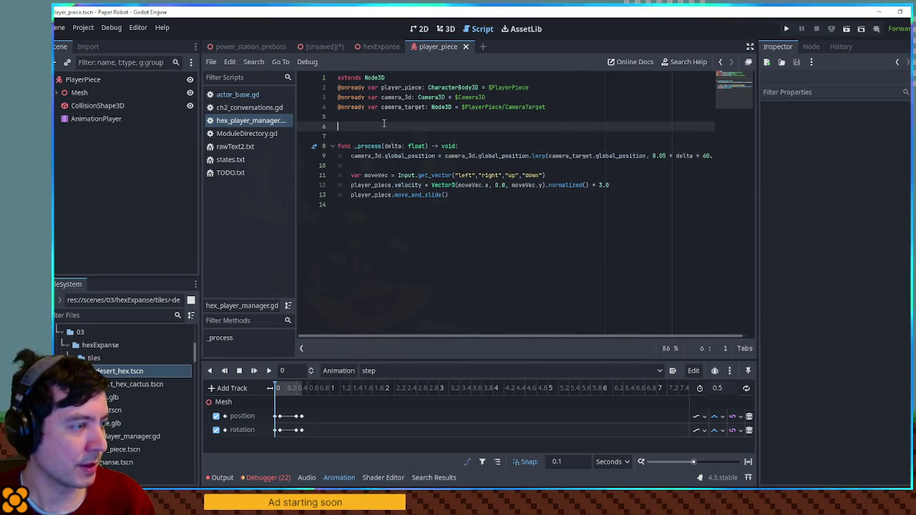
type("var ")
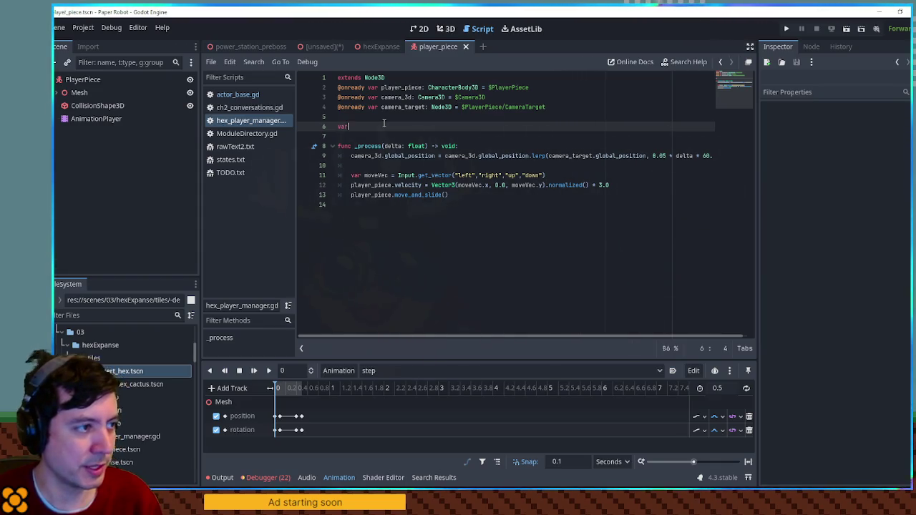
type("player")
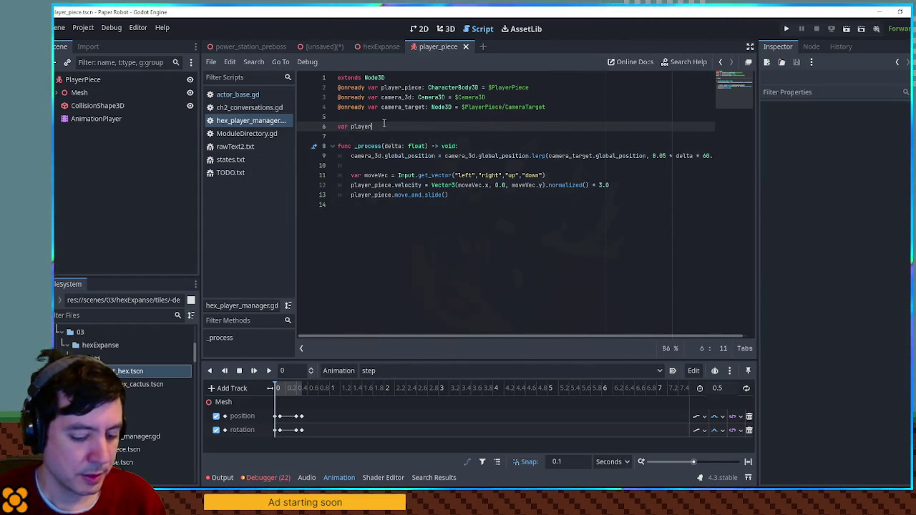
type("AnimPlayer")
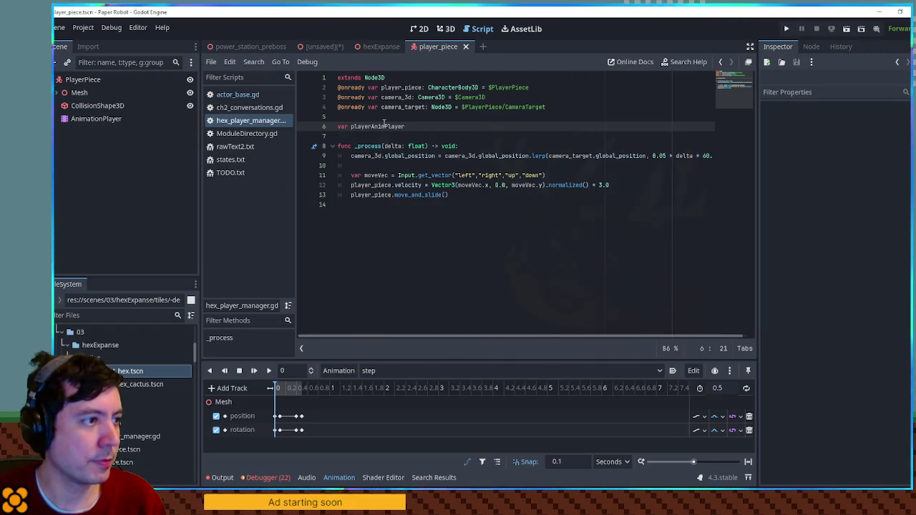
type(": Animati")
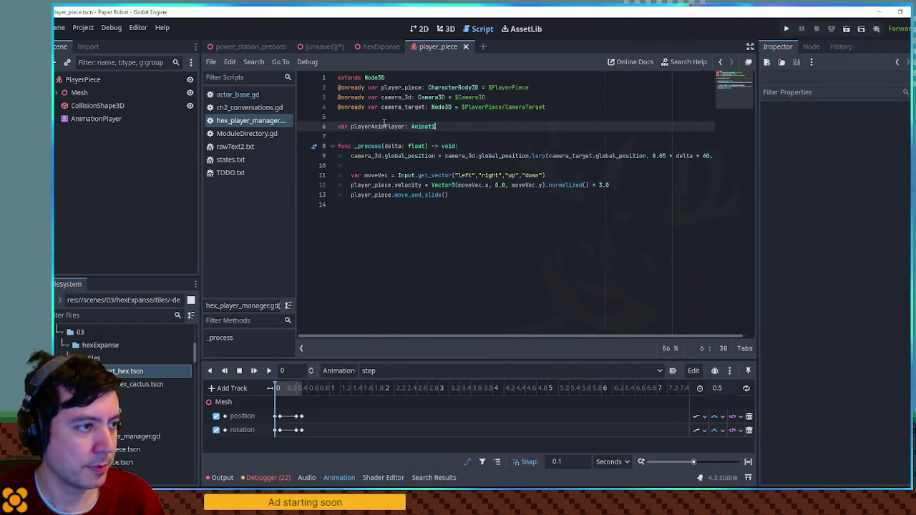
type("onPlayer")
key("Return")
key("Return")
type("func _ready()")
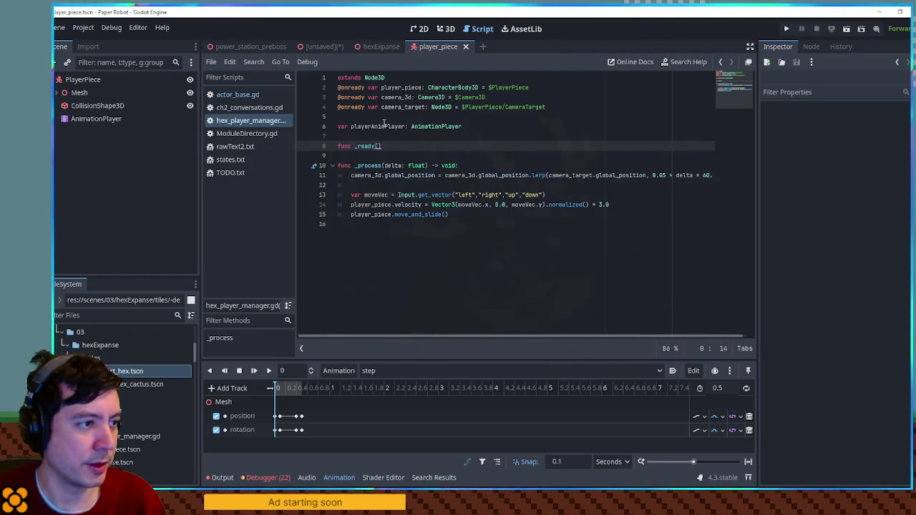
Add a _ready() that assigns player_piece.get_node("AnimationPlayer") to playerAnimPlayer
key("BackSpace")
key("ctrl+space")
key("Return")
key("Return")
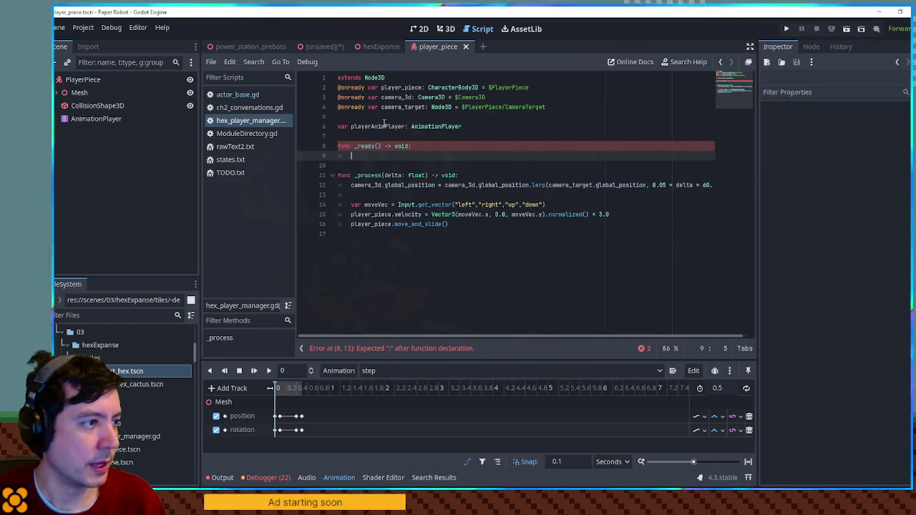
key("Return")
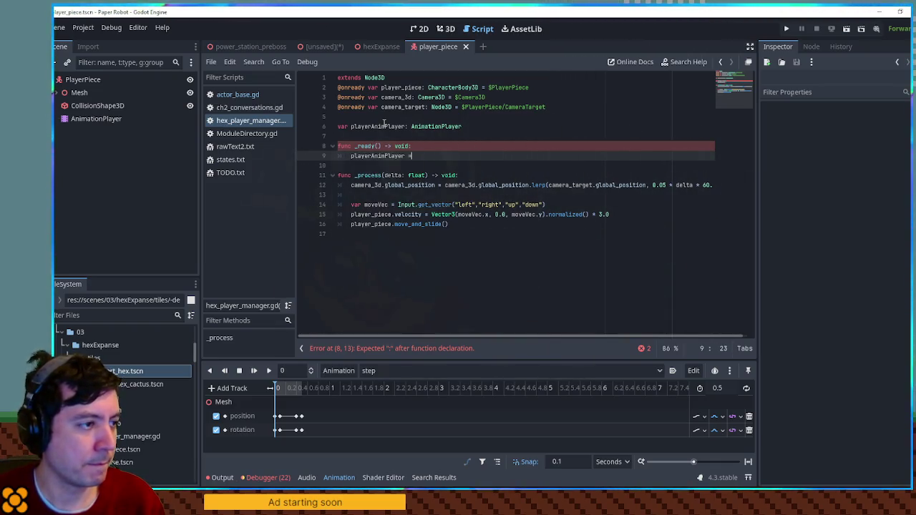
type(" play")
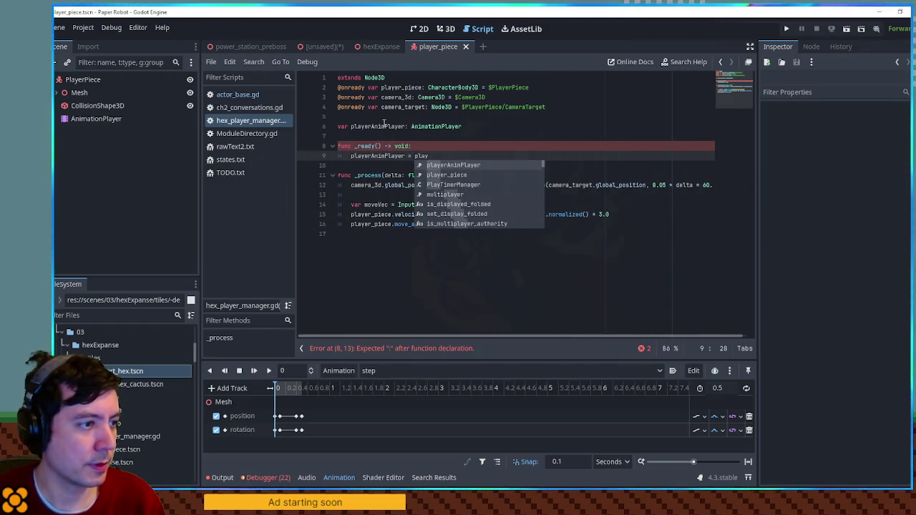
key("Down")
key("Return")
type("et_node(\"")
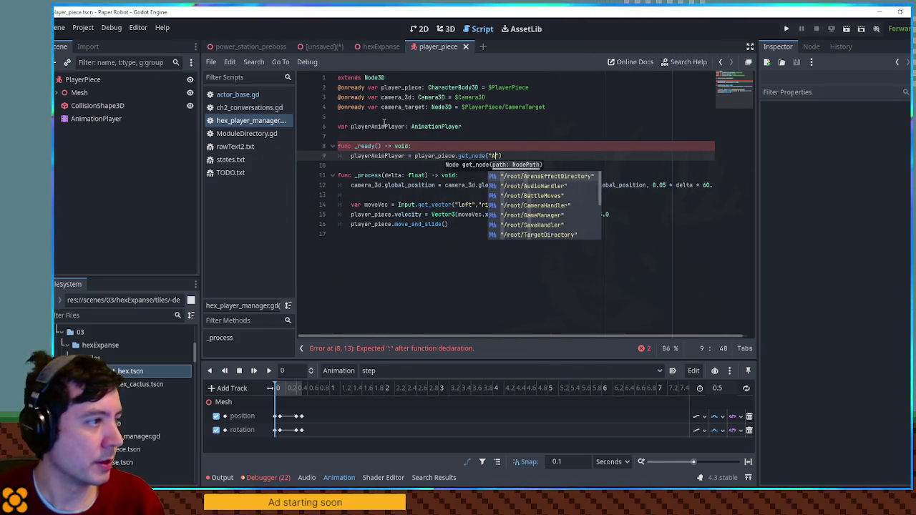
type("AnimationPlayer")
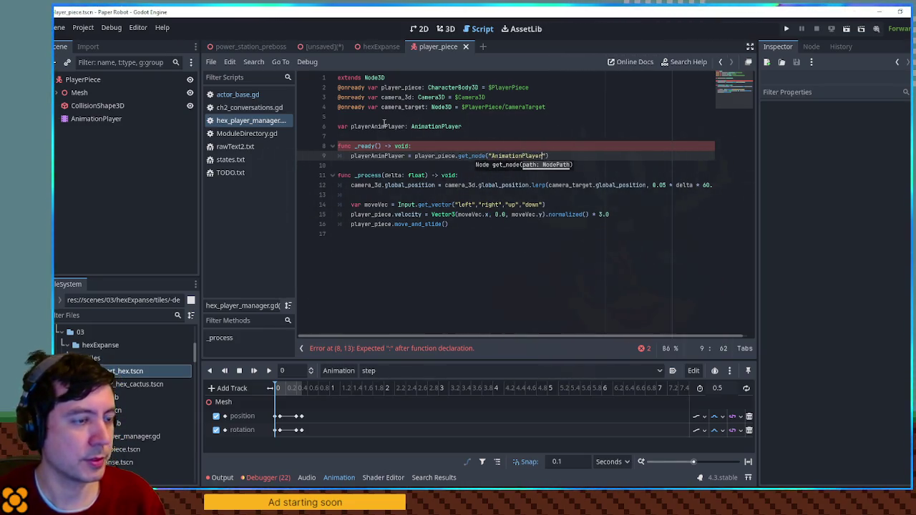
double_click(378, 156)
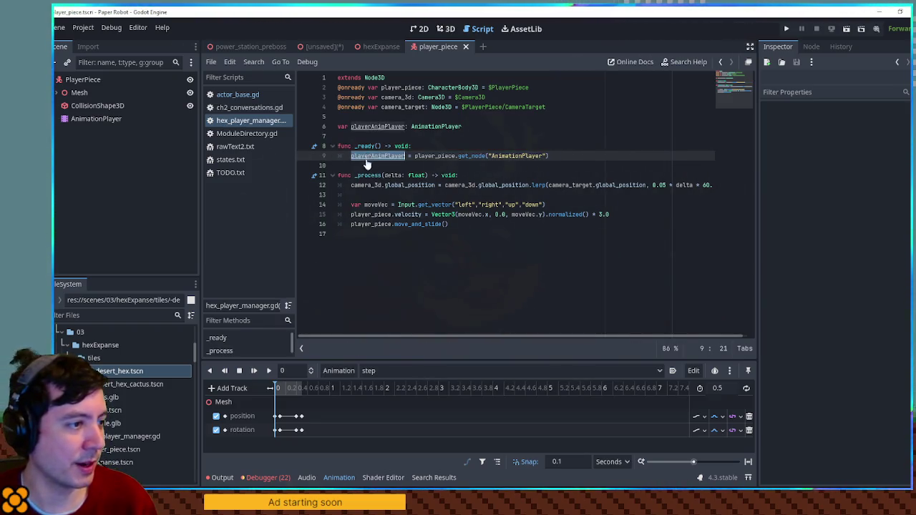
left_click(478, 224)
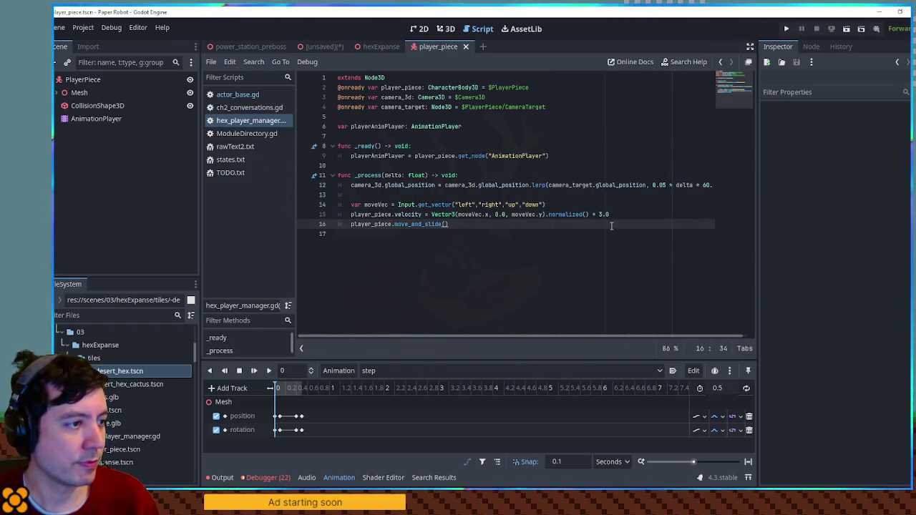
After move_and_slide, add an if checking velocity.length_squared() > 0
key("Return")
type("if player")
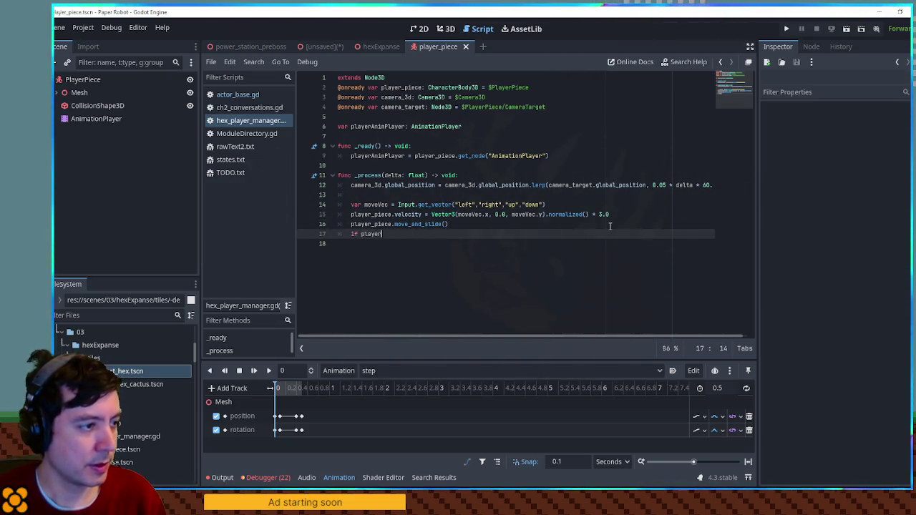
type("_p")
key("Return")
key("Return")
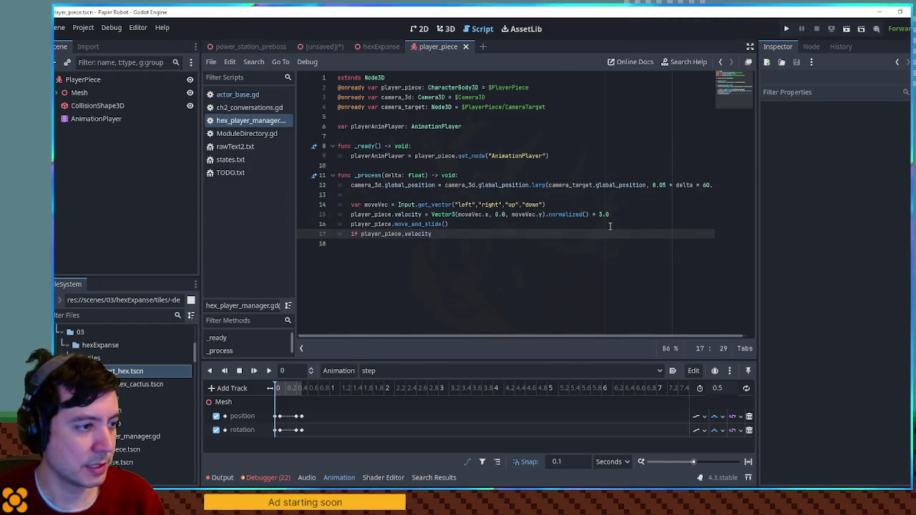
type(".len")
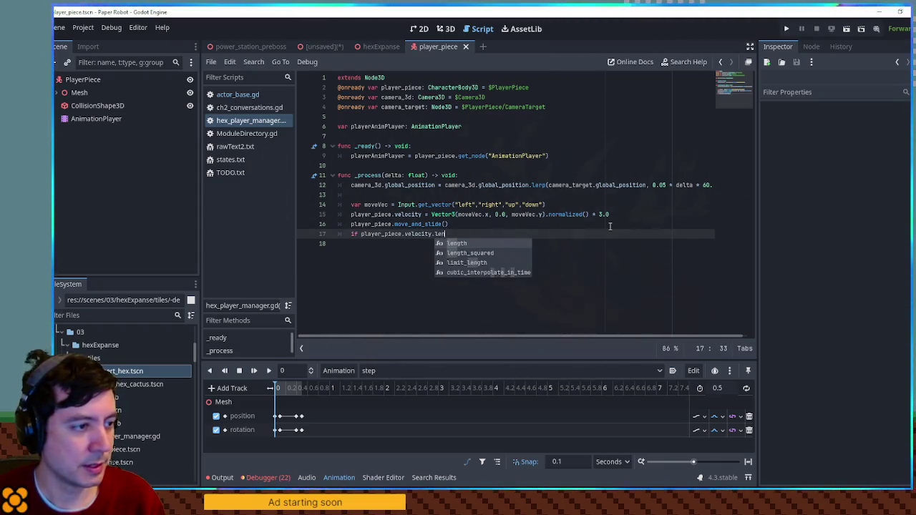
key("Return")
type("> 0:")
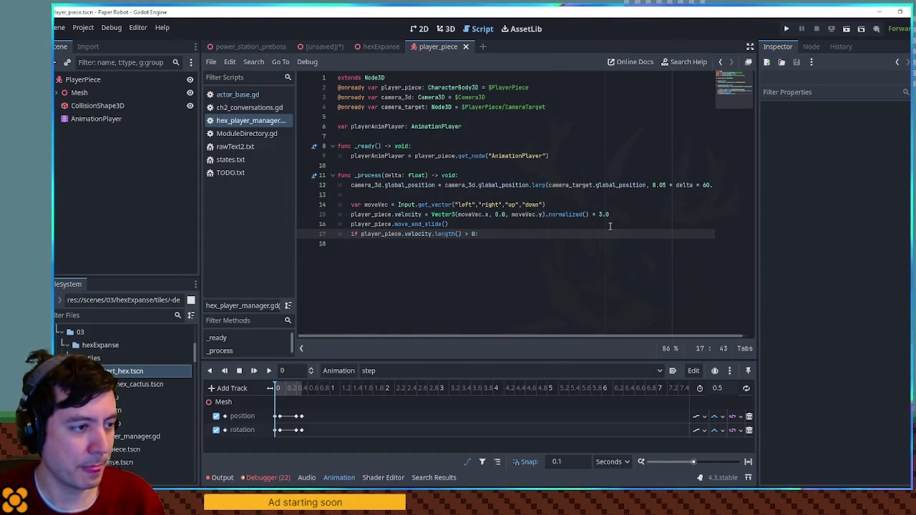
key("Return")
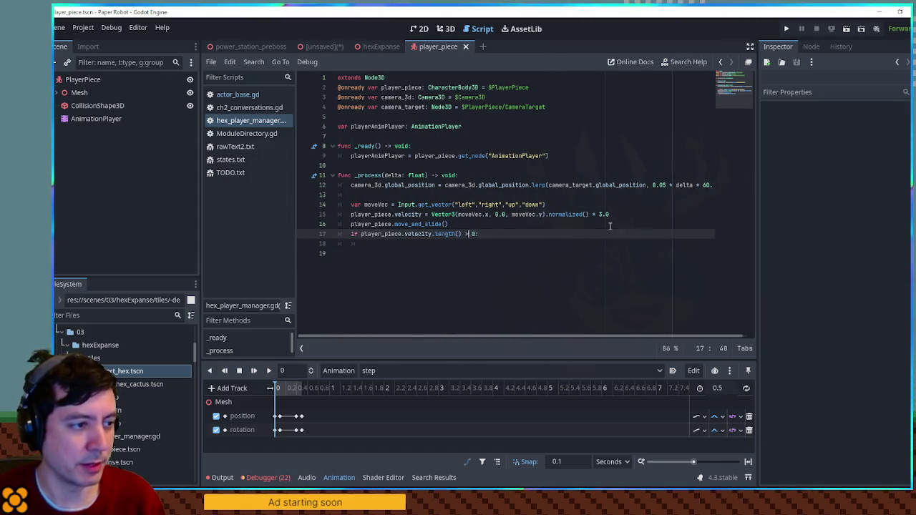
key("Left")
key("Left")
key("BackSpace")
key("BackSpace")
type("_sq")
key("Return")
key("Down")
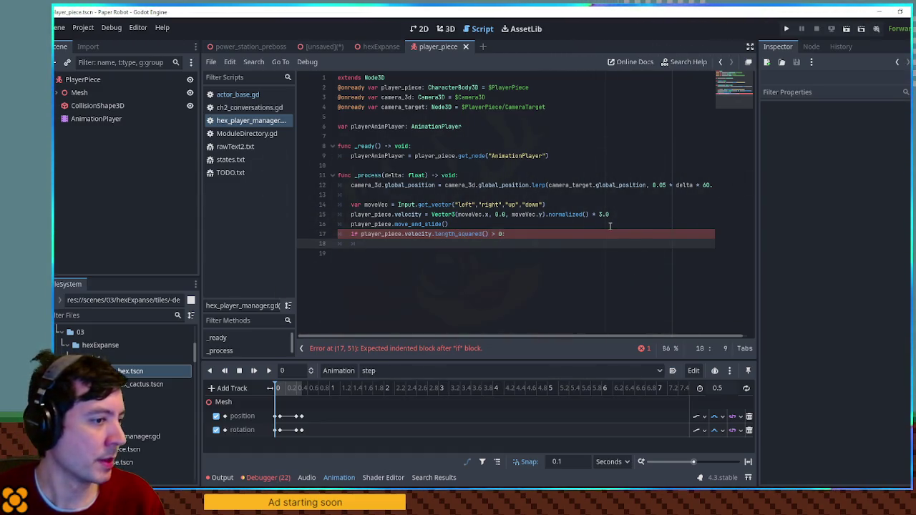
Inside it, call playerAnimPlayer.play("step") when current_animation is empty, then run the game
type("if ")
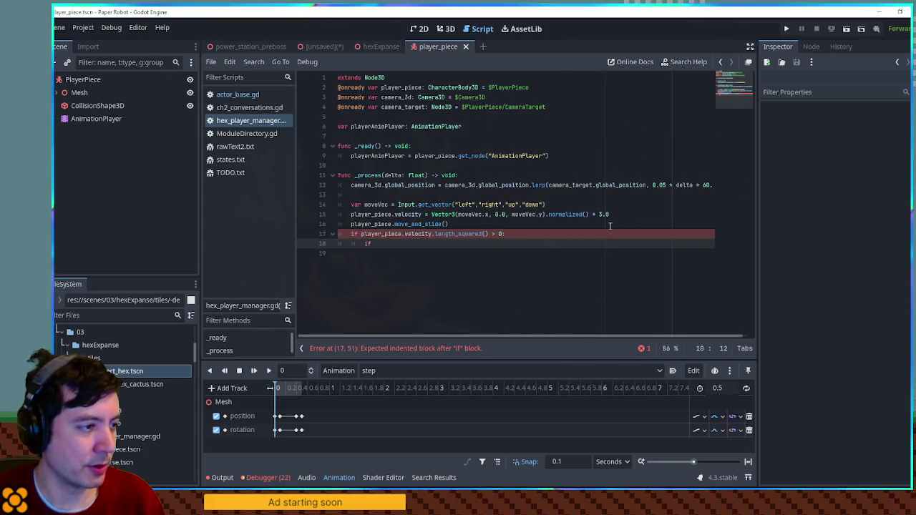
type("playerAnimPlayer.")
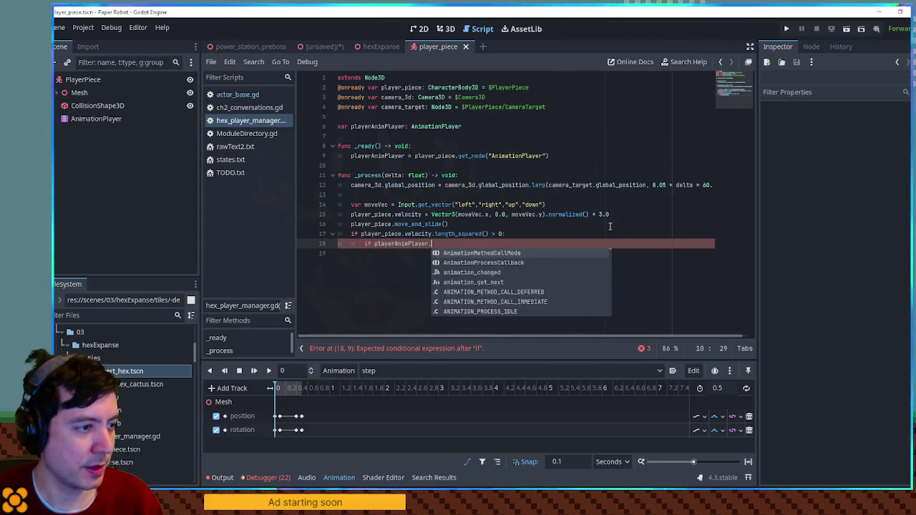
type("curr")
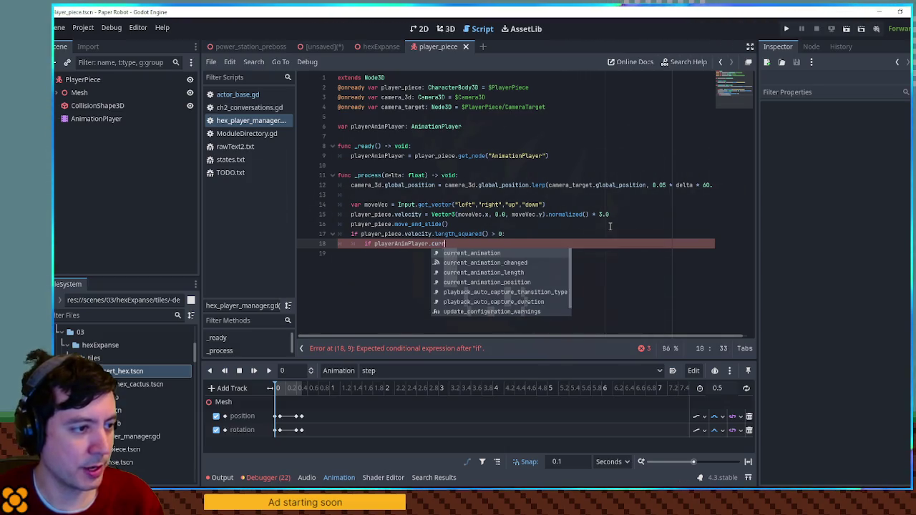
type("ent_animation == \"\":")
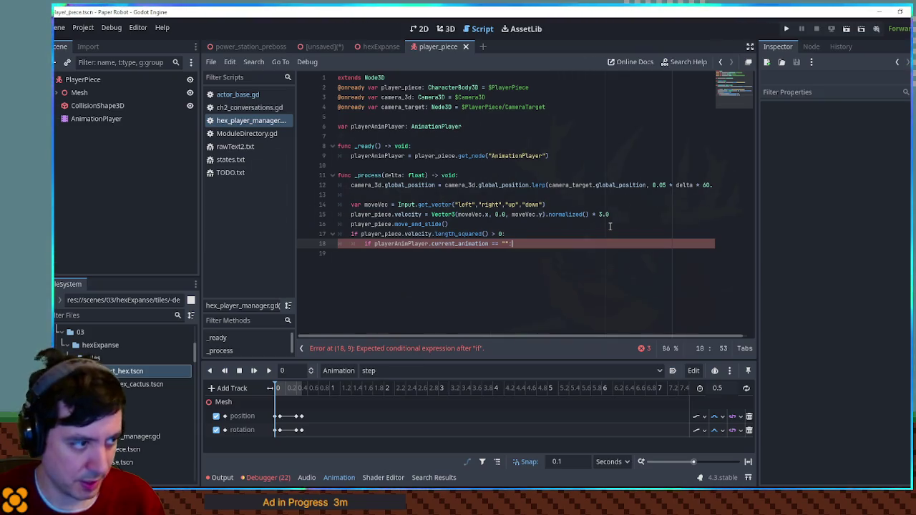
key("Return")
type("playerAnimPlayer.play(\"step")
key("F5")
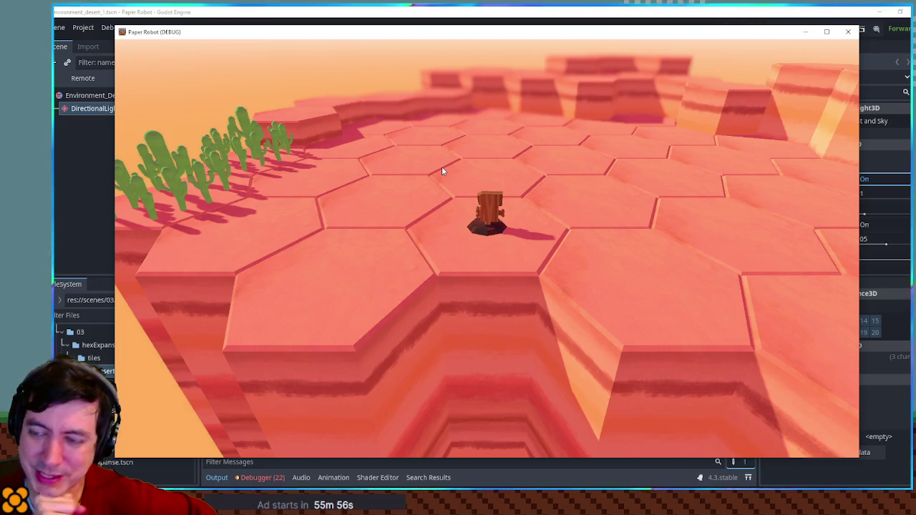
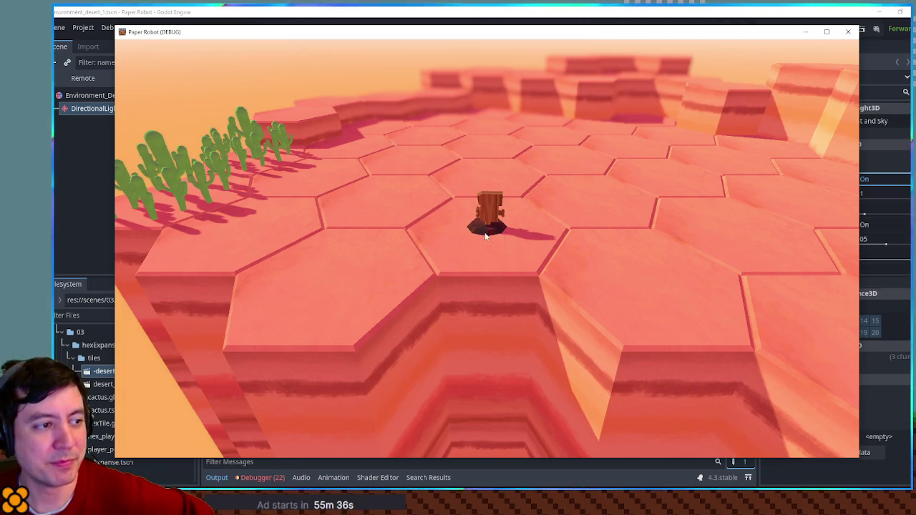
Stop the game and declare 'var playerMesh: Node3D' below the AnimationPlayer variable
key("F8")
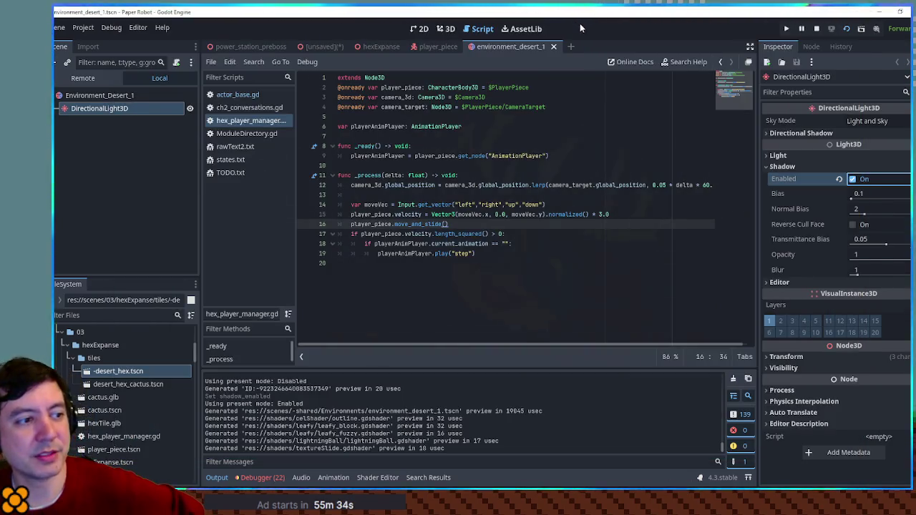
left_click(483, 223)
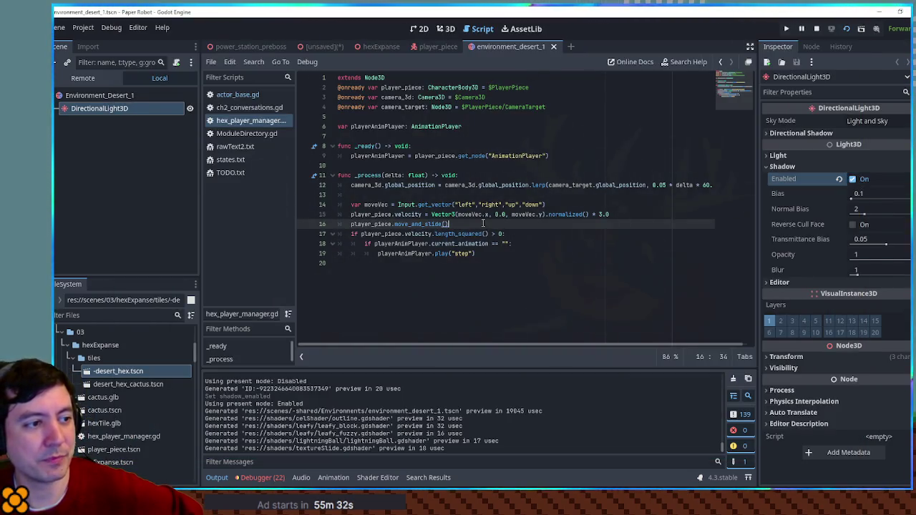
left_click(479, 128)
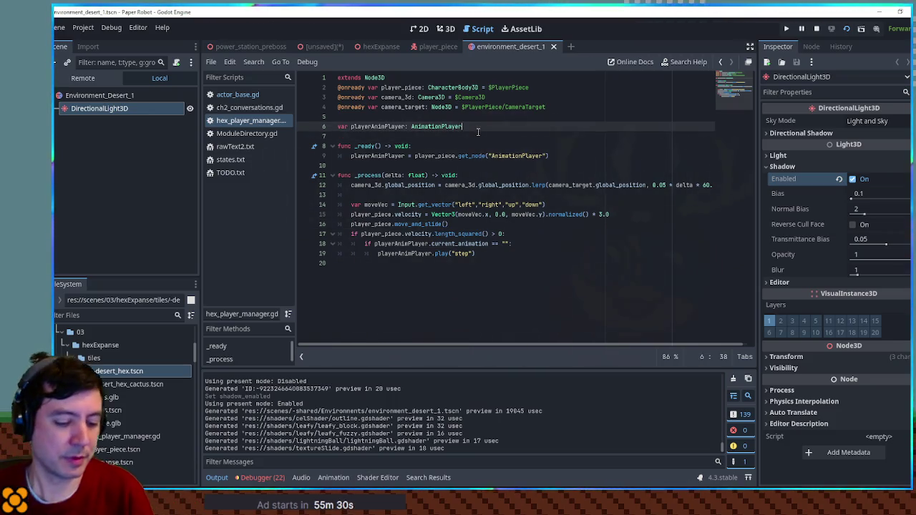
key("Return")
type("var playerMesh: Node")
key("Return")
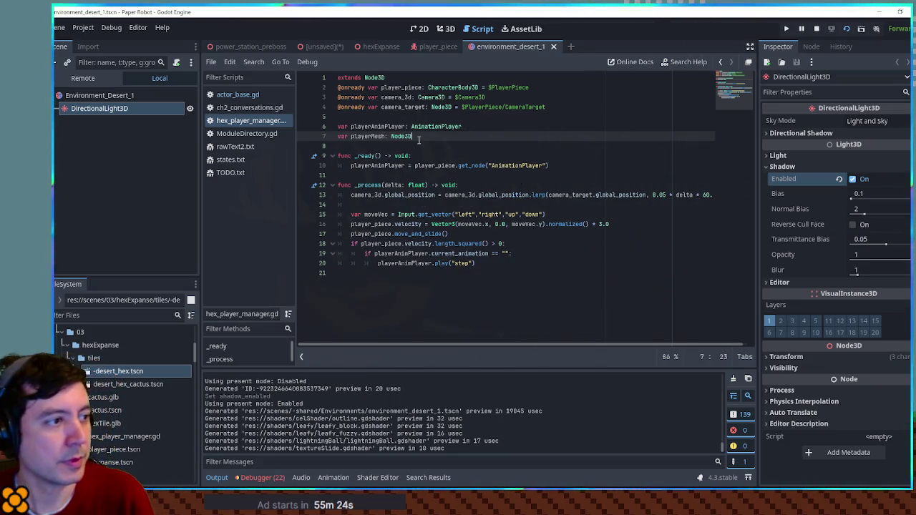
Duplicate the _ready get_node line as a playerMesh assignment and view the player_piece scene
double_click(368, 136)
key("ctrl+c")
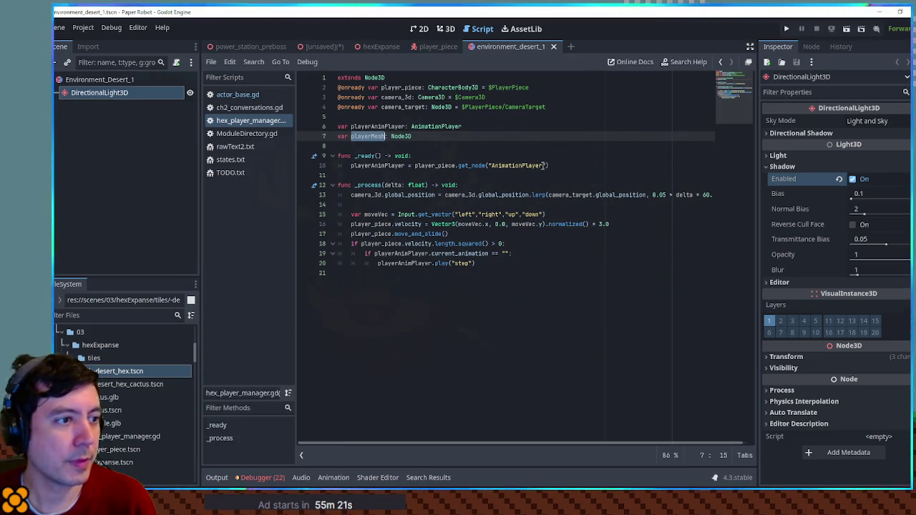
left_click(541, 166)
key("ctrl+shift+d")
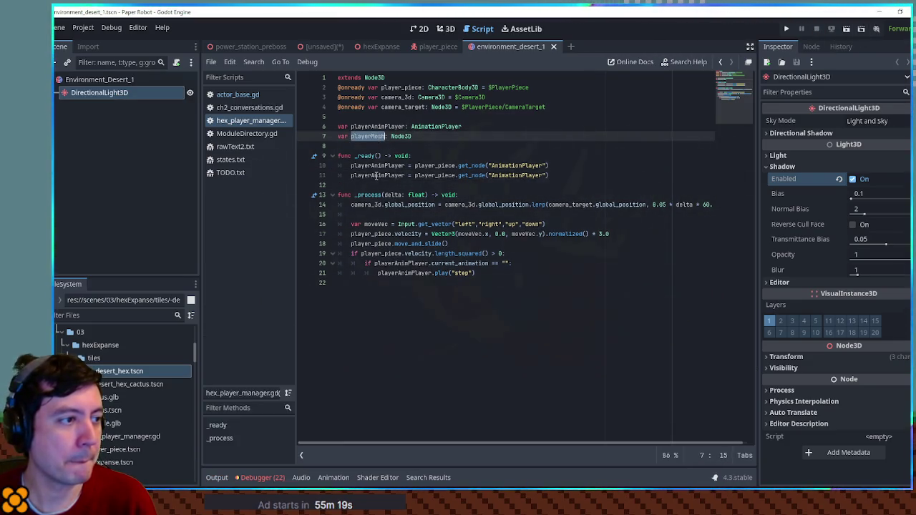
double_click(375, 176)
key("ctrl+v")
left_click(438, 46)
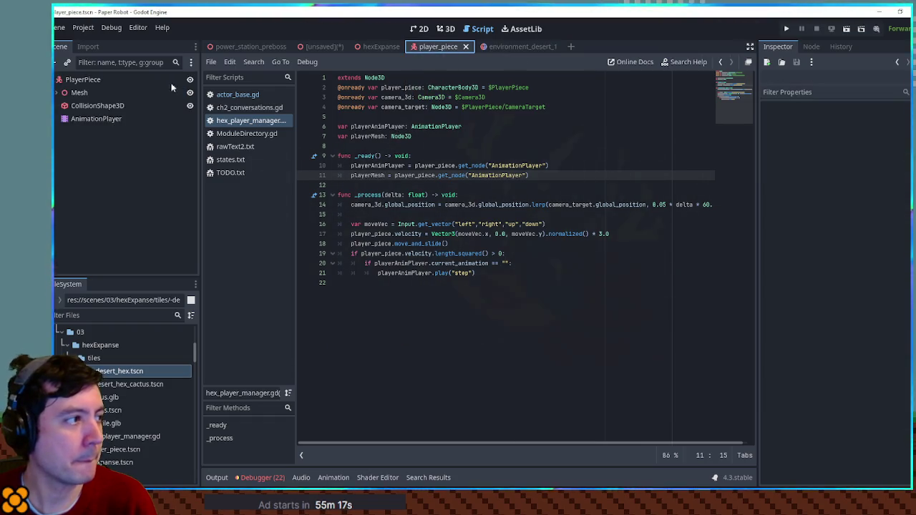
Make the copied get_node call fetch "Mesh" and start a new if line in _process
double_click(501, 175)
type("M")
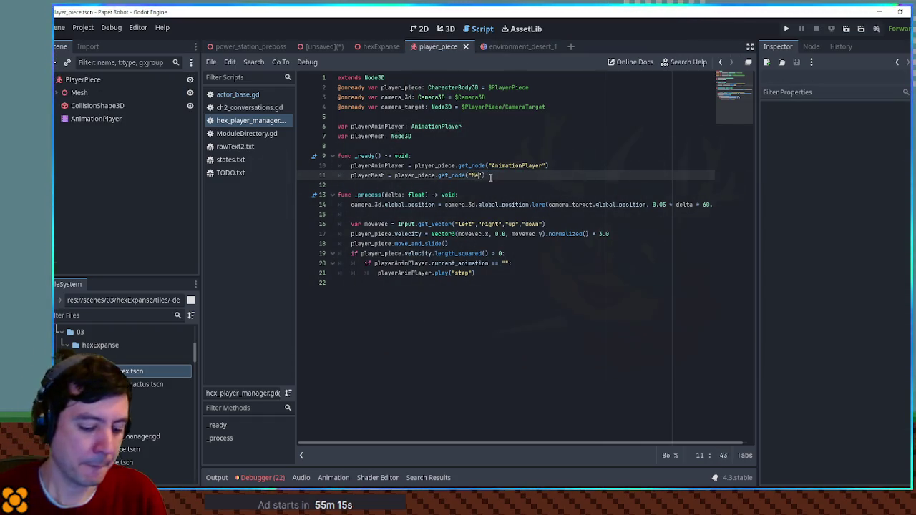
type("esh")
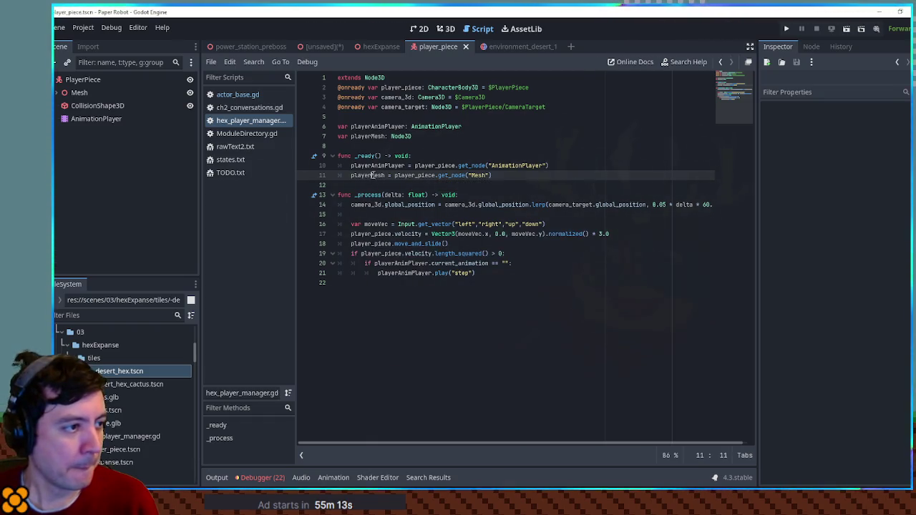
left_click(504, 270)
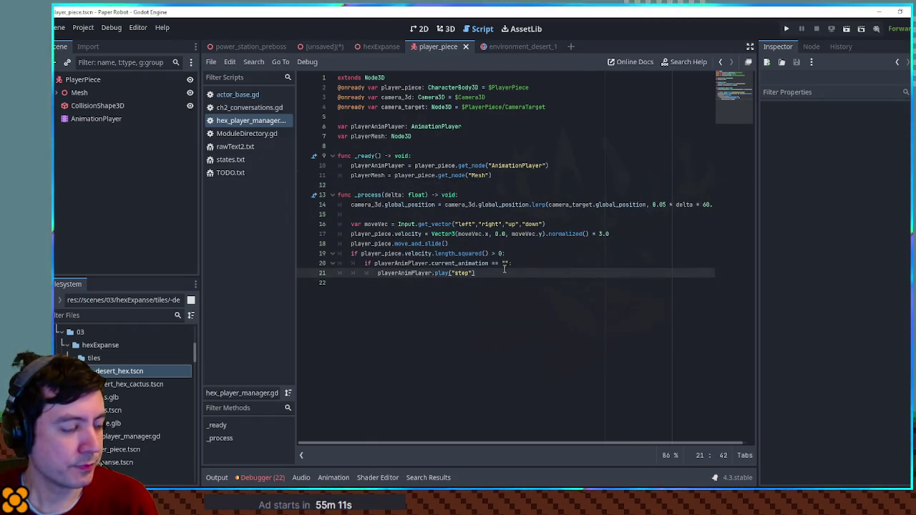
key("Return")
key("BackSpace")
key("BackSpace")
type("var targetRotation")
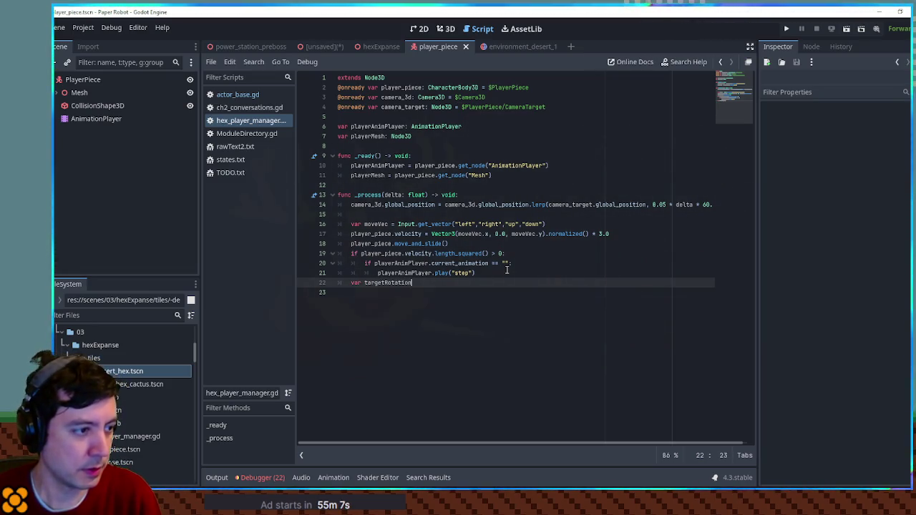
key("ctrl+BackSpace")
key("ctrl+BackSpace")
type("if")
key("Home")
key("Tab")
Write 'if player_piece.velocity.x > 0.0:' with a playerMesh.rotation.y body, outdented one level
left_click_drag(361, 253, 432, 253)
key("ctrl+c")
left_click(404, 284)
key("ctrl+v")
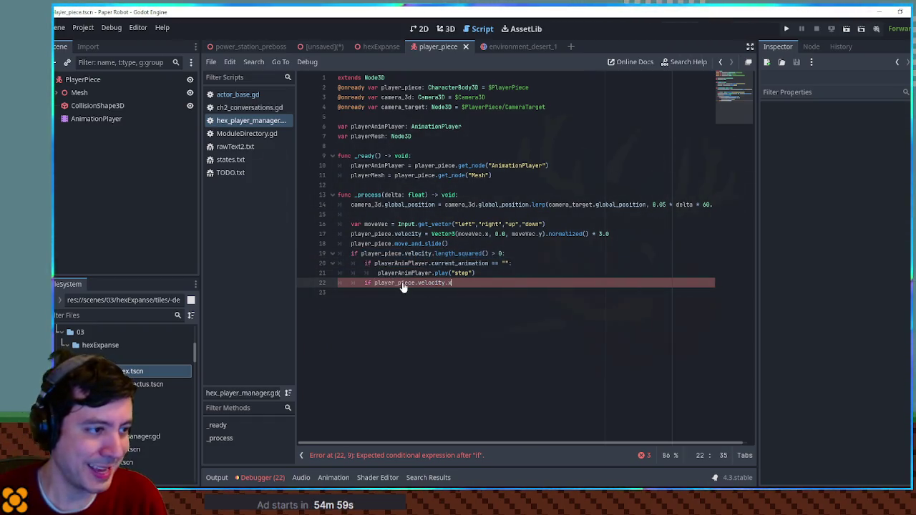
type("> 0.0:")
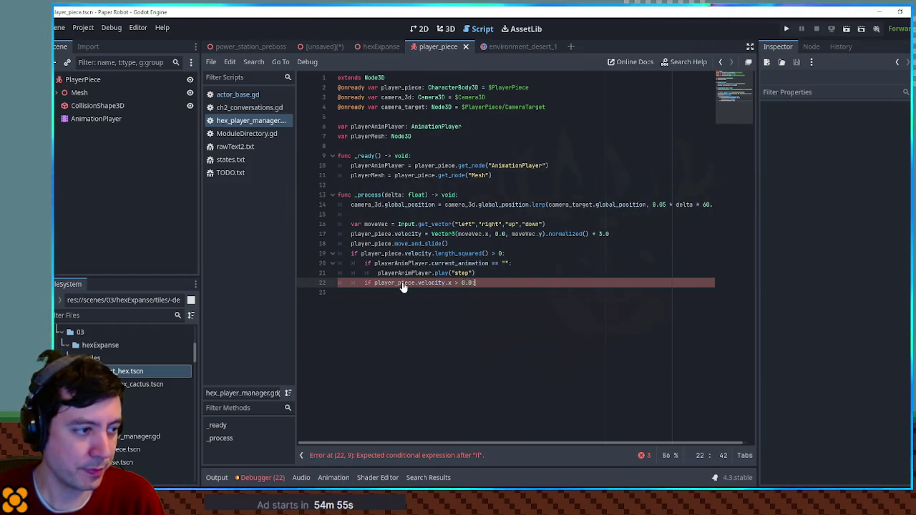
key("Return")
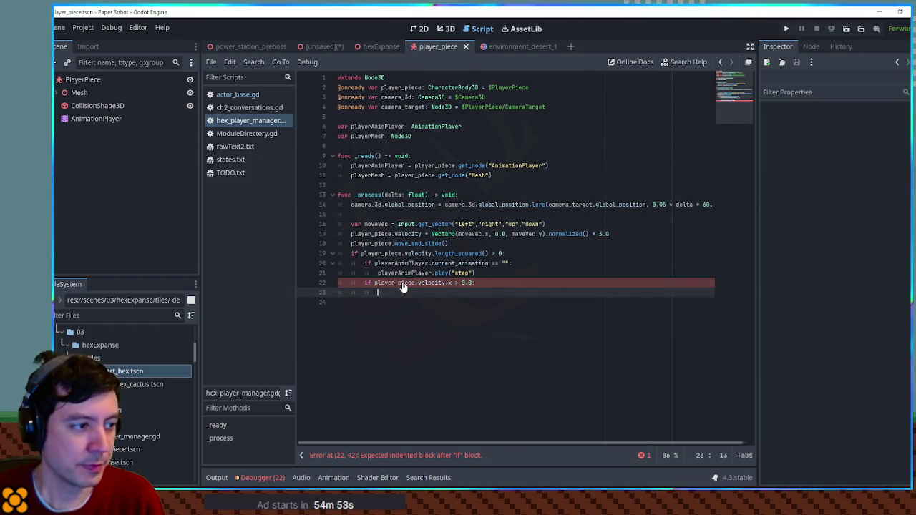
type("playerMesh.")
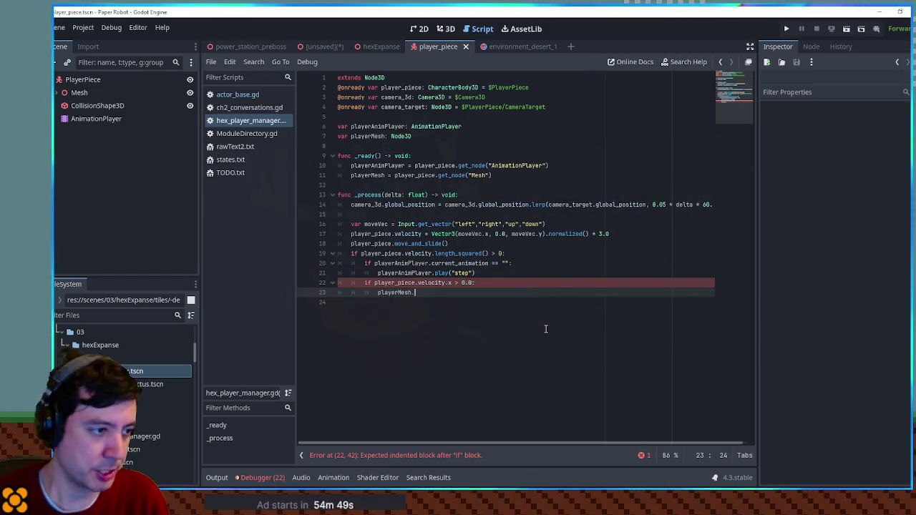
type("rotation")
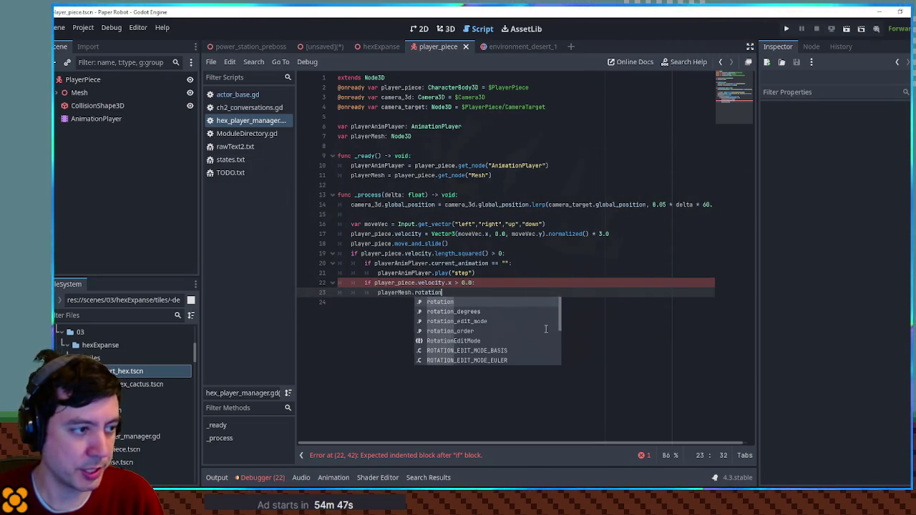
left_click_drag(398, 283, 403, 292)
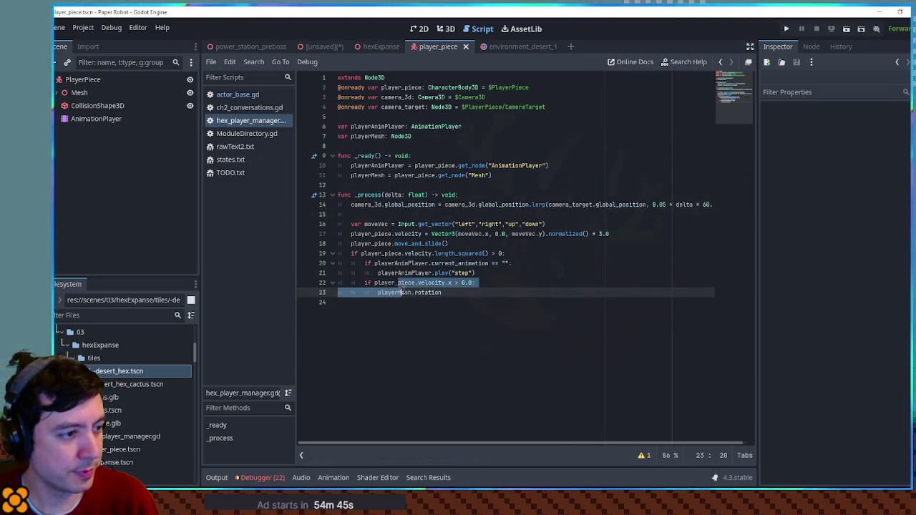
key("shift+Tab")
left_click(441, 292)
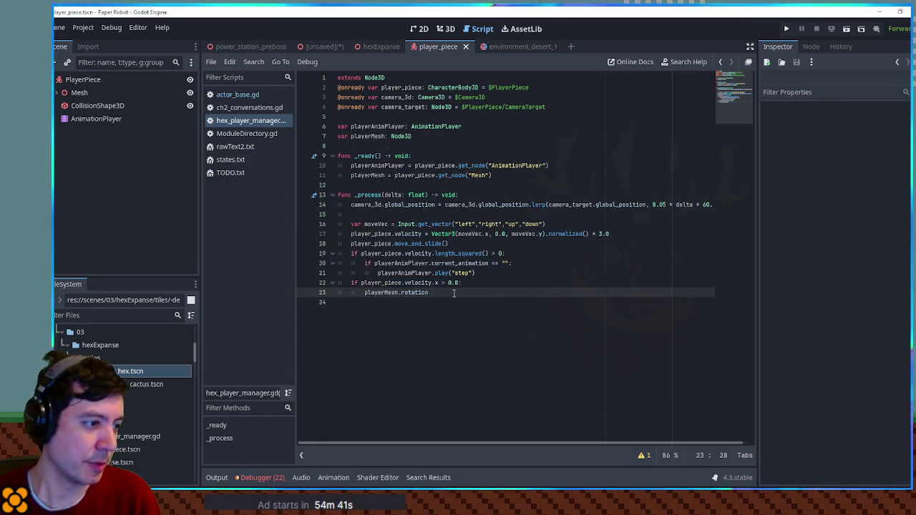
type(".y")
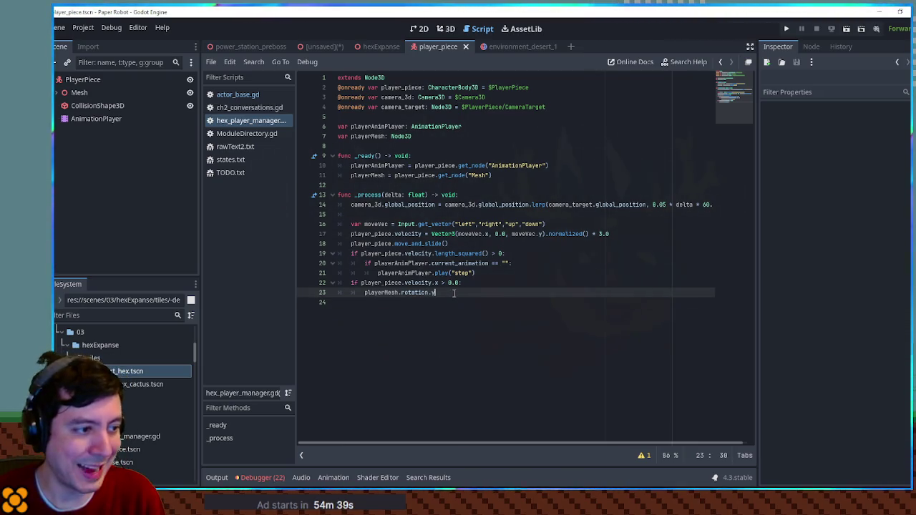
Complete the body as 'playerMesh.rotation.y = lerpf(playerMesh.rotation.y, 0.0, )'
left_click_drag(364, 292, 435, 289)
key("ctrl+c")
left_click(459, 292)
key("ctrl+v")
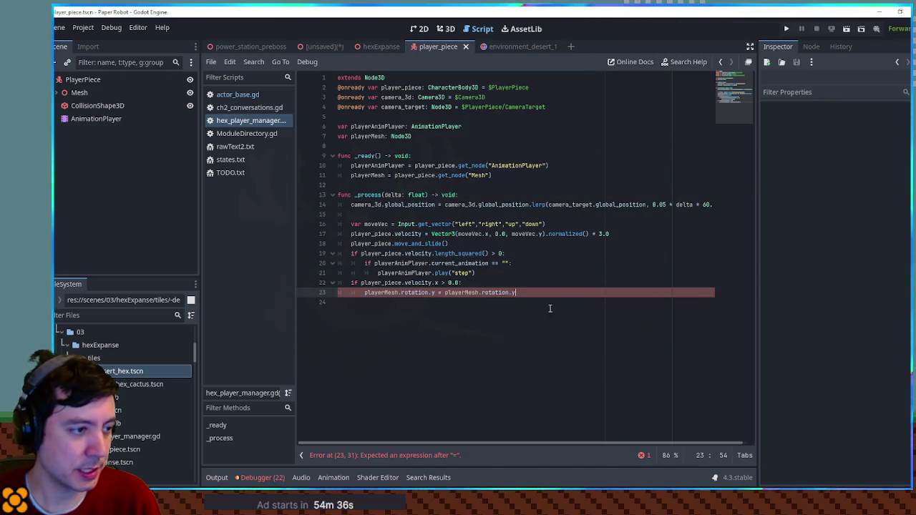
key("ctrl+z")
type("pf")
key("Return")
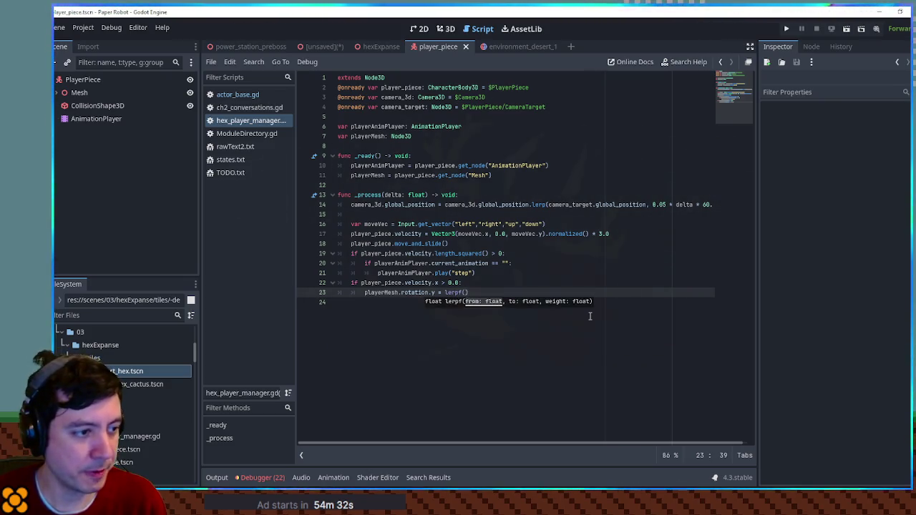
key("ctrl+v")
type("0.0,")
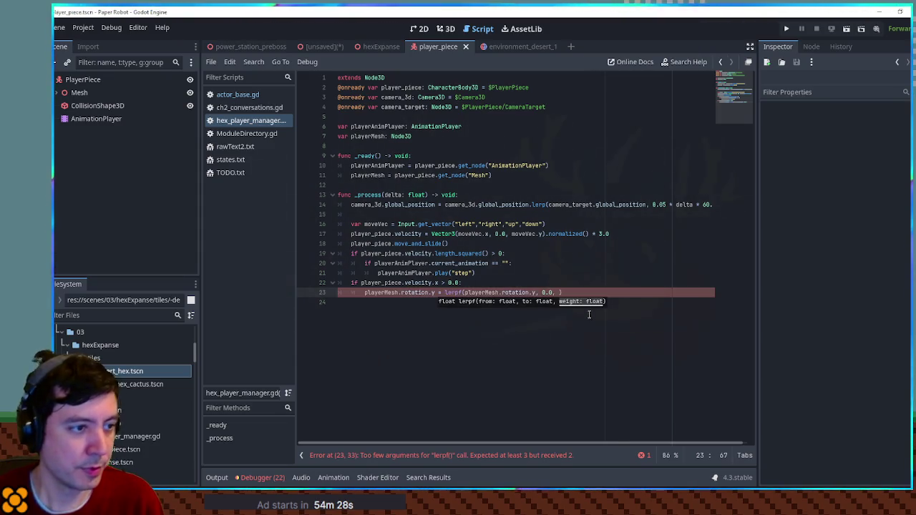
left_click_drag(652, 204, 716, 204)
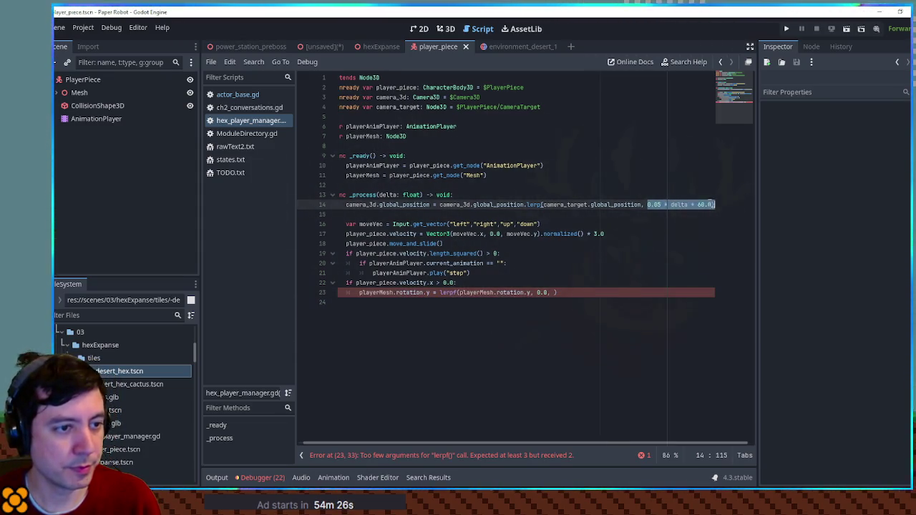
left_click(464, 194)
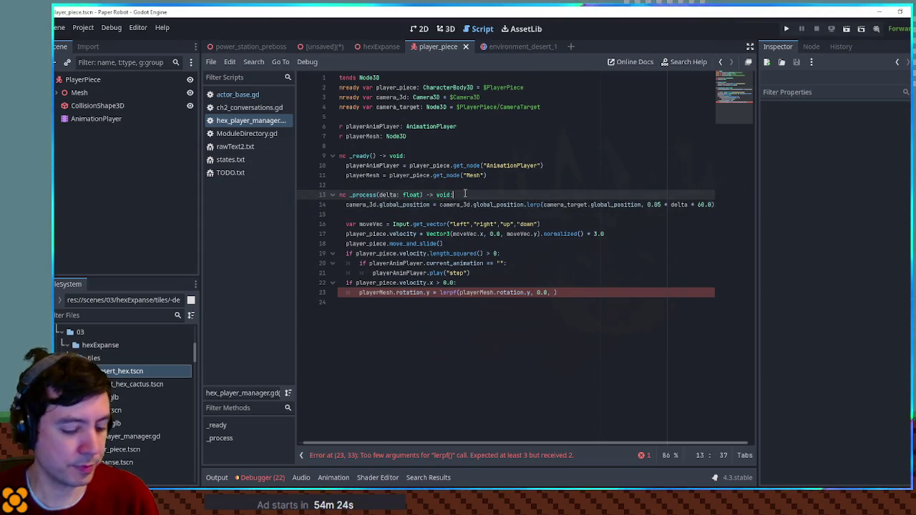
Add 'var lerpWeight = 0.05 * delta * 60.0' and use it as the camera and mesh lerpf weight
key("Return")
type("var deltaWeig")
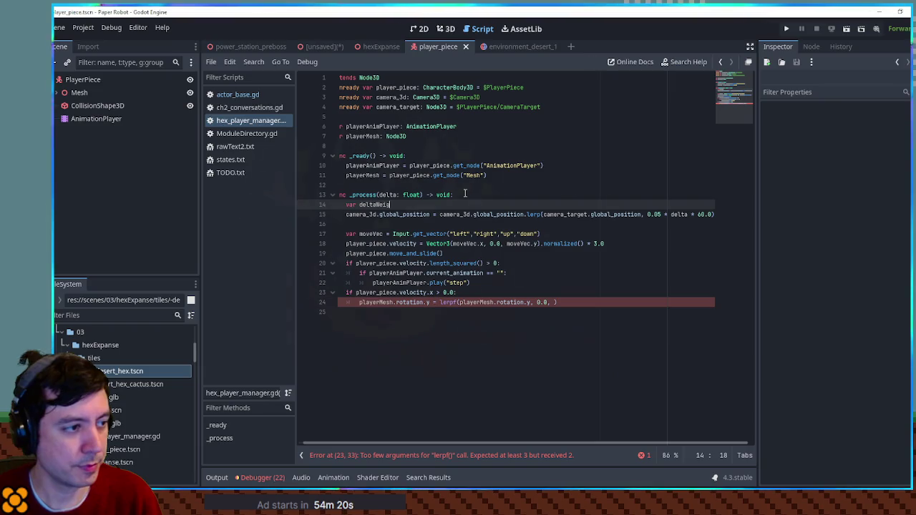
key("ctrl+BackSpace")
type("lerpWeight = 0.05 * delta * 60.0")
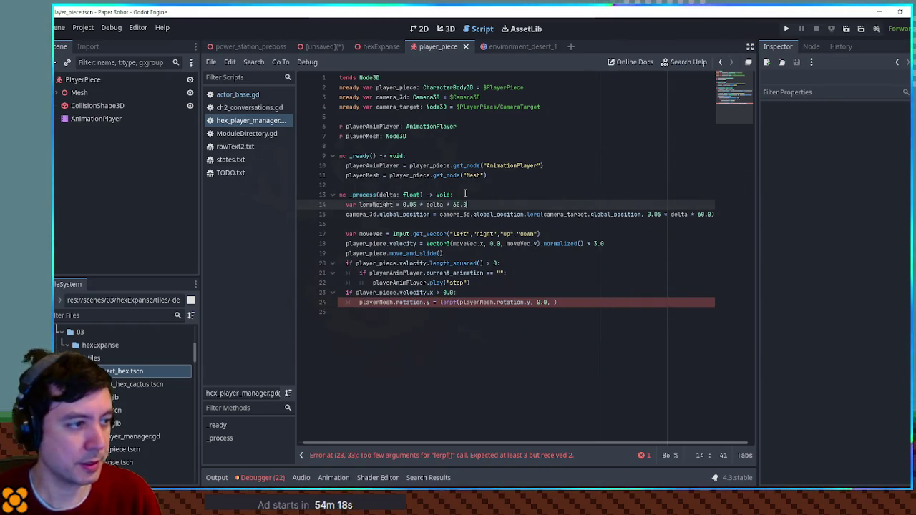
double_click(363, 204)
left_click_drag(648, 214, 713, 214)
key("ctrl+v")
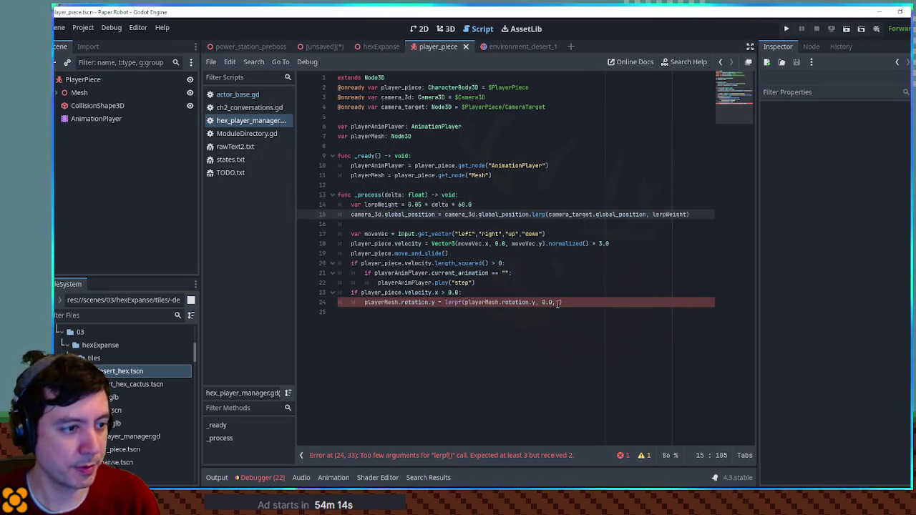
left_click(558, 302)
key("ctrl+v")
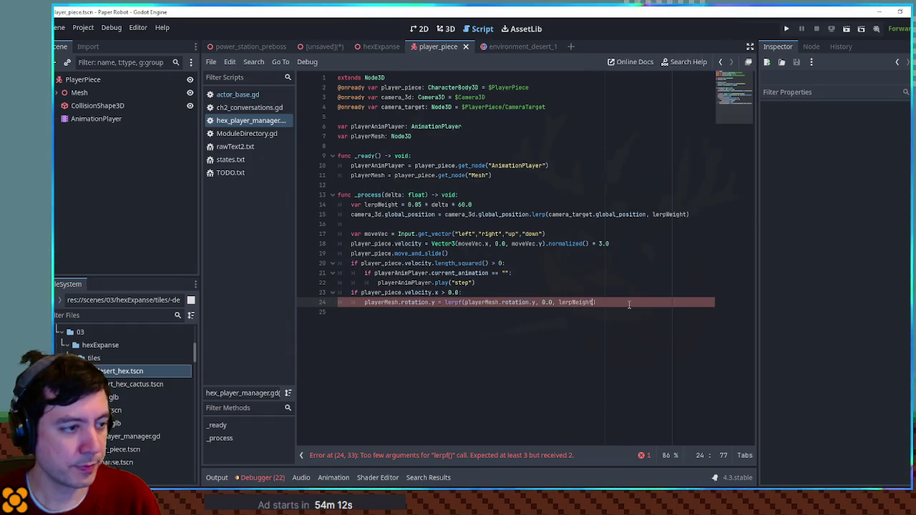
Duplicate the velocity branch as an elif testing velocity.x < 0.0
left_click(631, 284, "shift")
key("ctrl+shift+d")
left_click(352, 312)
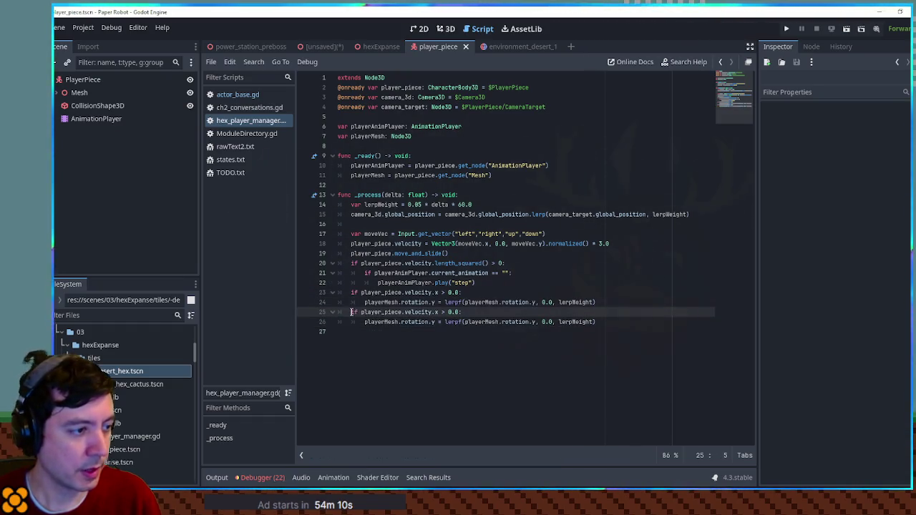
type("el")
key("End")
key("BackSpace")
key("Left")
key("Left")
key("Left")
key("BackSpace")
type("<")
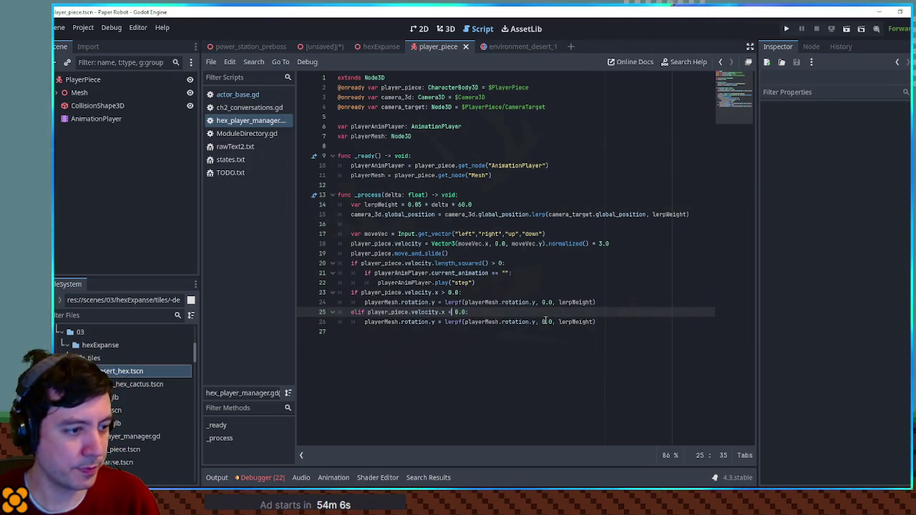
Make the elif branch lerp toward PI and open a line below the playerMesh declaration
double_click(548, 322)
type("PI")
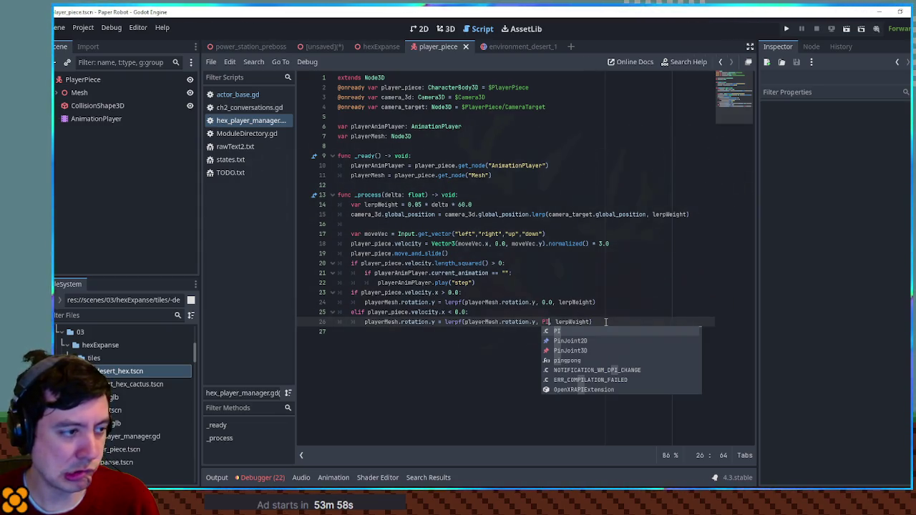
left_click(473, 136)
key("Return")
Declare var playerDirection and set playerDirection = 1 in the positive-velocity branch
type("va")
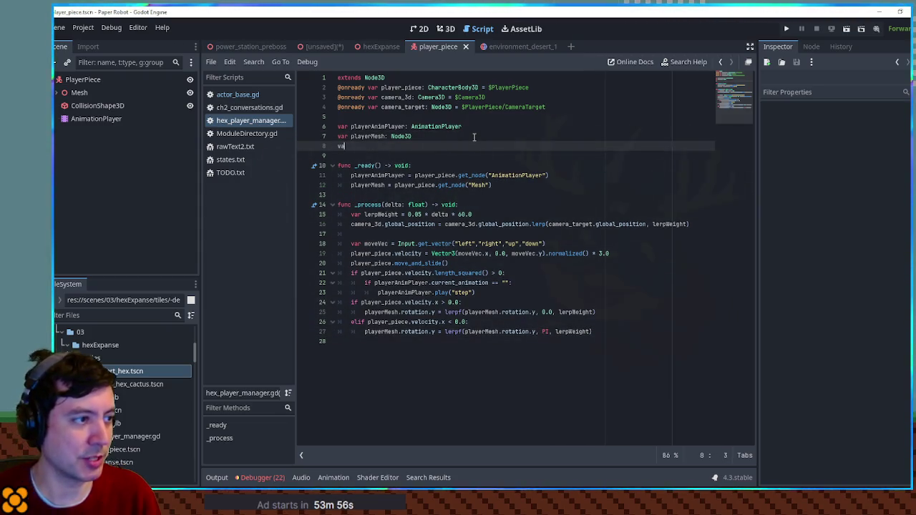
key("BackSpace")
key("BackSpace")
key("BackSpace")
type("playerDirection = 1")
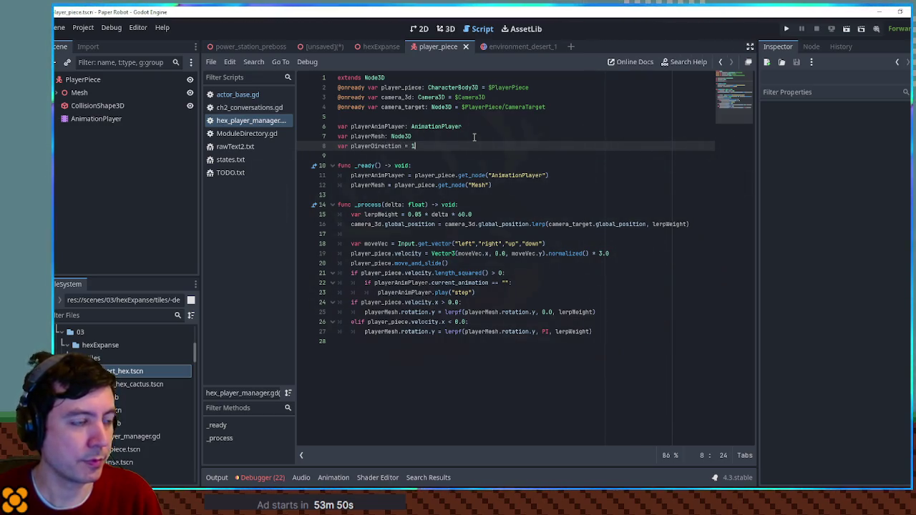
double_click(377, 146)
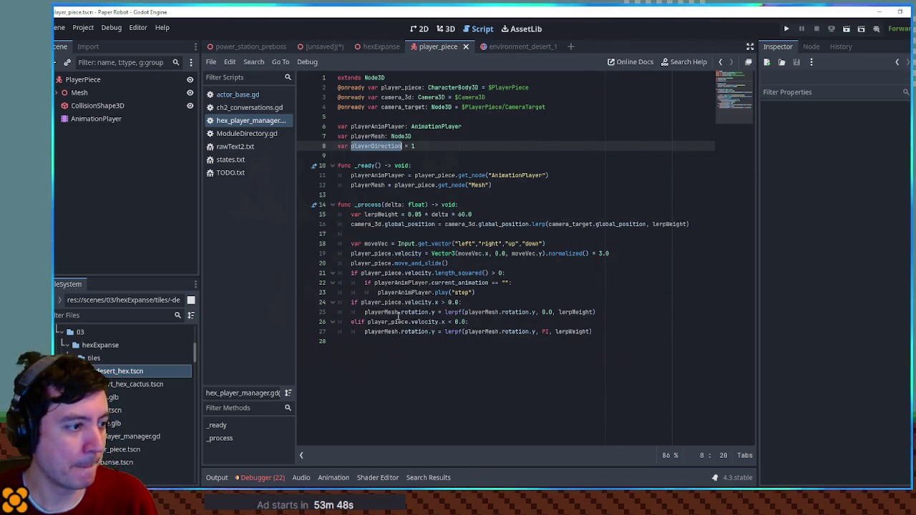
left_click_drag(364, 312, 608, 312)
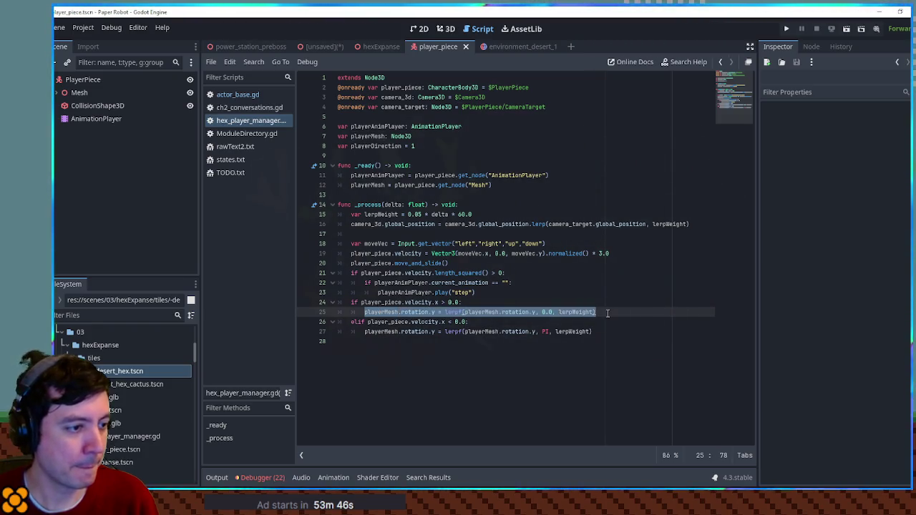
key("ctrl+v")
type("= ")
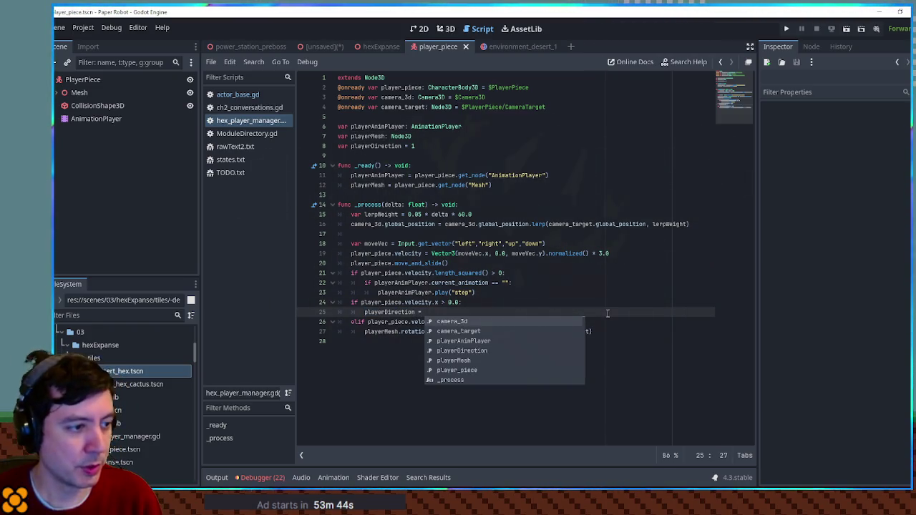
type("1")
Set playerDirection = -1 in the elif branch and outdent the mesh rotation line
triple_click(472, 312)
left_click(448, 312)
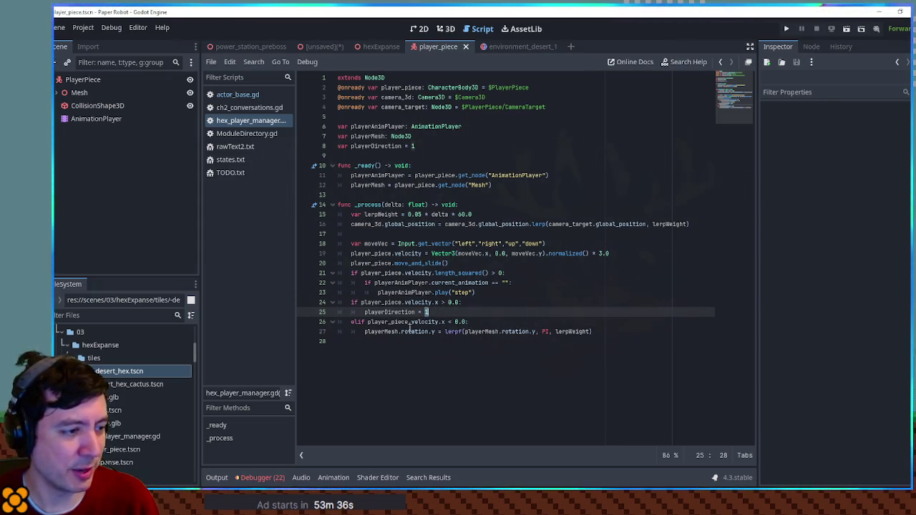
left_click(472, 322)
key("Return")
key("ctrl+v")
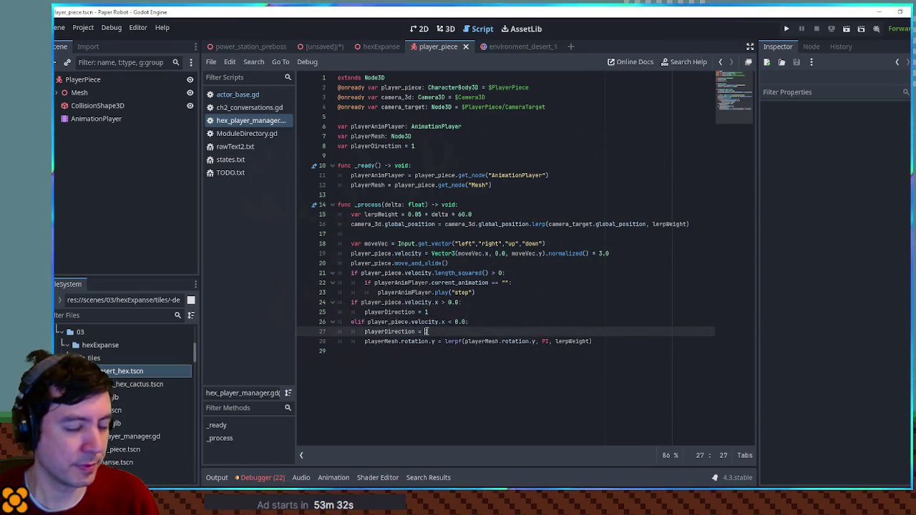
left_click(375, 341)
key("shift+Tab")
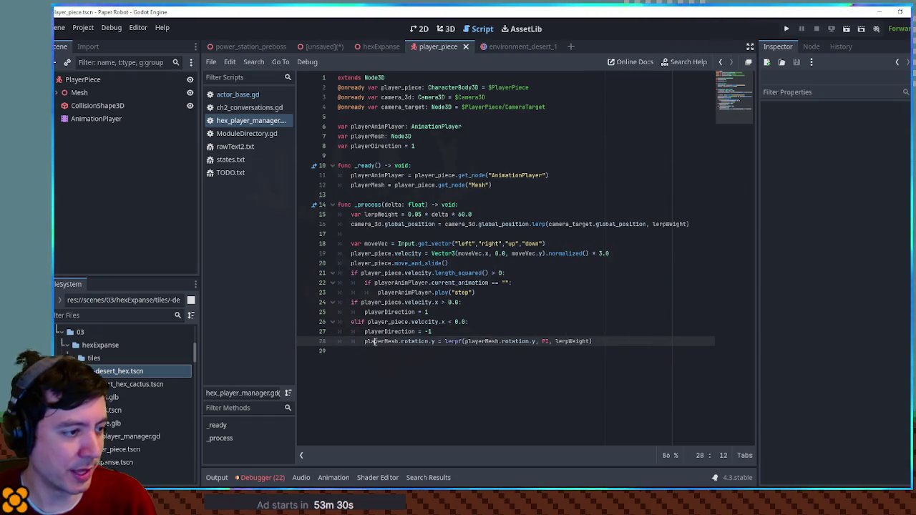
Add 'var targetRotation = 0 if playerDirection == 1 else PI' after the branches
left_click(451, 333)
key("Return")
key("shift+Tab")
type("var targetR")
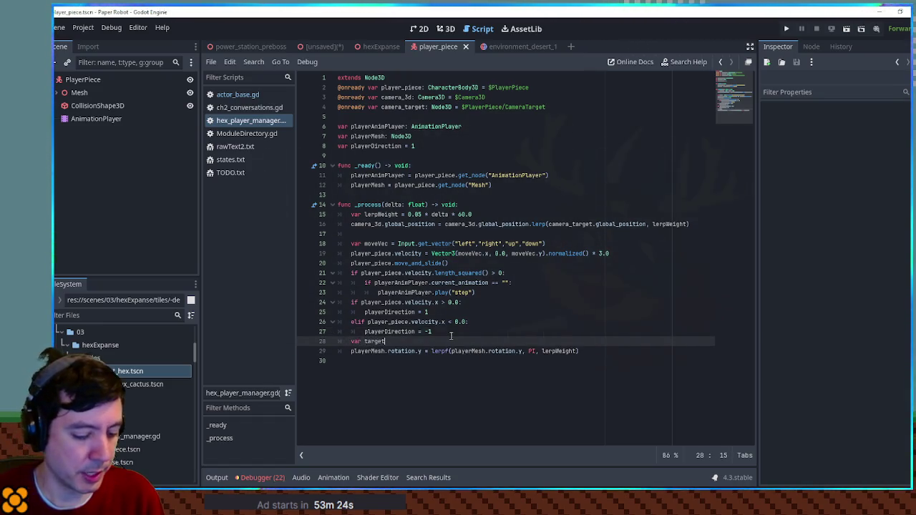
type("otation = ")
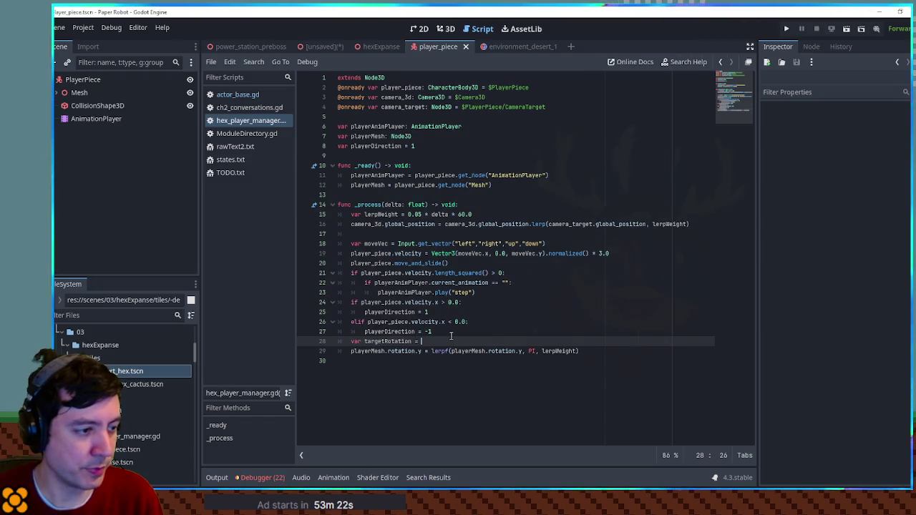
type("0 i")
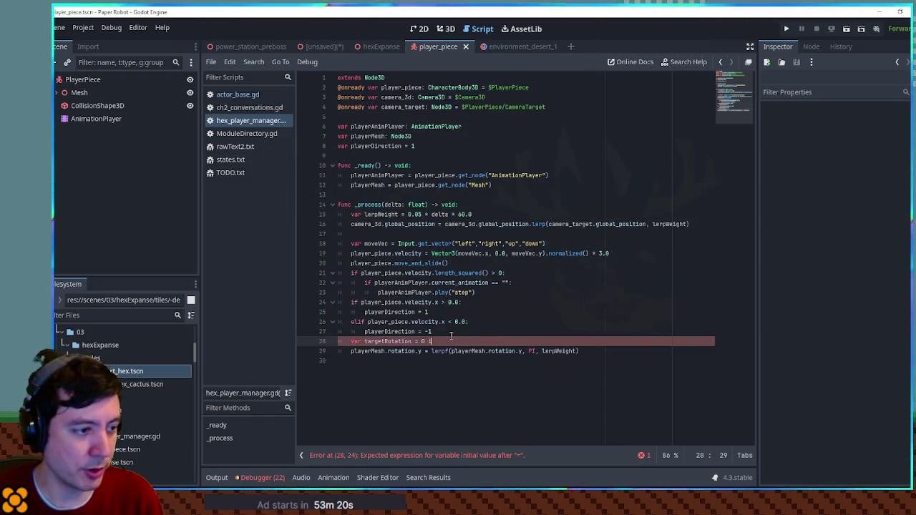
type("f playerDirection == 1 else")
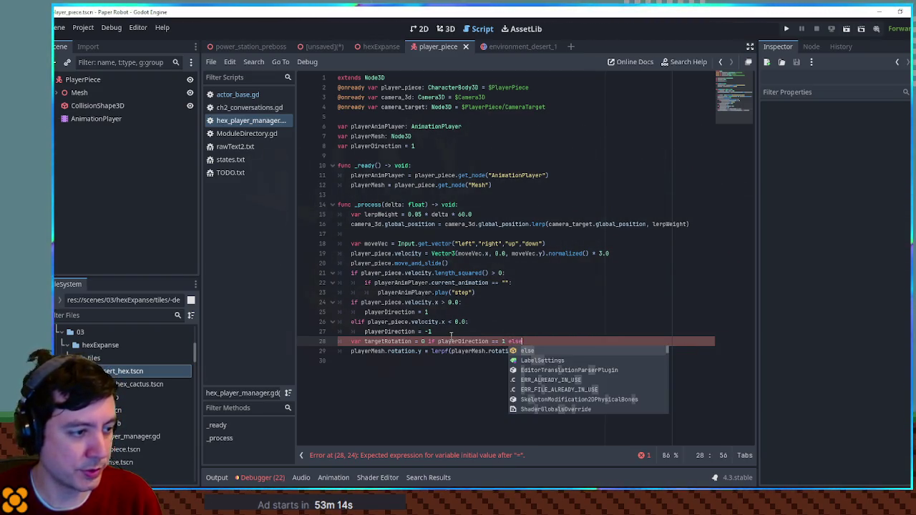
type(" PI")
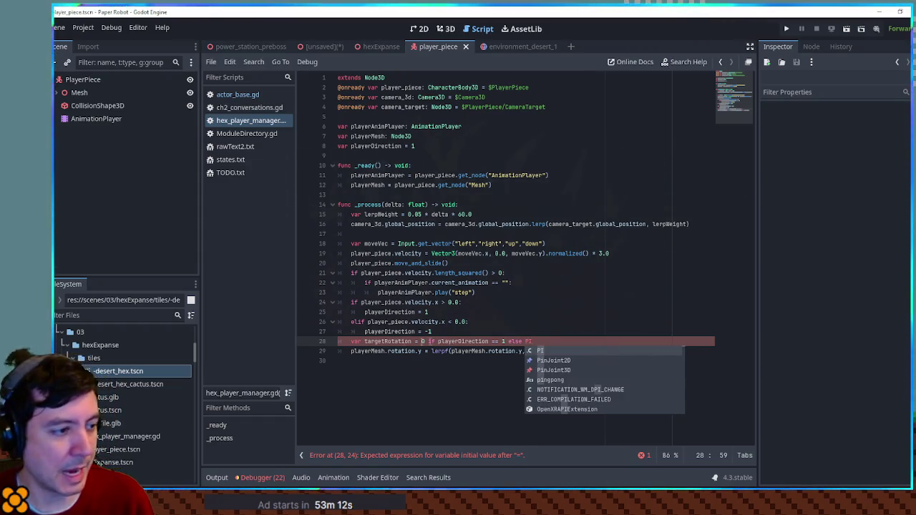
Replace PI in the lerpf call with targetRotation, then save from the hexExpanse level scene
double_click(386, 342)
double_click(468, 351)
left_click(535, 350)
left_click_drag(535, 350, 339, 350)
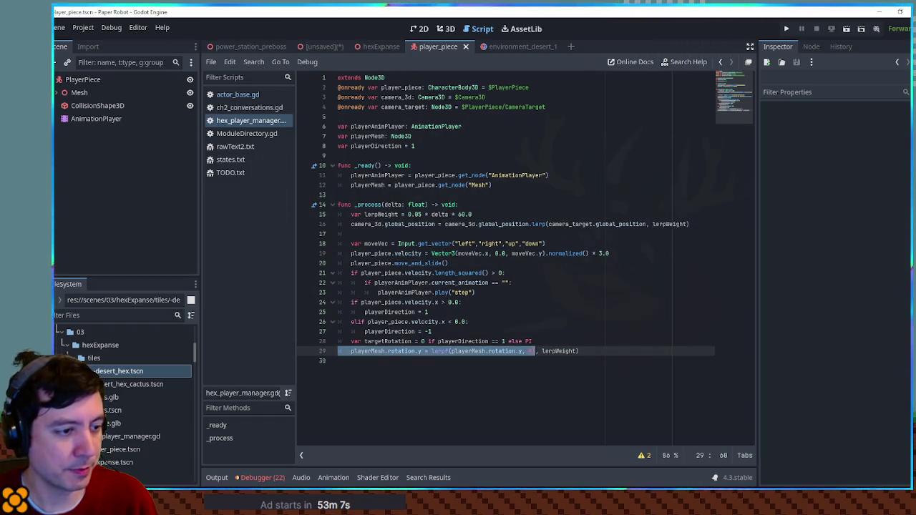
double_click(531, 350)
type("targetRotation")
left_click(571, 313)
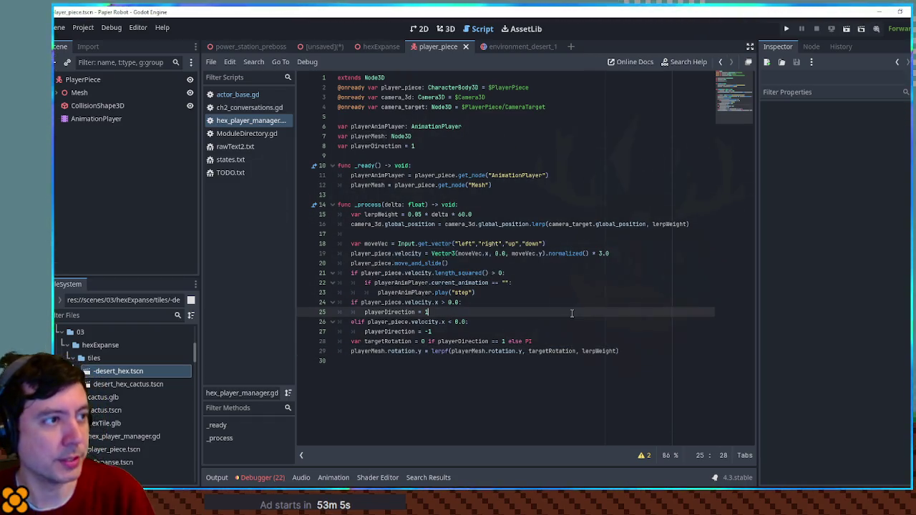
left_click(380, 47)
key("ctrl+s")
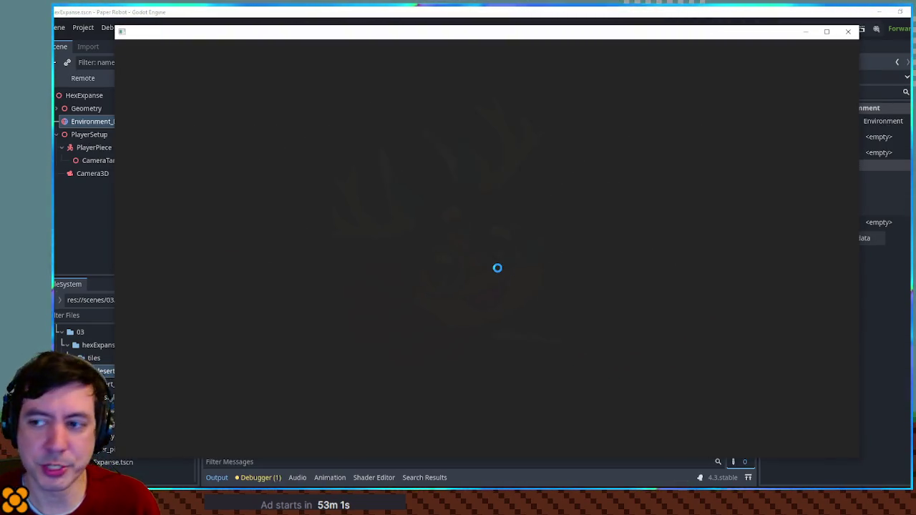
Walk the robot across the hex tiles with W and Up to check its turning, then stop the game
key("w")
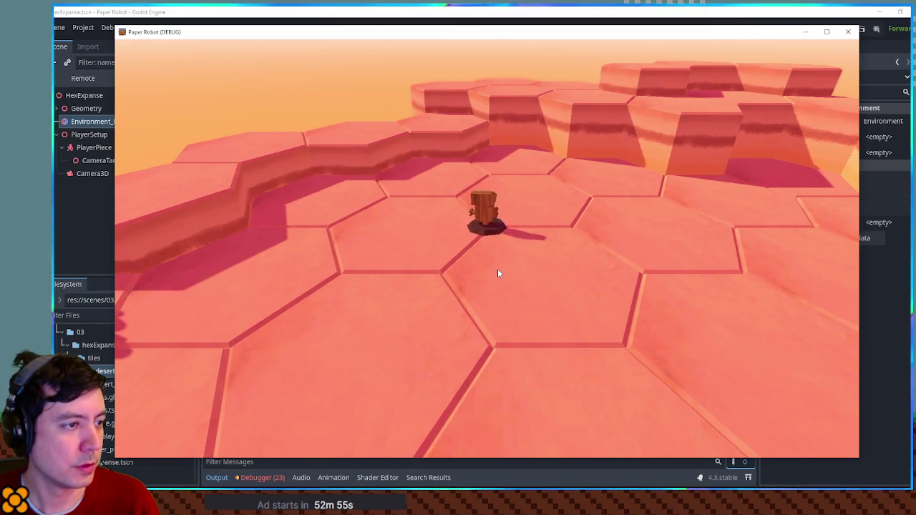
key("Up")
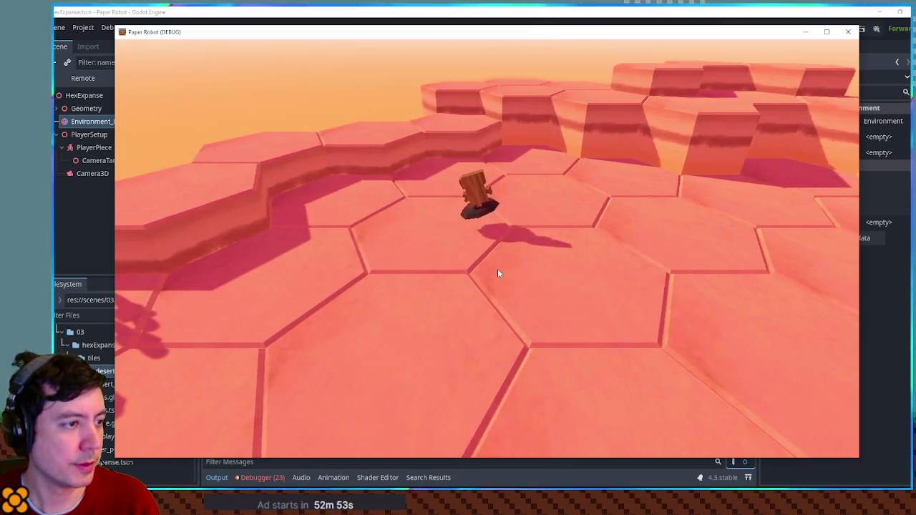
key("F8")
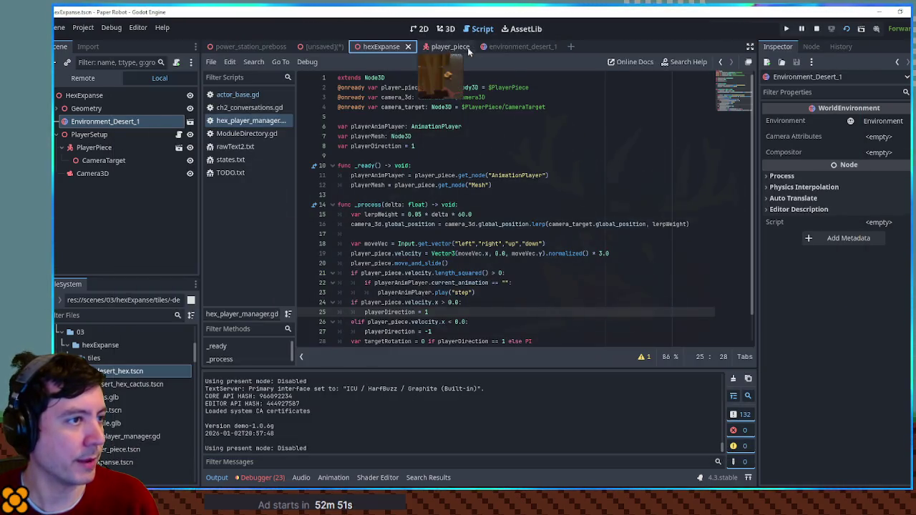
In player_piece's AnimationPlayer, change the step animation's rotation track path to rotation:z
left_click(438, 47)
left_click(96, 135)
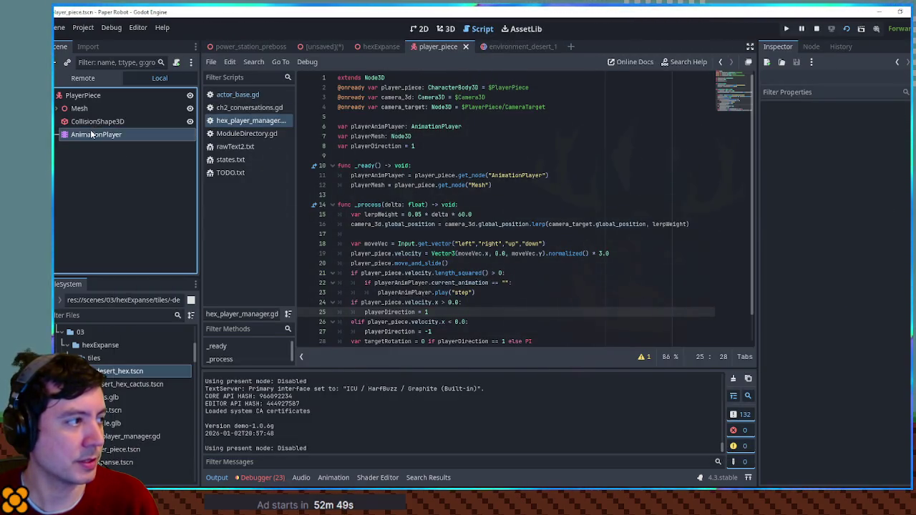
left_click(278, 430)
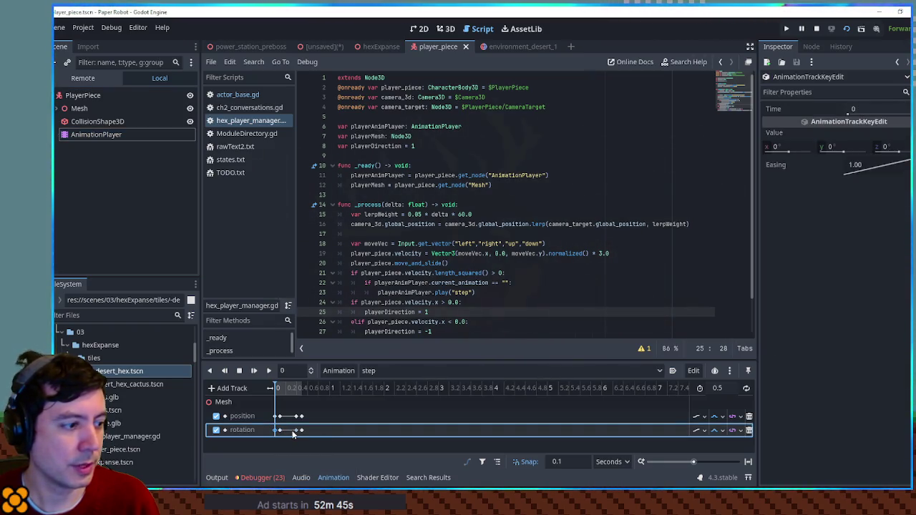
mouse_move(305, 433)
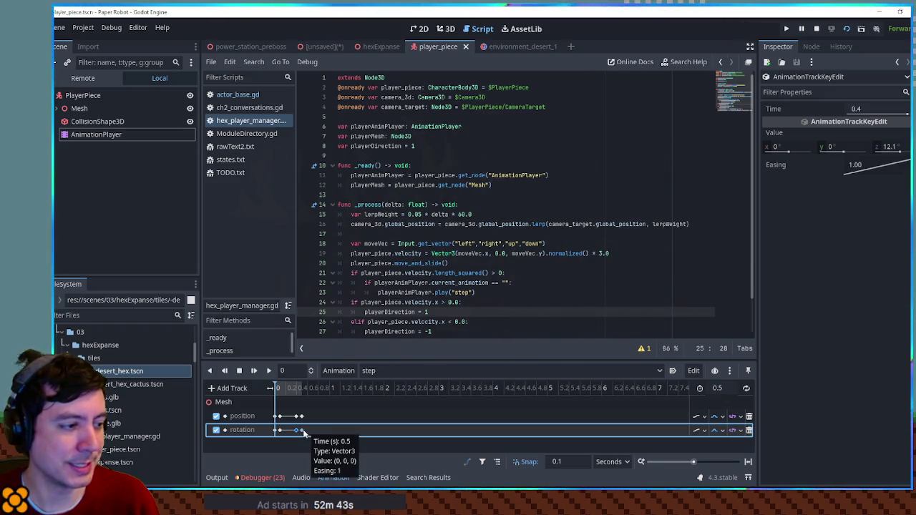
double_click(257, 429)
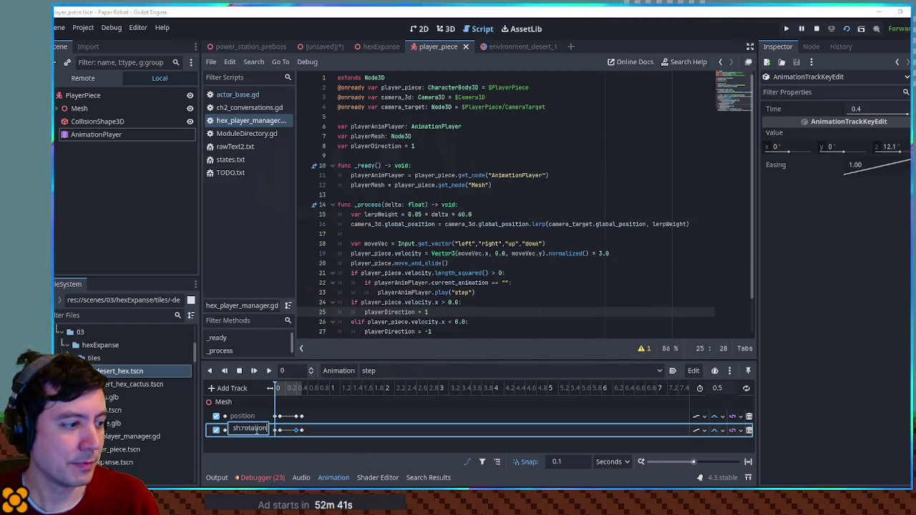
type(":z")
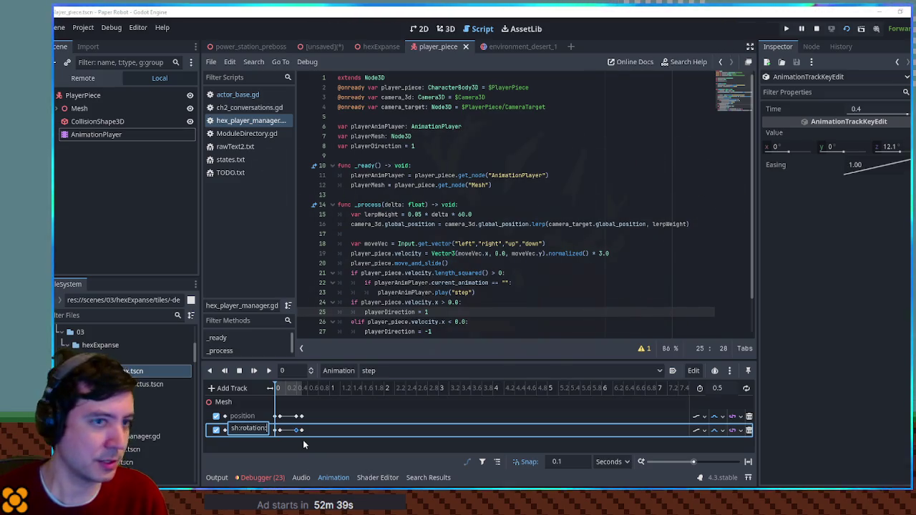
key("Return")
left_click(278, 429)
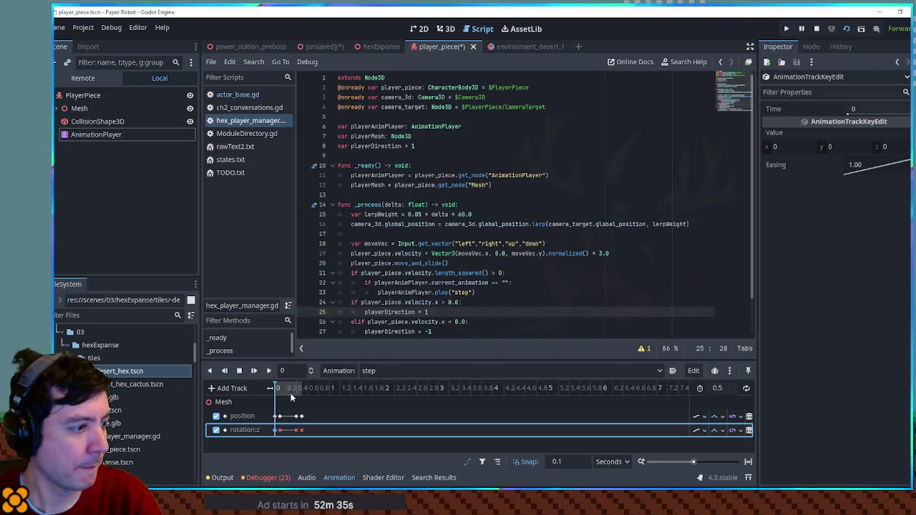
double_click(257, 430)
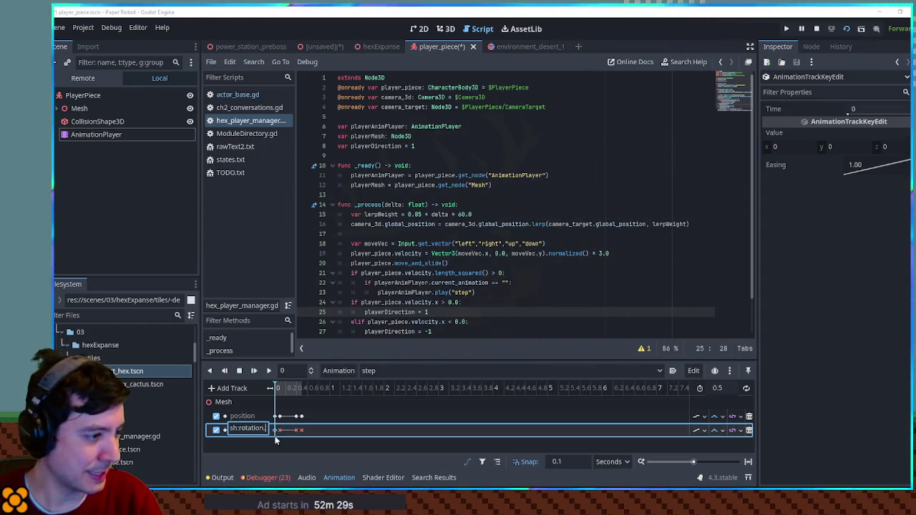
key("Escape")
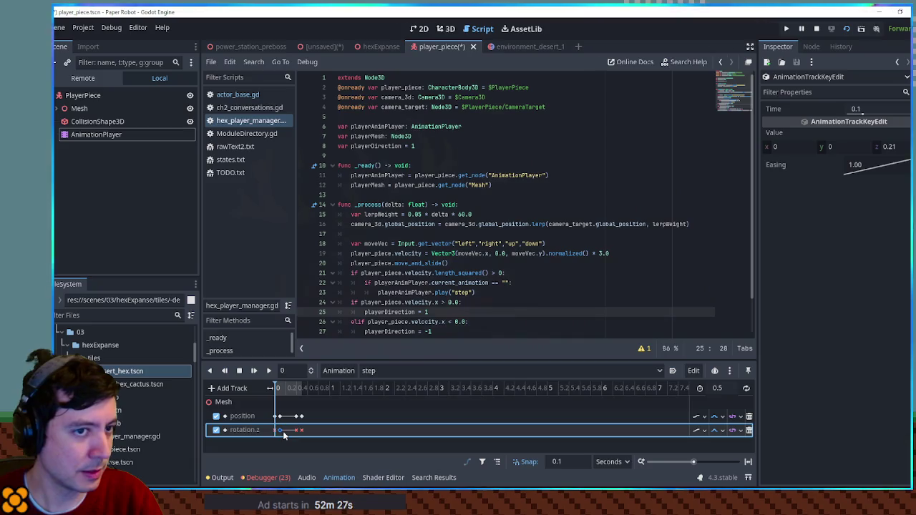
Delete all rotation:z keyframes and insert a single new key at time 0
left_click_drag(315, 430, 269, 438)
key("Delete")
right_click(279, 433)
left_click(281, 437)
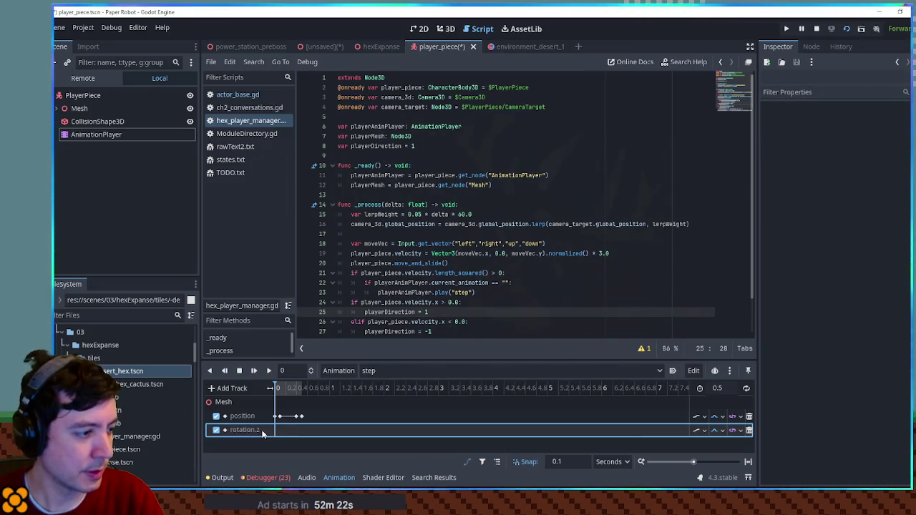
Re-set the track path to rotation:z and insert a key on it
double_click(258, 429)
key("BackSpace")
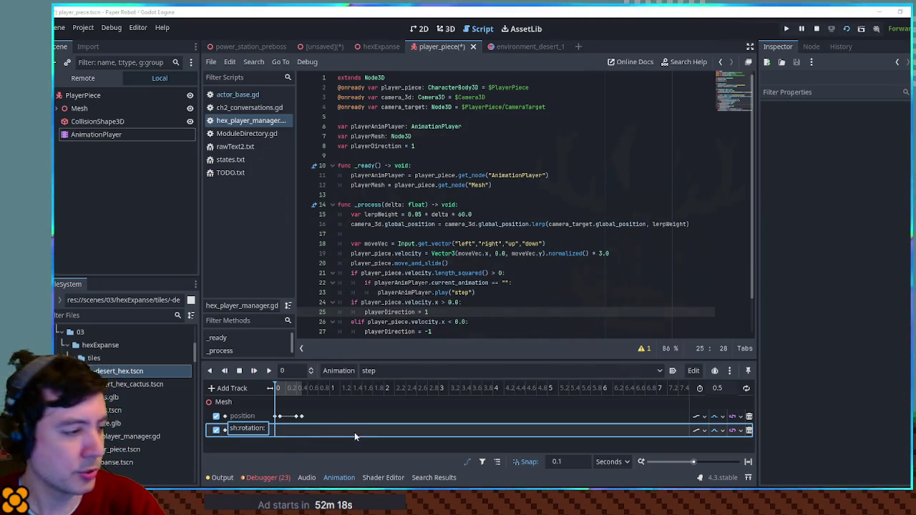
type("z")
key("Return")
right_click(284, 433)
left_click(293, 438)
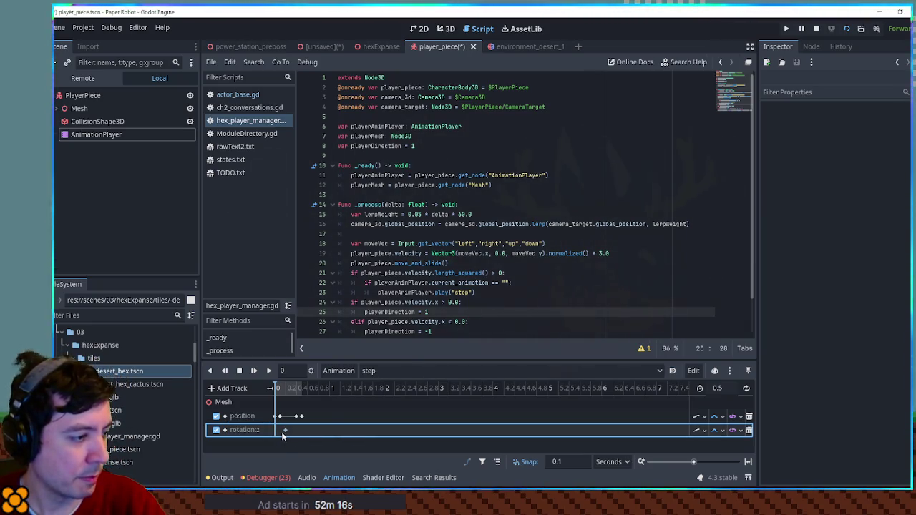
Place rotation:z keys at 0.1 and 0.4 seconds and set their value to 12
left_click(301, 392)
left_click(288, 391)
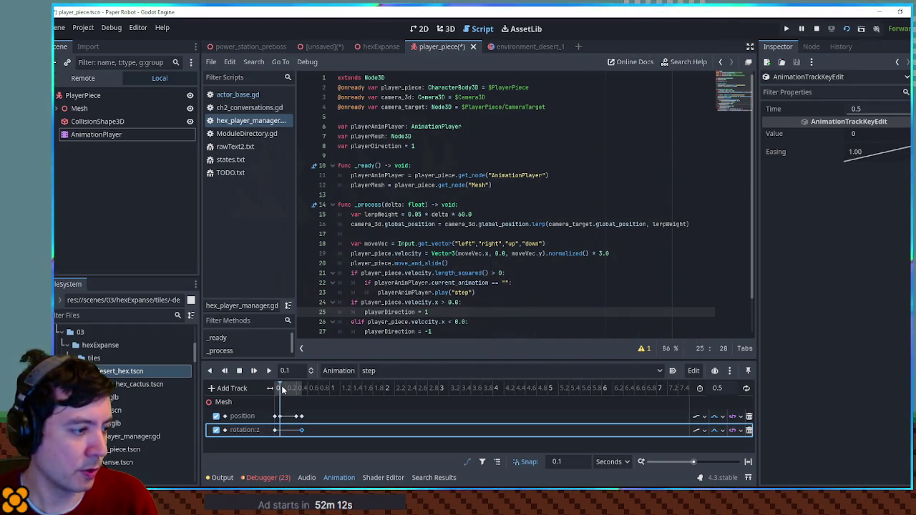
left_click(296, 391)
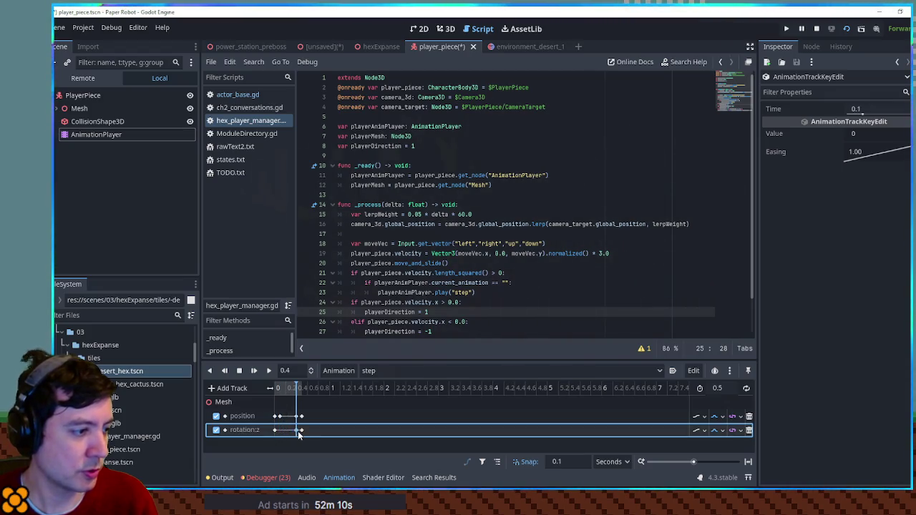
mouse_move(279, 430)
left_mouse_down()
mouse_move(297, 432)
mouse_move(276, 432)
left_mouse_up()
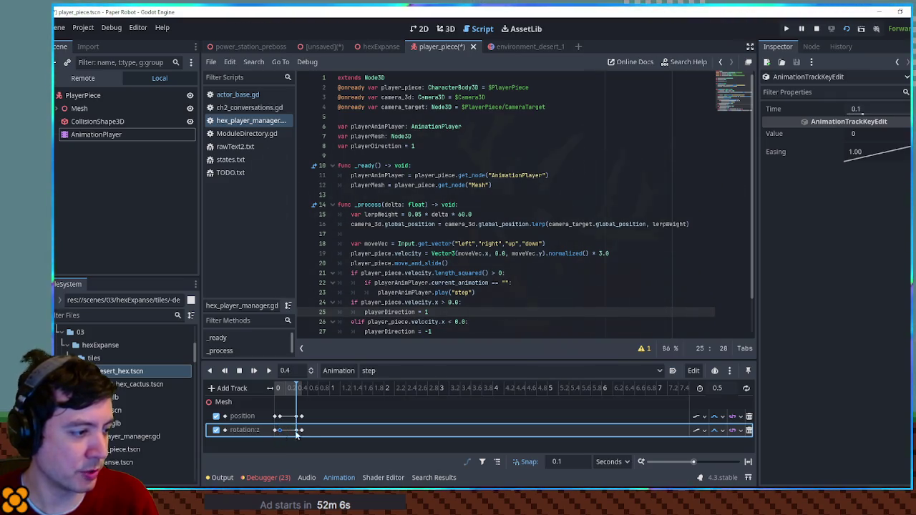
left_click(280, 429)
left_click(877, 133)
type("12")
key("Return")
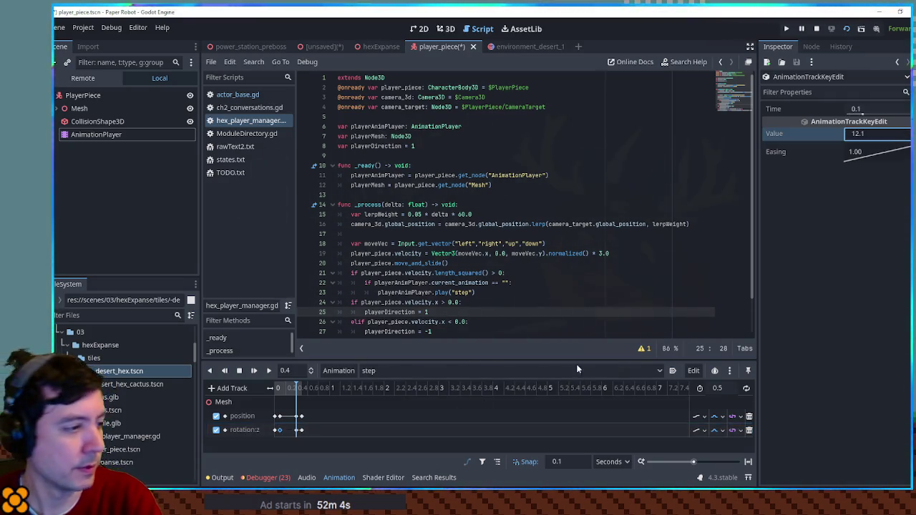
left_click(300, 430)
left_click(877, 133)
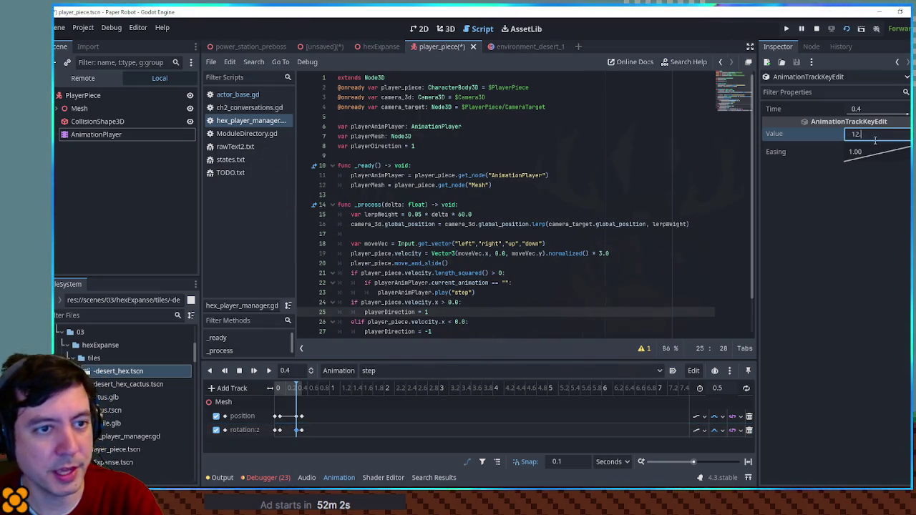
left_click(418, 414)
Save the player_piece scene and run the game, moving the piece with D
key("ctrl+s")
key("F5")
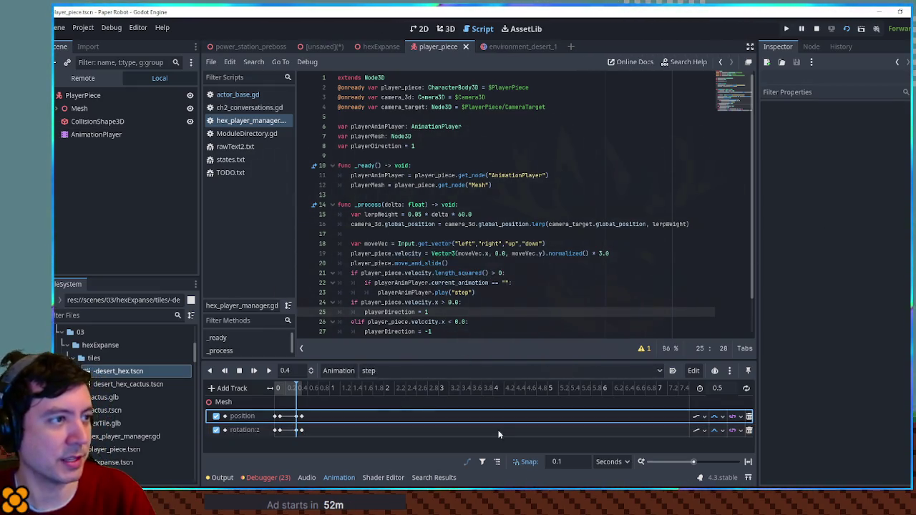
key("d")
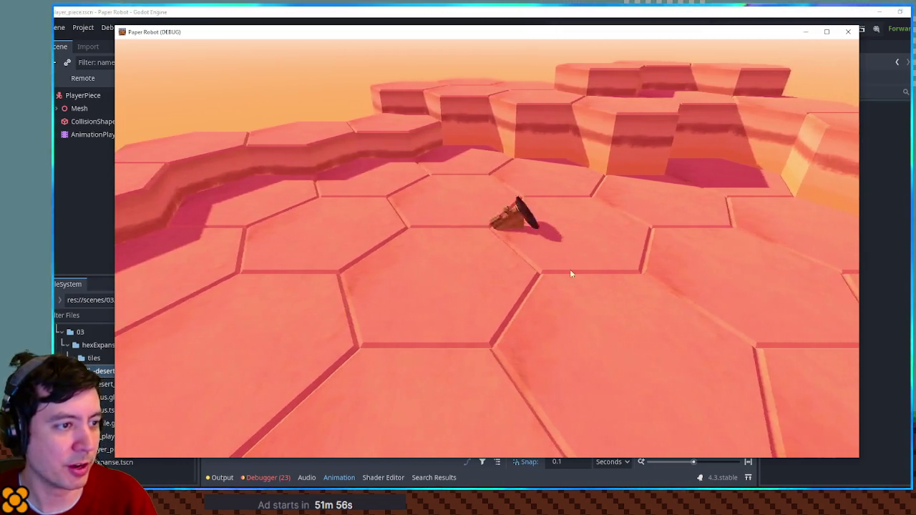
Walk the player left, close the game, relaunch it, and close the blank window
key("a")
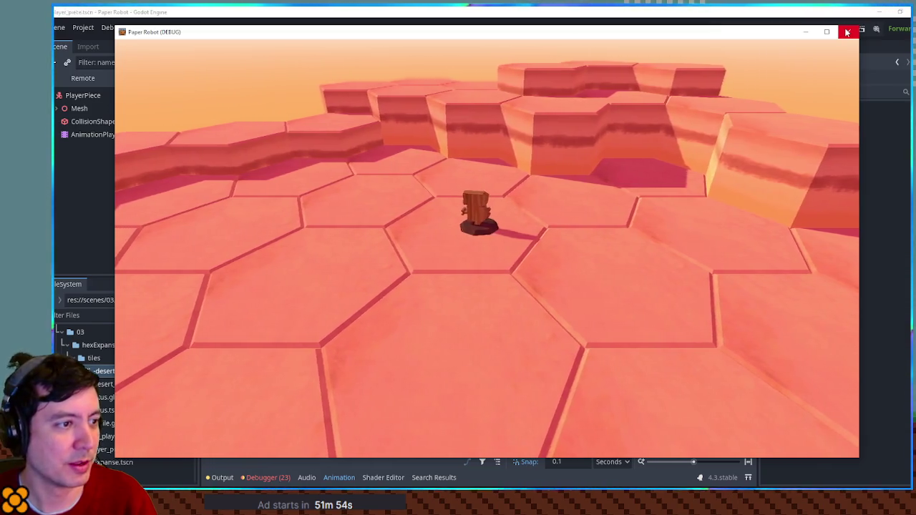
left_click(846, 32)
left_click(499, 293)
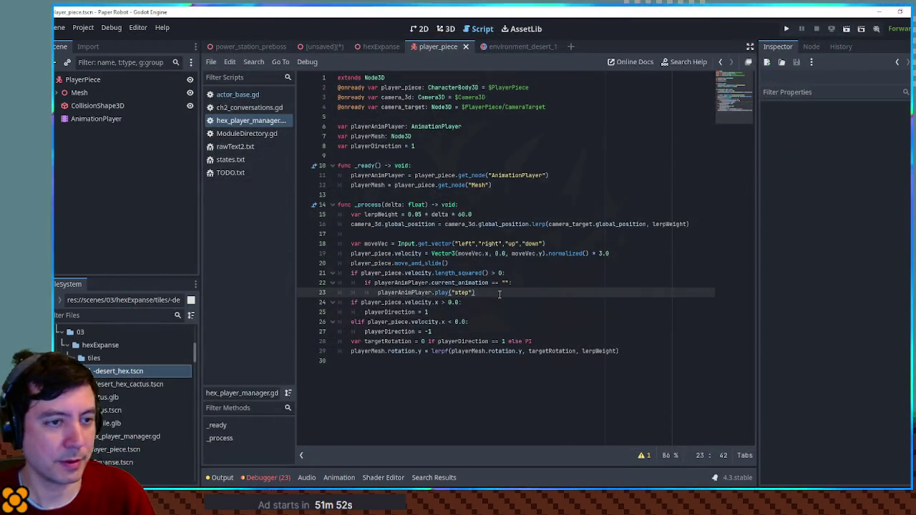
key("F5")
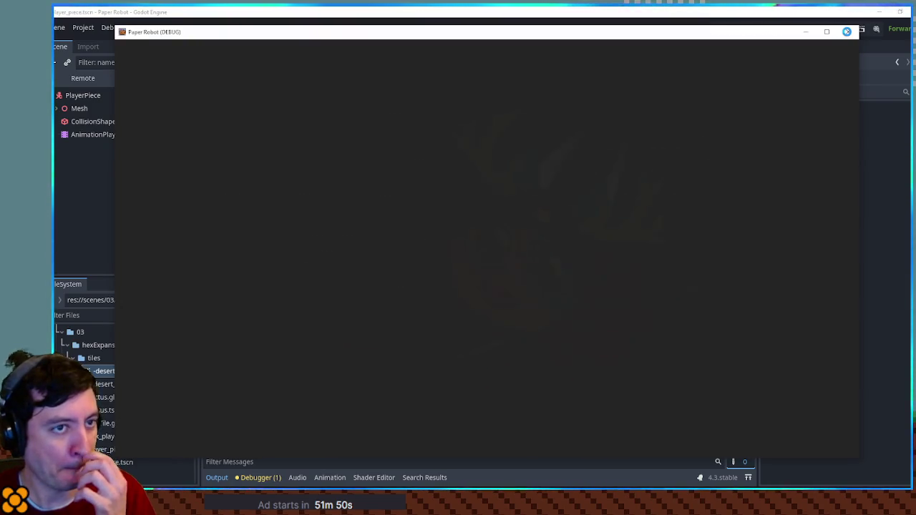
left_click(847, 32)
Run the hexExpanse scene, walk the robot left to check its tilt, then close the game
left_click(378, 47)
key("F5")
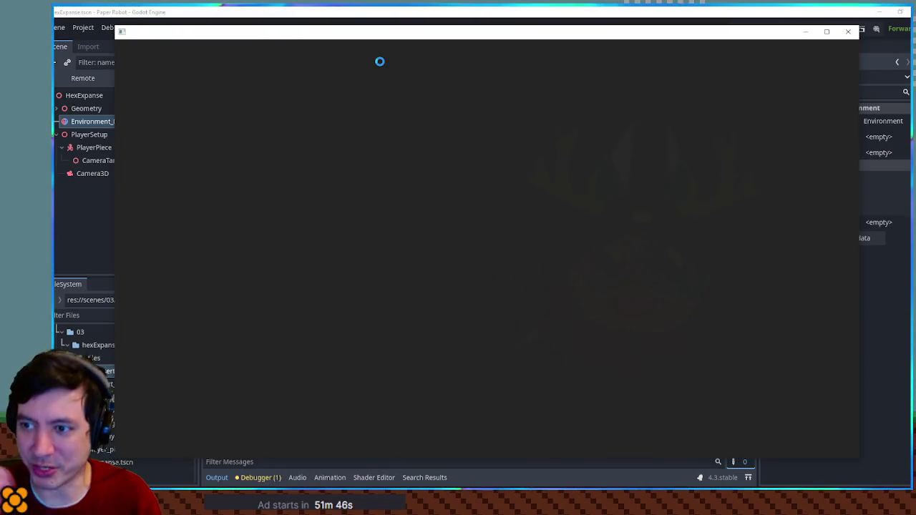
key("a")
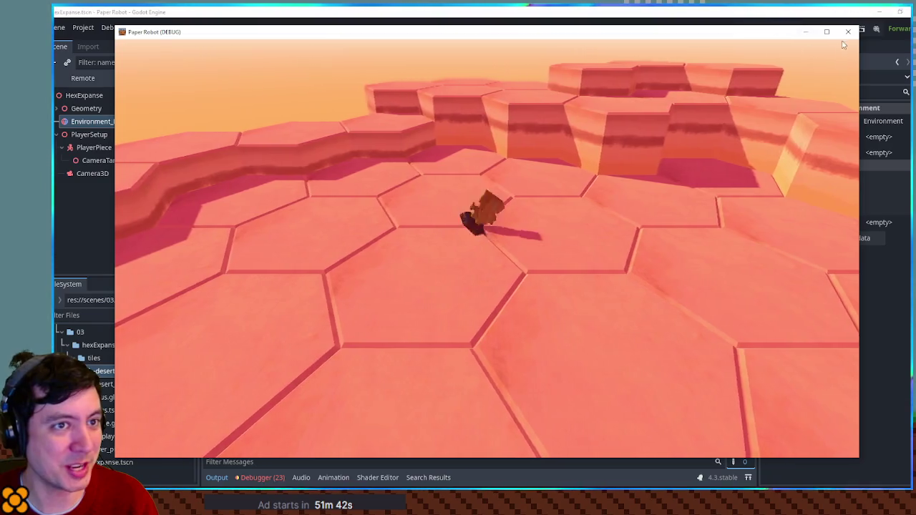
left_click(848, 31)
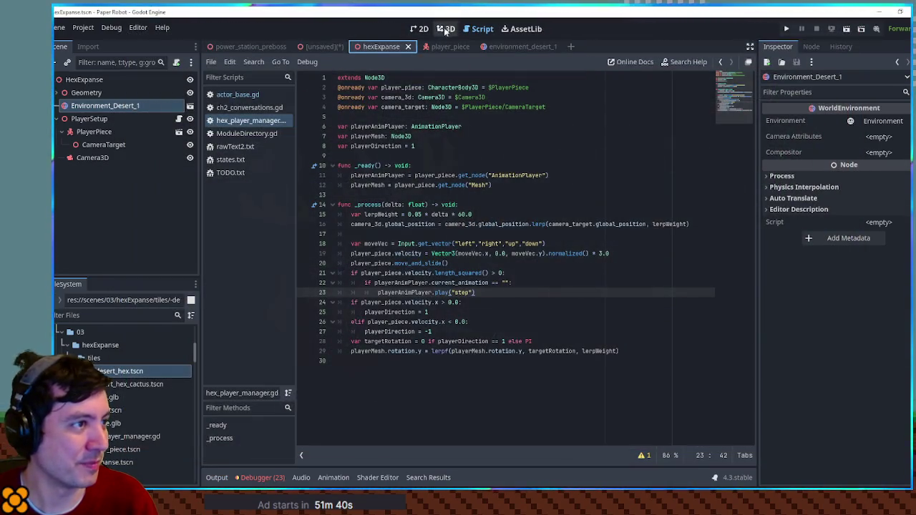
In player_piece's AnimationPlayer, change the 0.1 s rotation:z key from 12.1 to 0.2
left_click(440, 47)
left_click(111, 121)
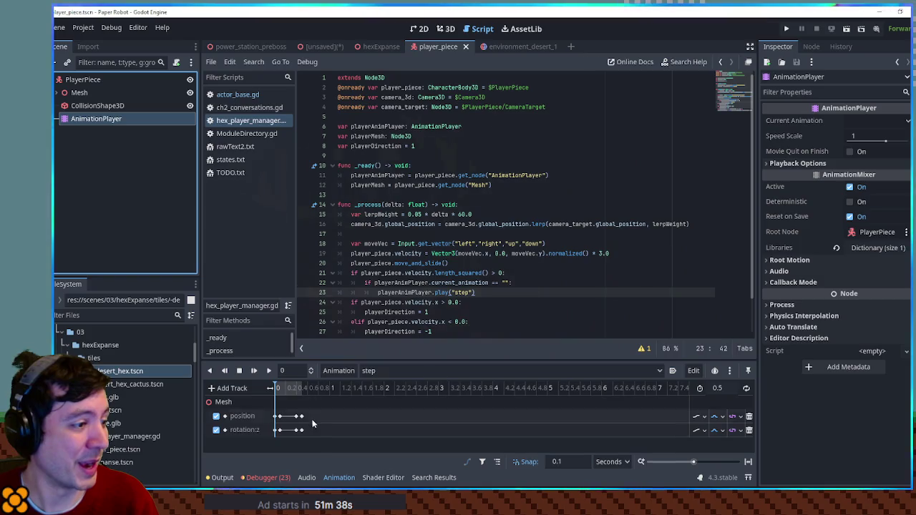
left_click(279, 430)
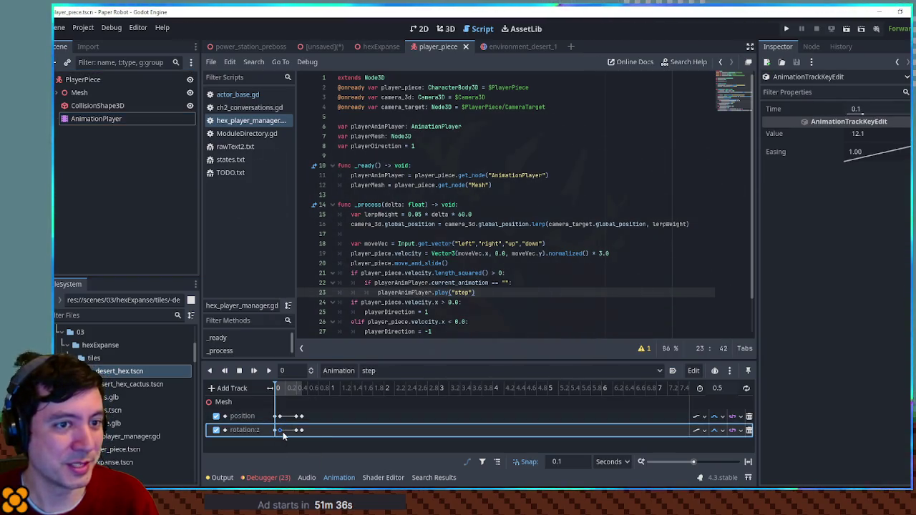
left_click(281, 430)
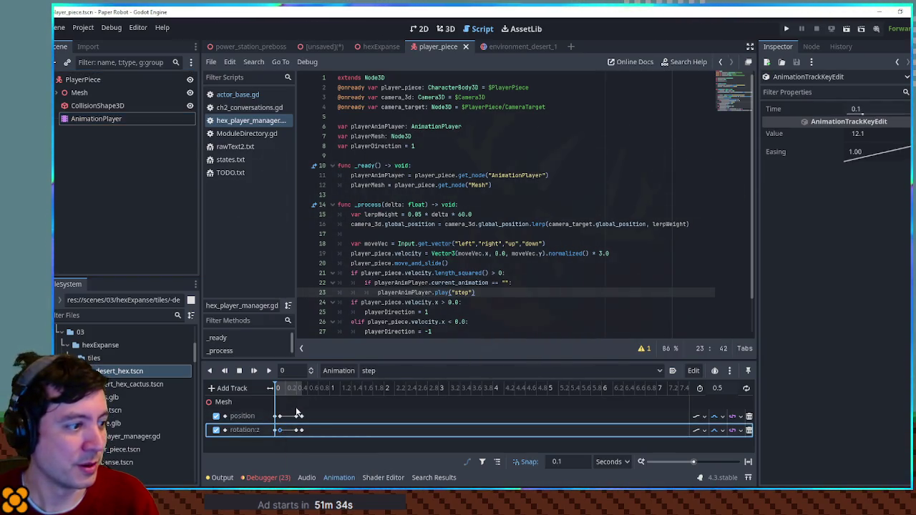
left_click(876, 138)
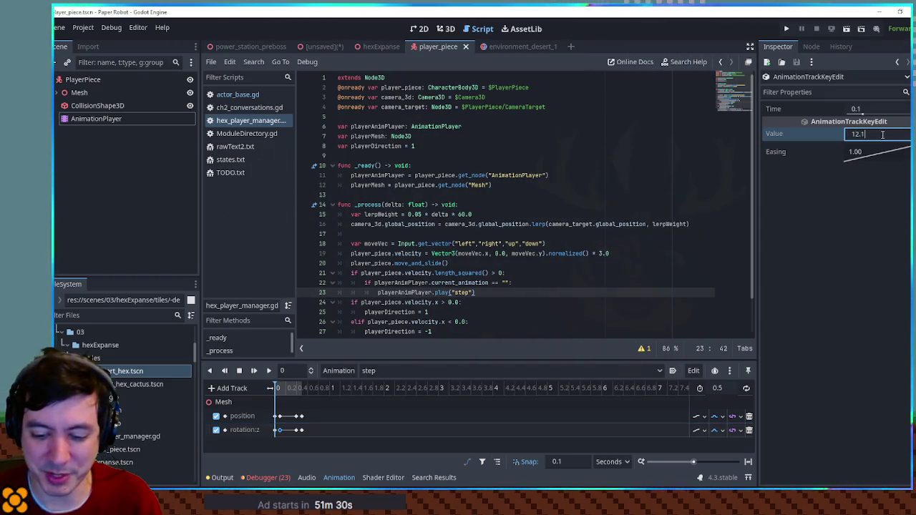
type("/360")
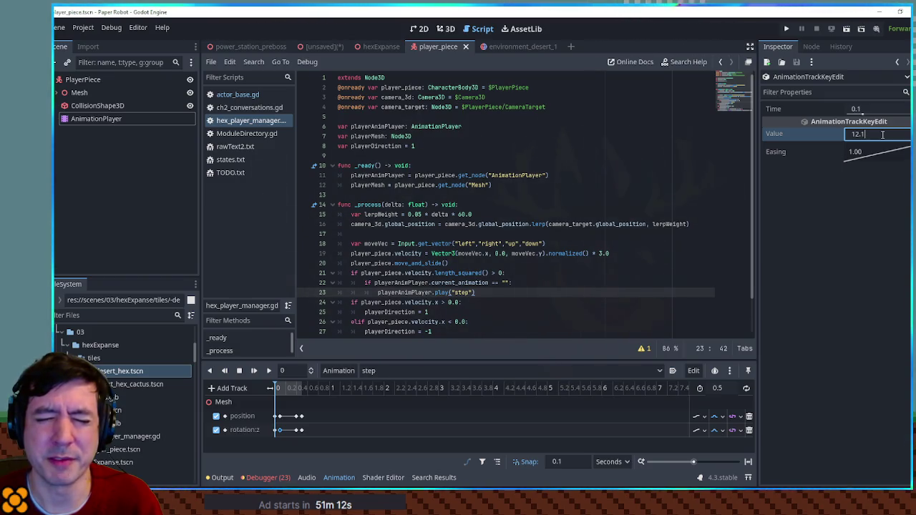
key("Return")
Set the 0.4 s rotation:z key to 0.2, save, and run the hexExpanse scene
left_click(296, 430)
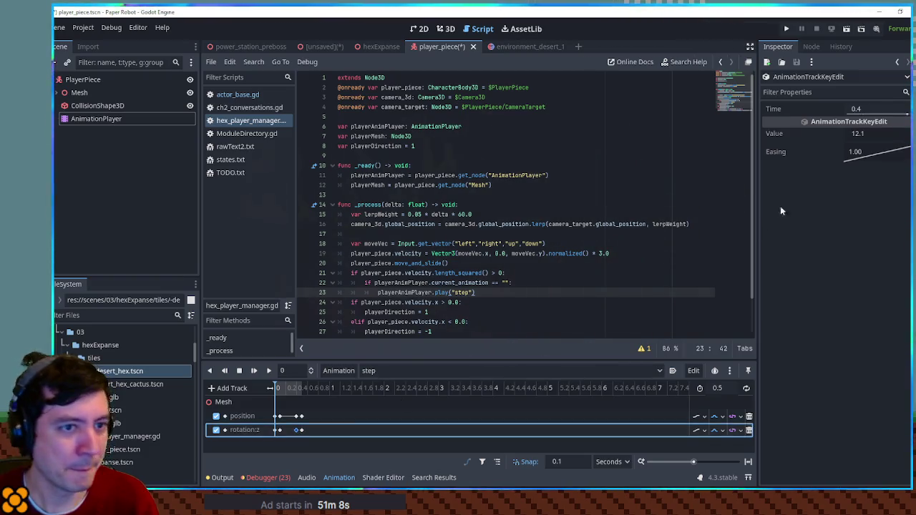
type("0.2")
key("Return")
key("ctrl+s")
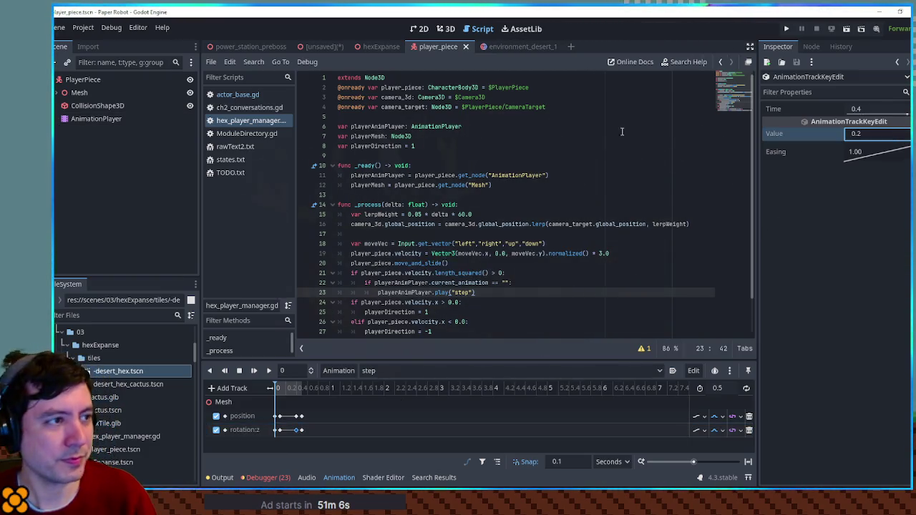
left_click(381, 46)
key("F6")
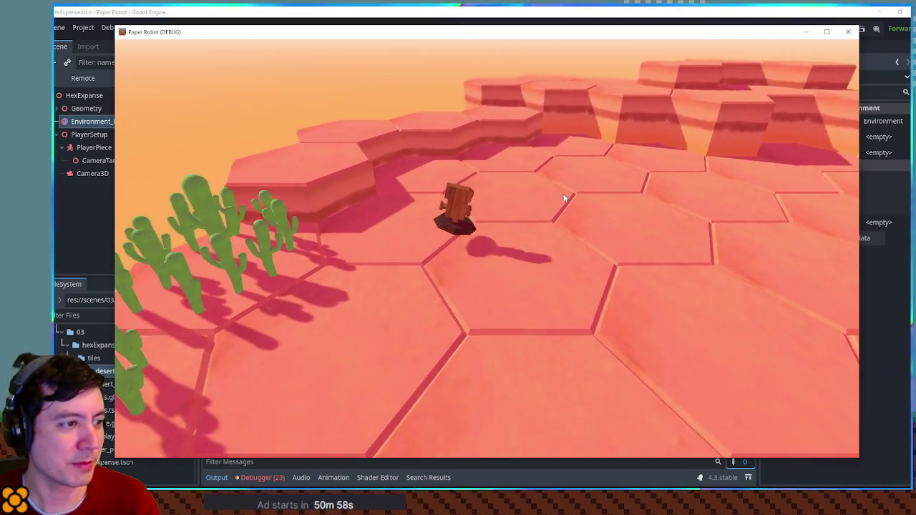
Test the gentler tilt over two game runs, then return to line 29 of the script
left_click(564, 198)
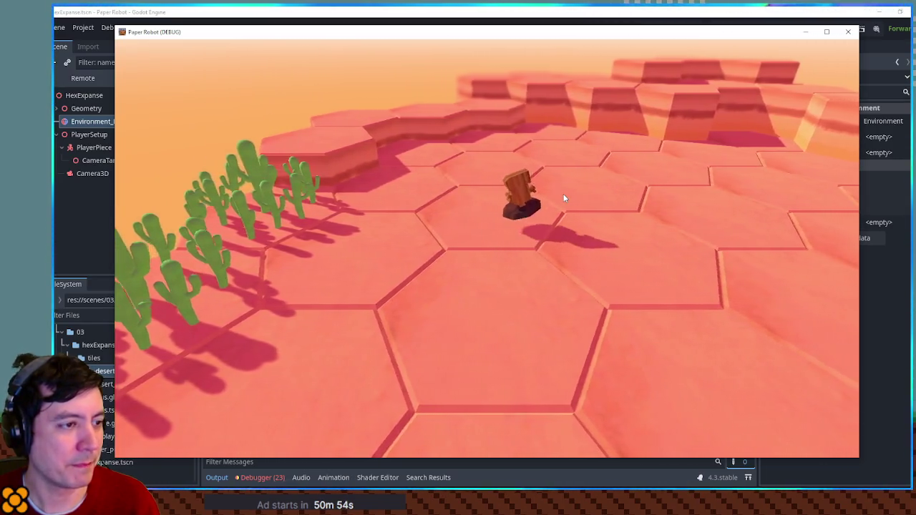
key("F8")
scroll(486, 311, "down", 1)
left_click(525, 312)
key("F5")
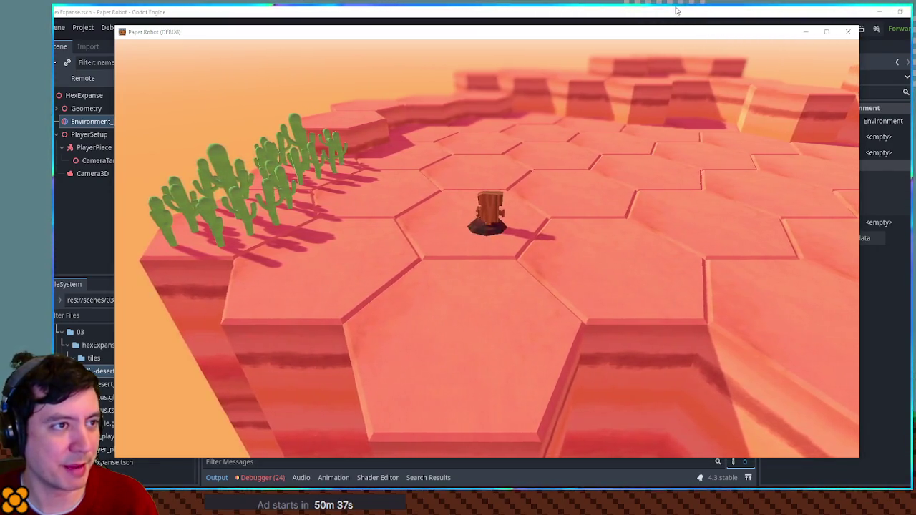
key("F8")
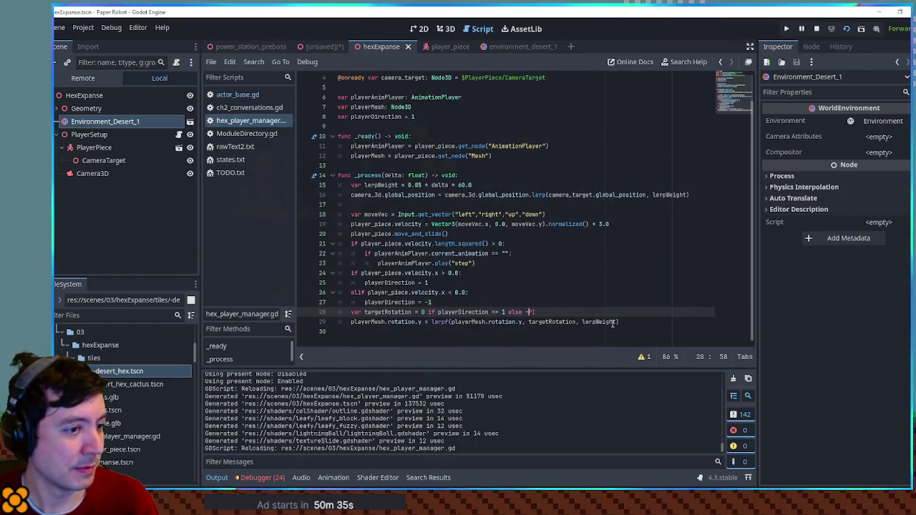
left_click(615, 321)
type("*2.0")
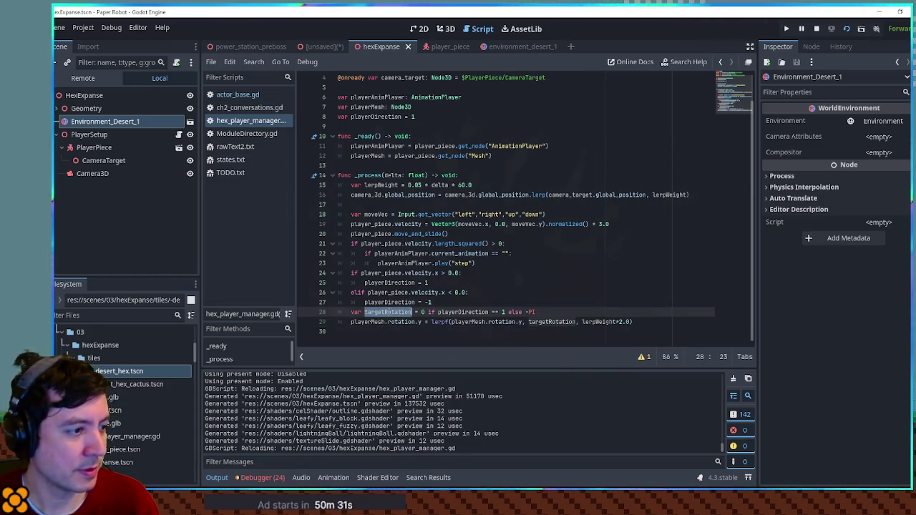
Remove the playerDirection variable declaration and its if/elif velocity.x direction block
double_click(386, 302)
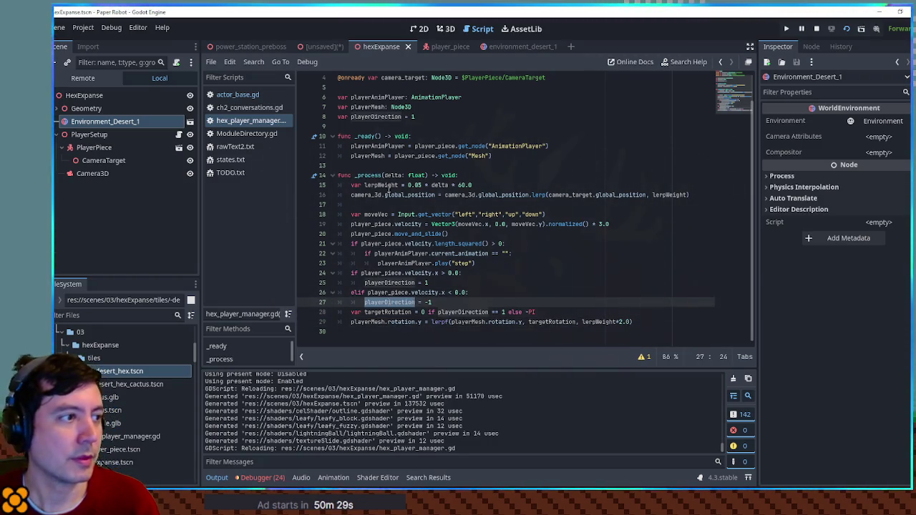
left_click(382, 116)
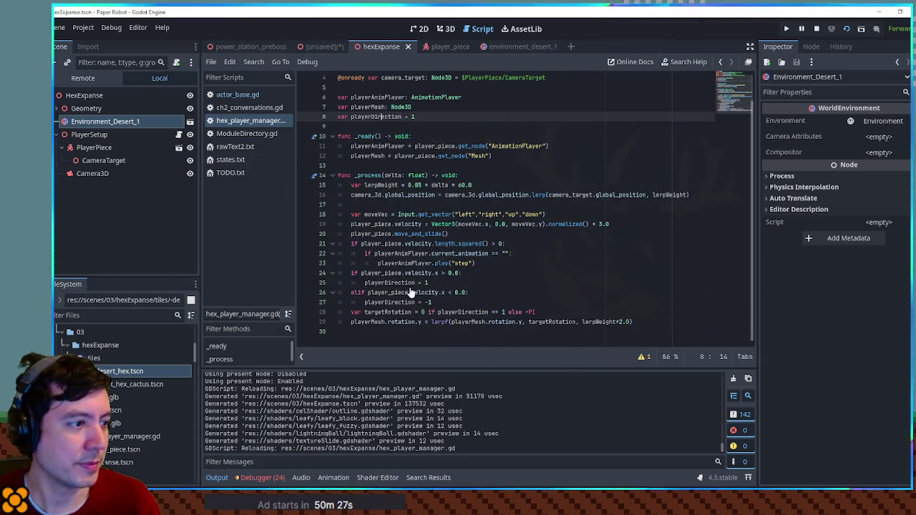
key("ctrl+x")
left_click(381, 264)
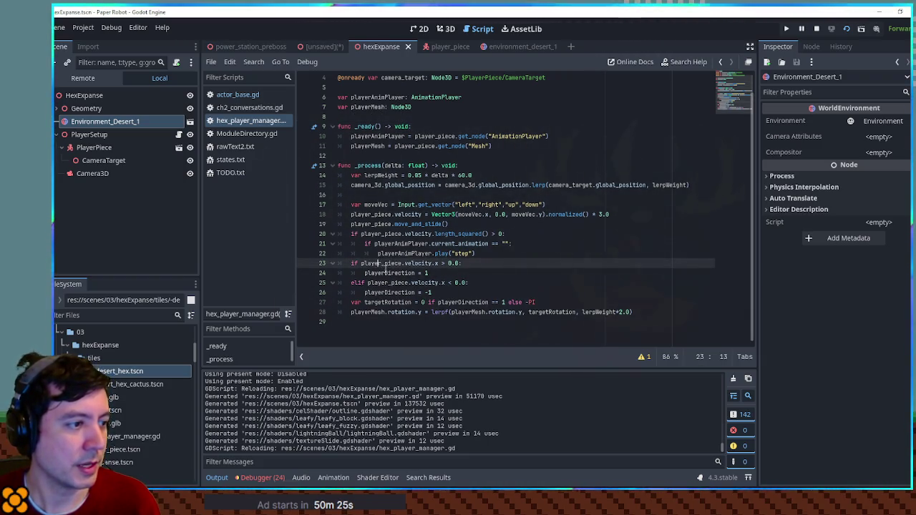
key("ctrl+shift+k")
key("ctrl+shift+k")
key("ctrl+shift+k")
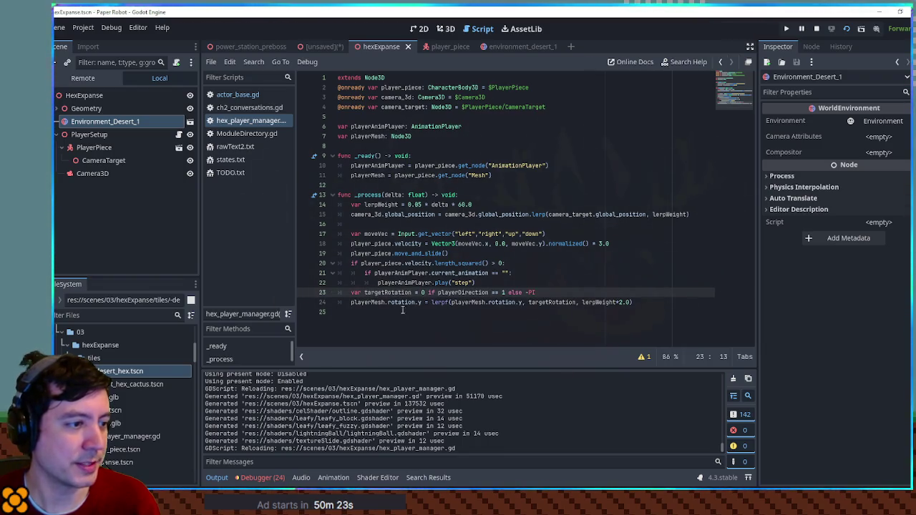
left_click_drag(537, 292, 338, 293)
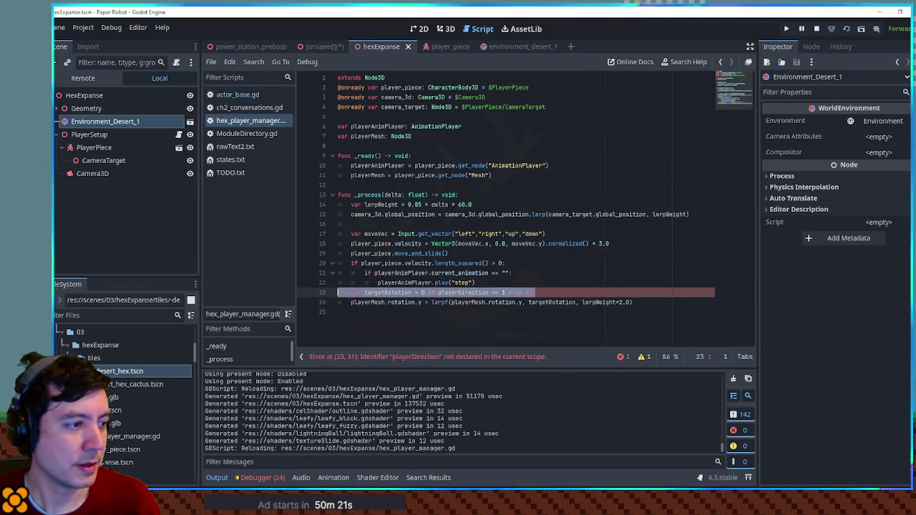
left_click(550, 302)
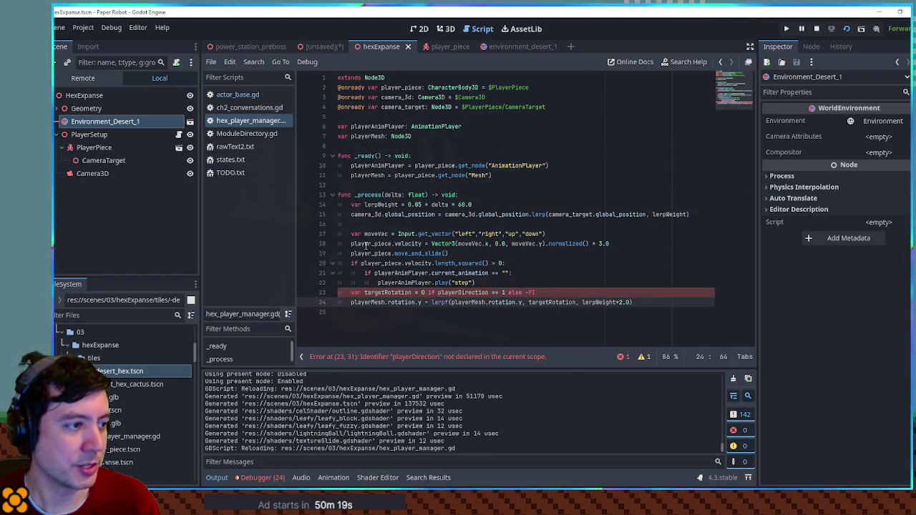
Review the velocity, moveVec and targetRotation references in the rotation code
left_click_drag(351, 243, 422, 244)
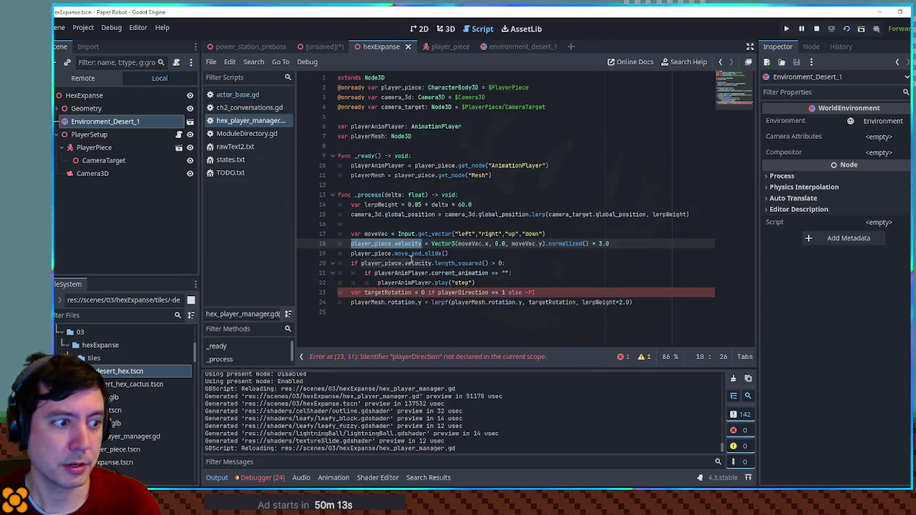
double_click(367, 234)
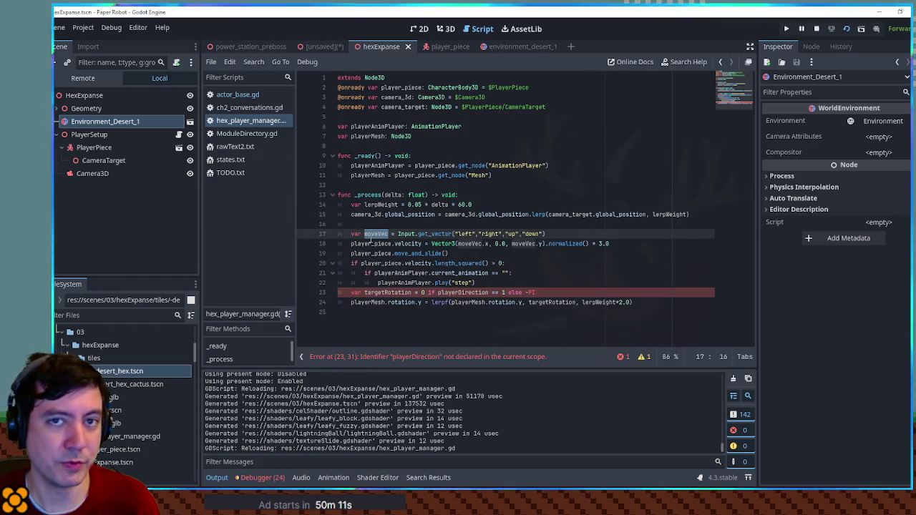
double_click(551, 302)
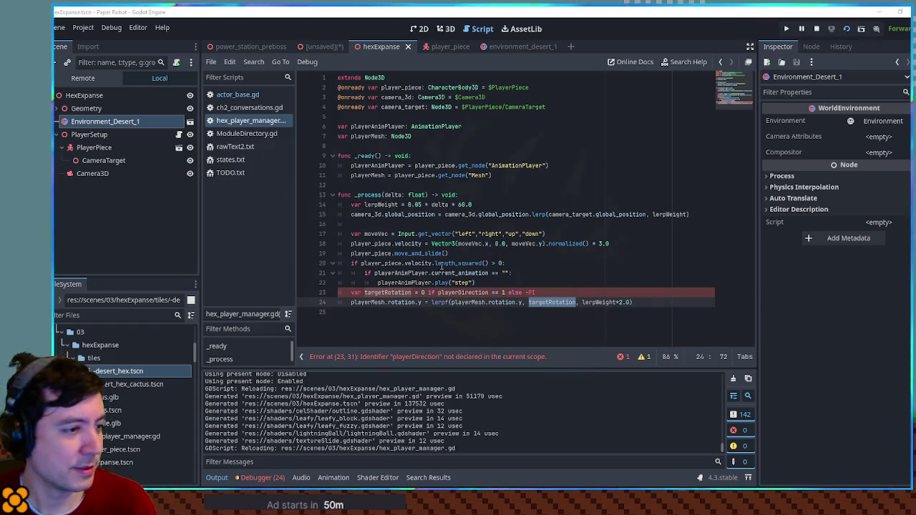
left_click_drag(353, 294, 537, 292)
left_click(594, 289)
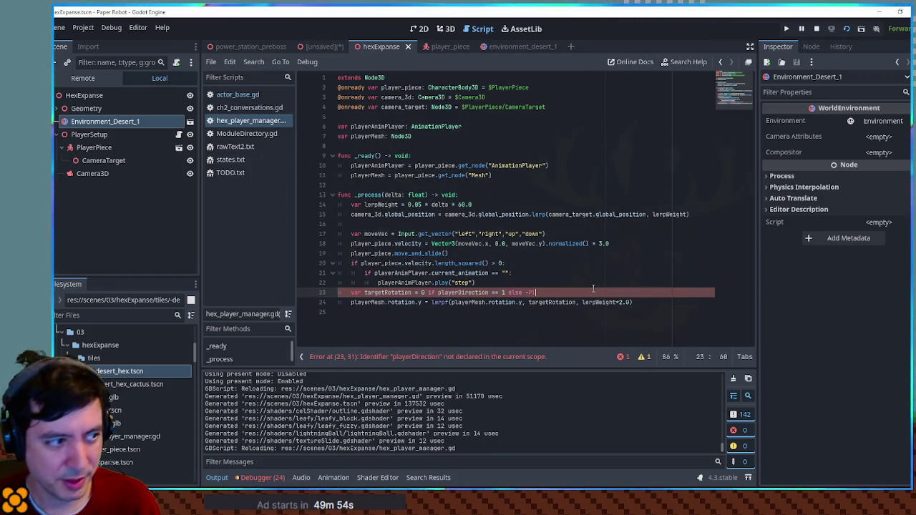
Replace targetRotation with moveVec.angle() in the lerpf call, delete the targetRotation line, and run
double_click(551, 302)
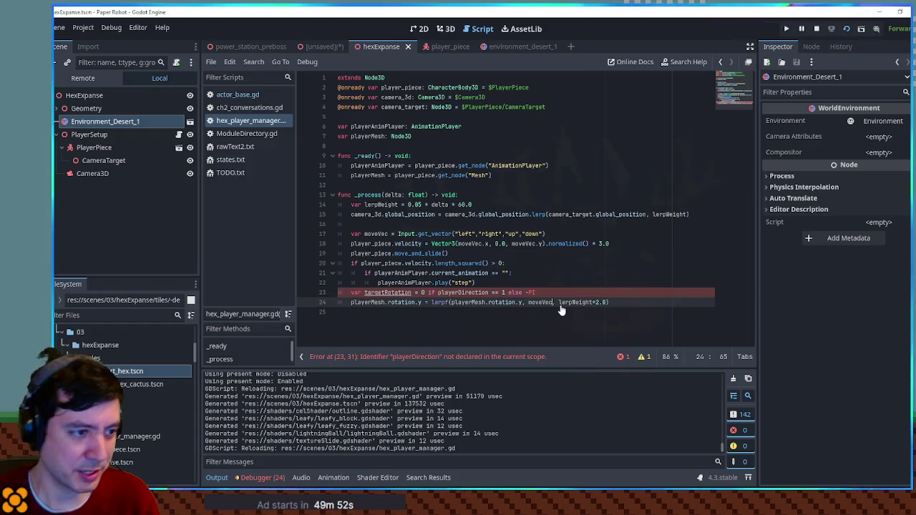
type("moveVec.an")
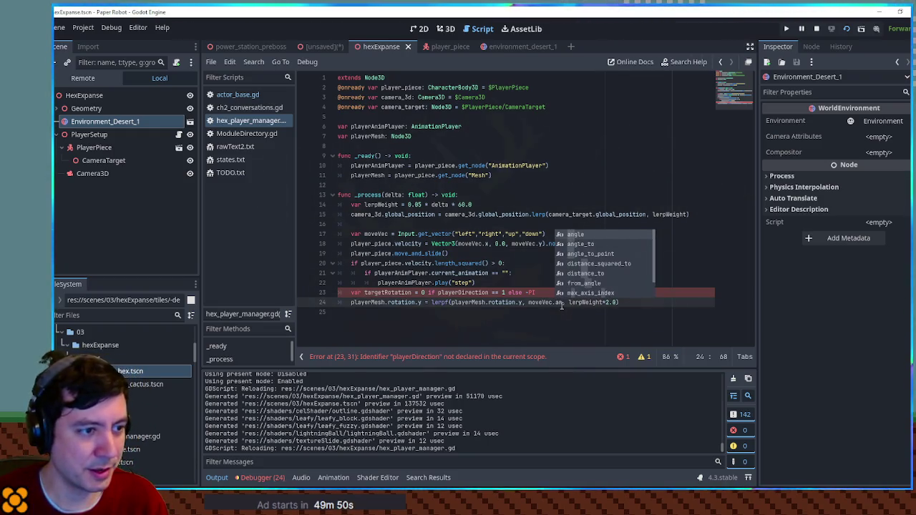
key("Return")
left_click(546, 291)
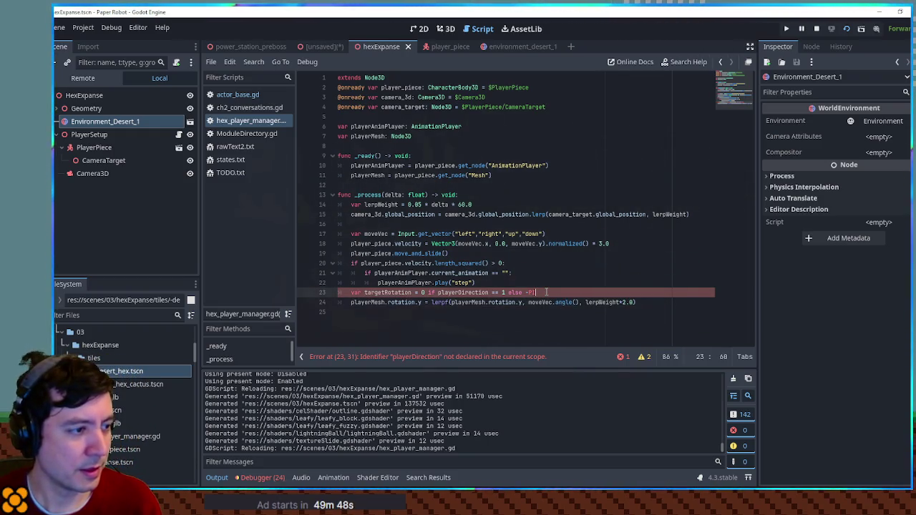
key("ctrl+shift+k")
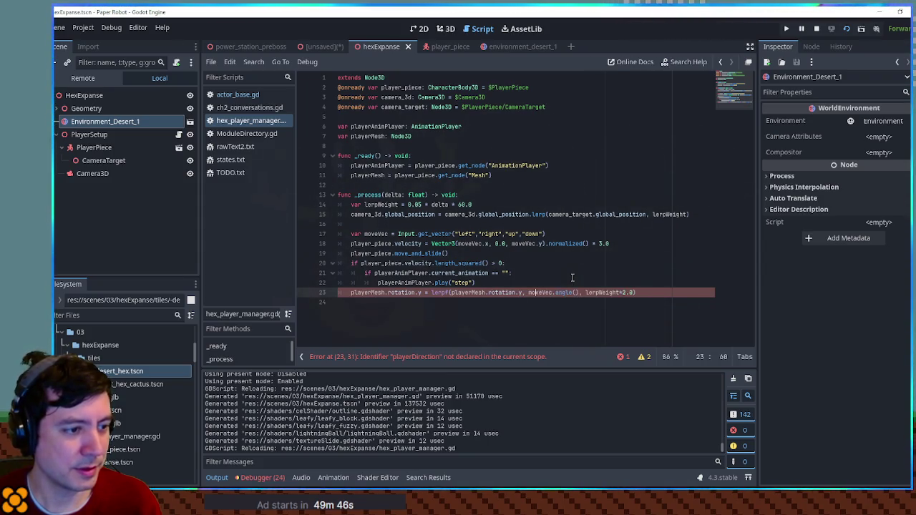
key("F6")
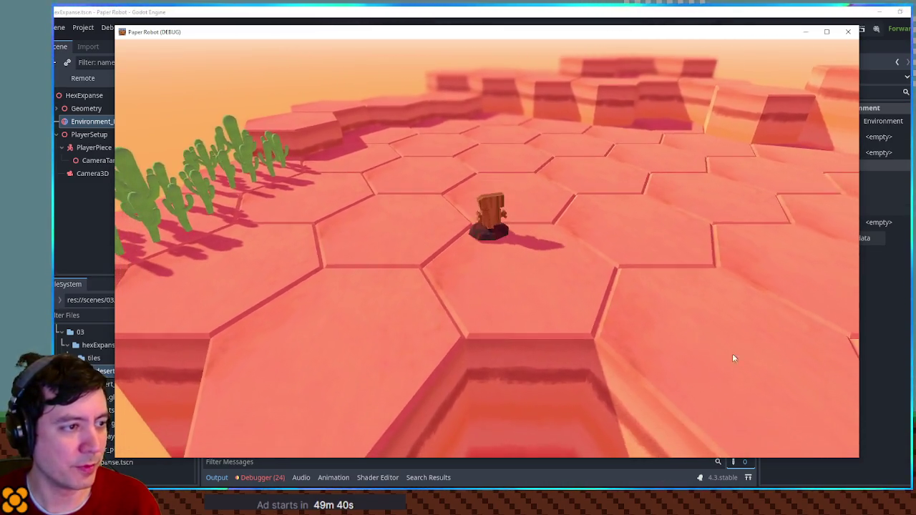
Close the game, relaunch it, walk the robot left, then stop it and return to the script
key("F8")
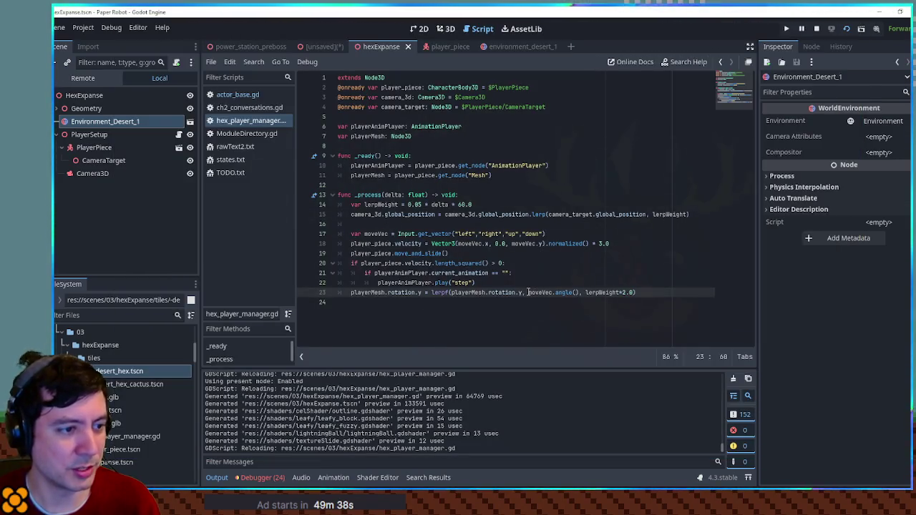
key("F5")
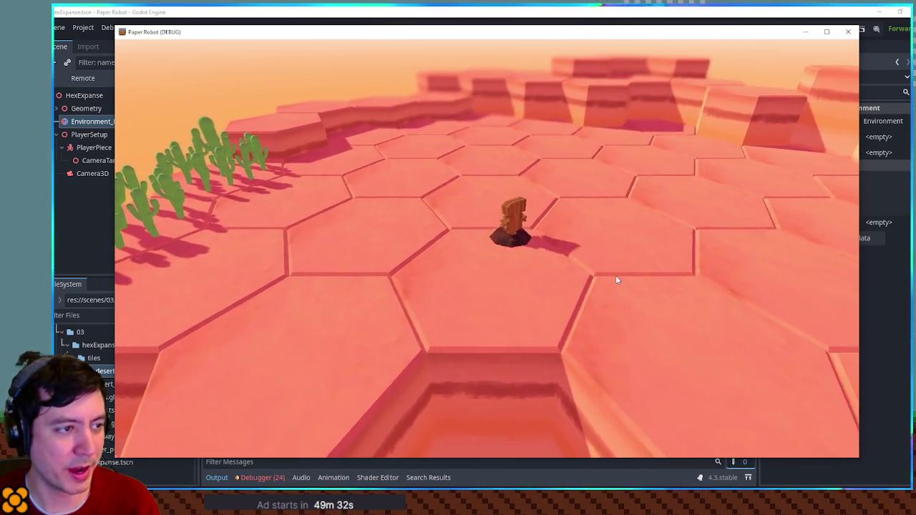
key("a")
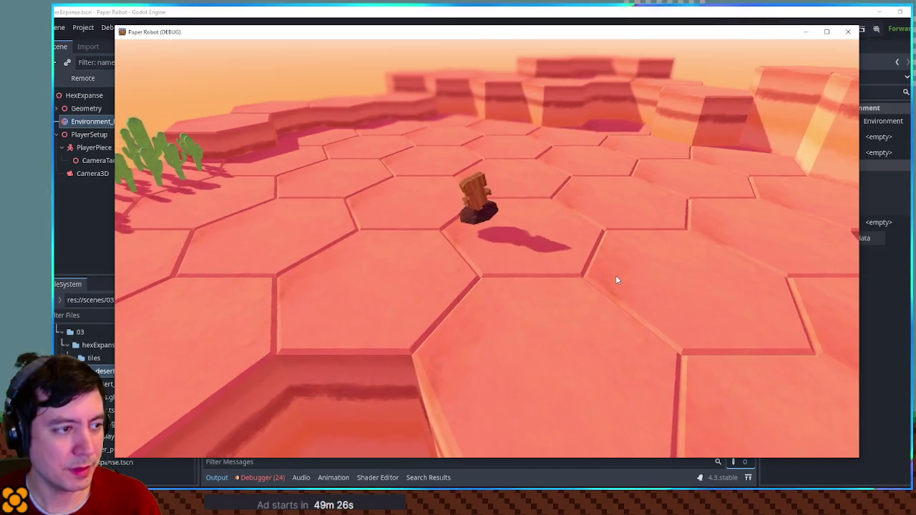
key("F8")
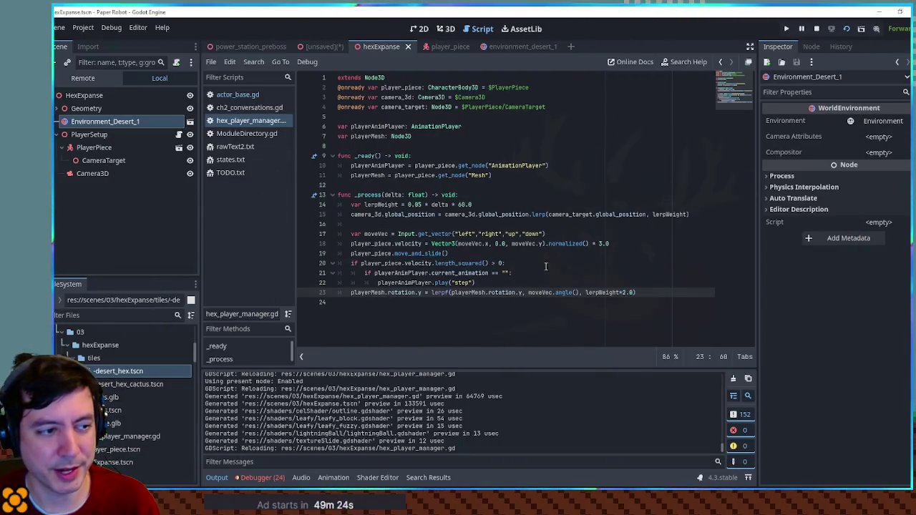
left_click(570, 292)
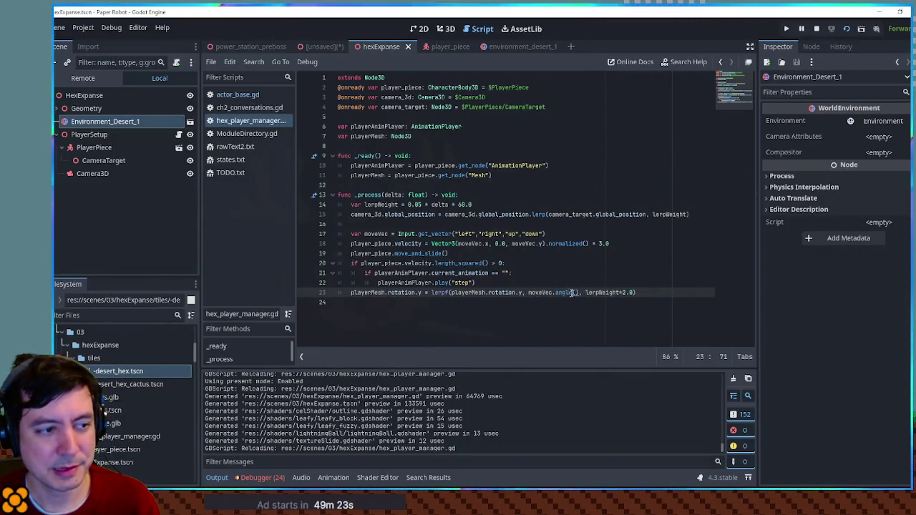
Change the lerp target to -moveVec.angle() and run the game
left_click(528, 292)
type("-")
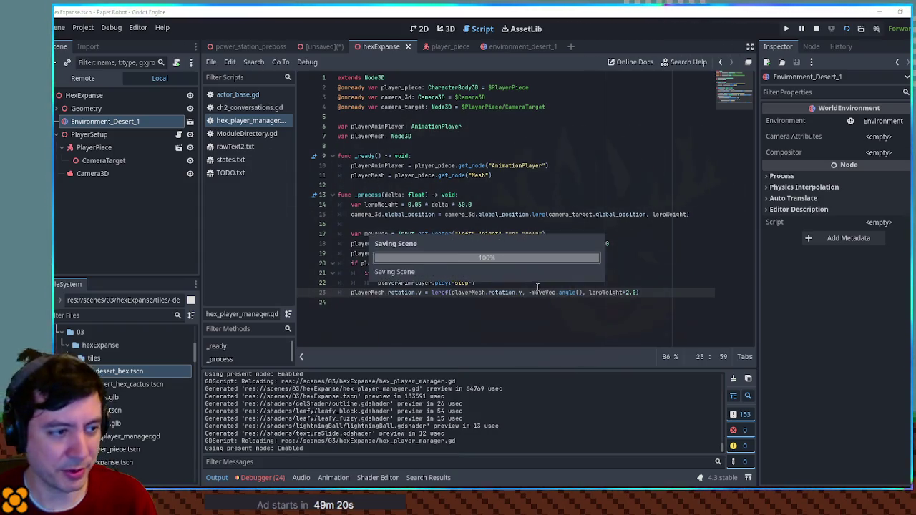
key("F5")
Walk the robot with S, W, A and D to check its facing, then stop the game
key("s")
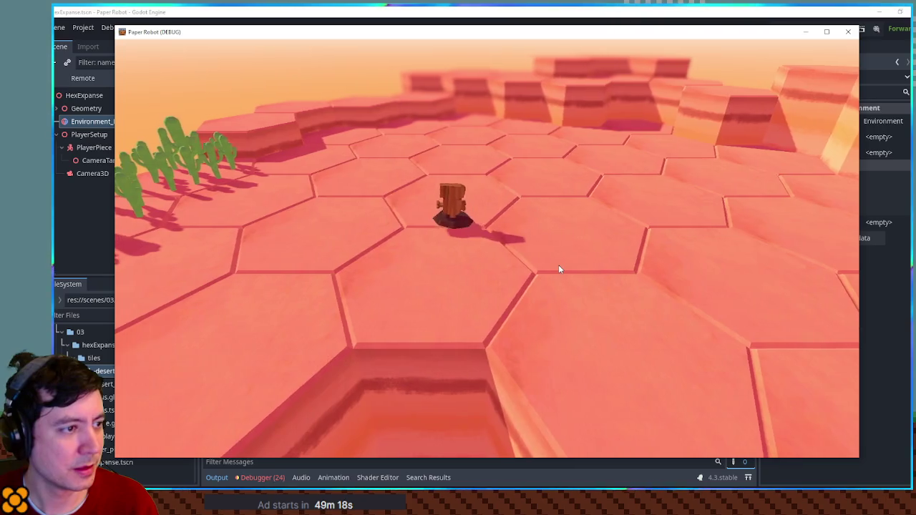
key("w")
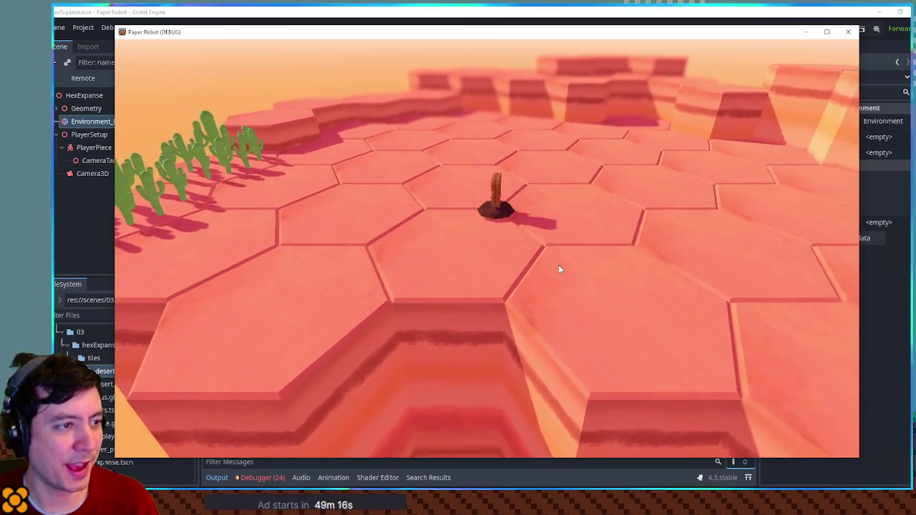
key("a")
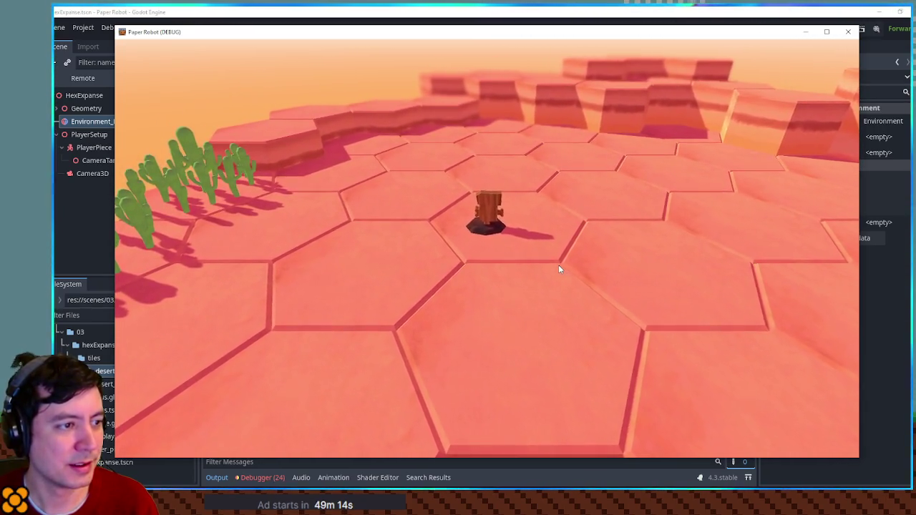
key("d")
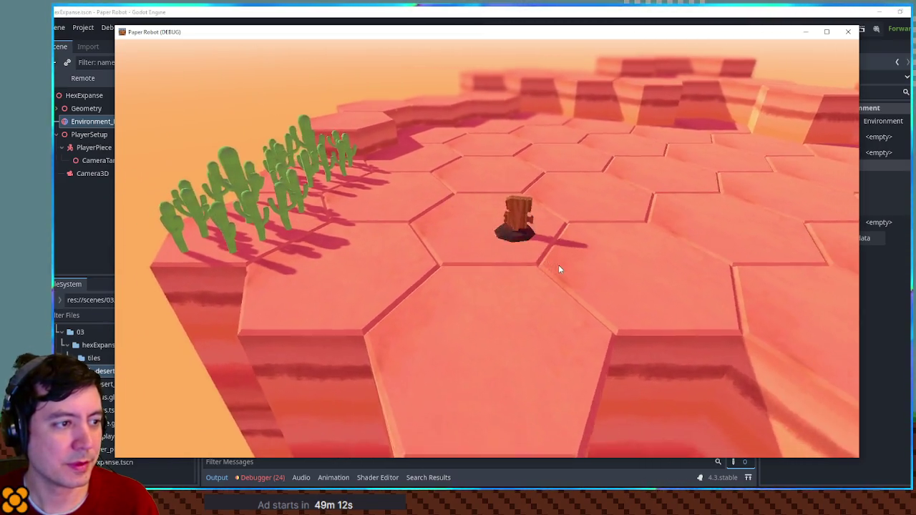
key("a")
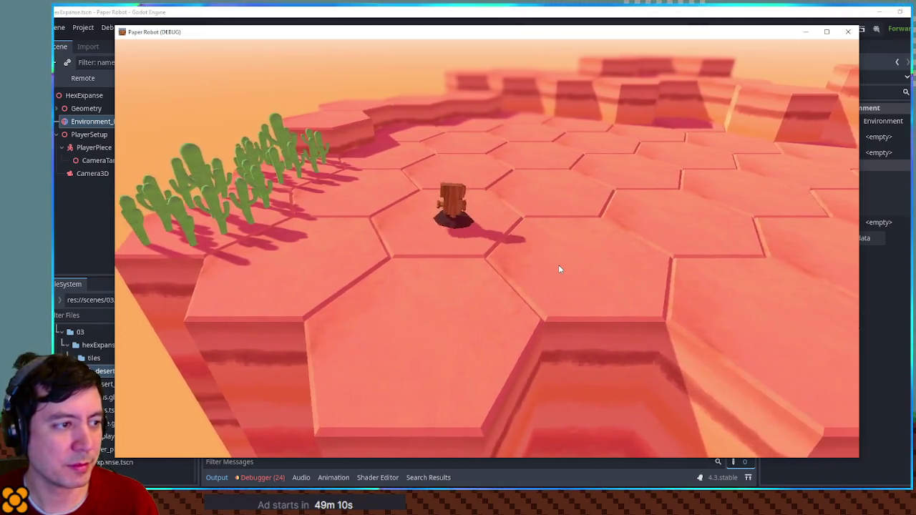
key("d")
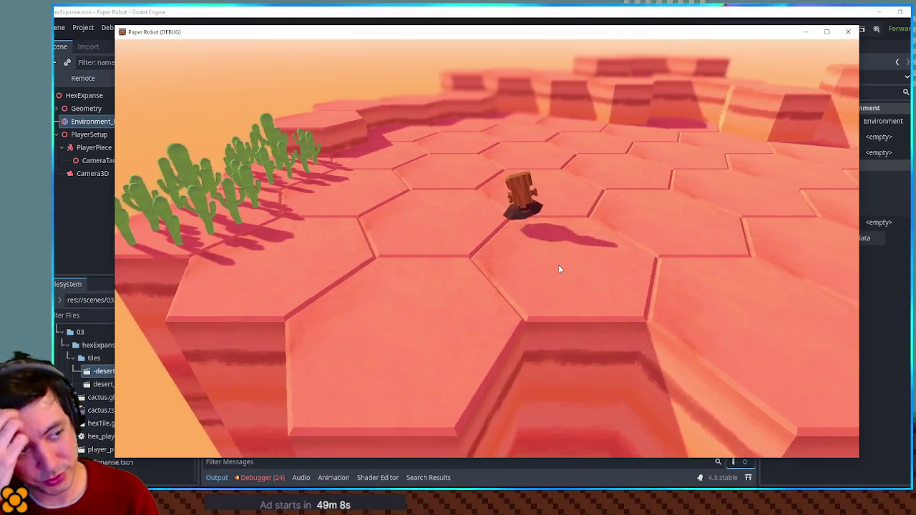
key("a")
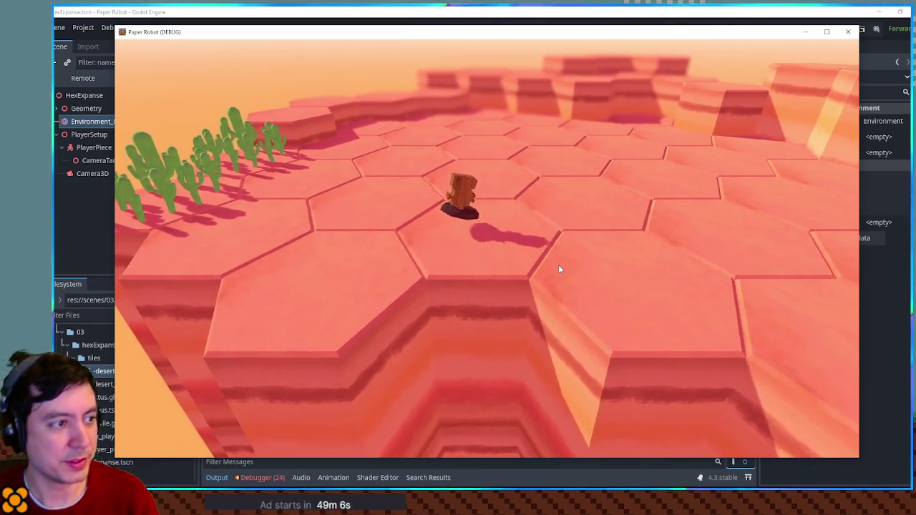
key("F8")
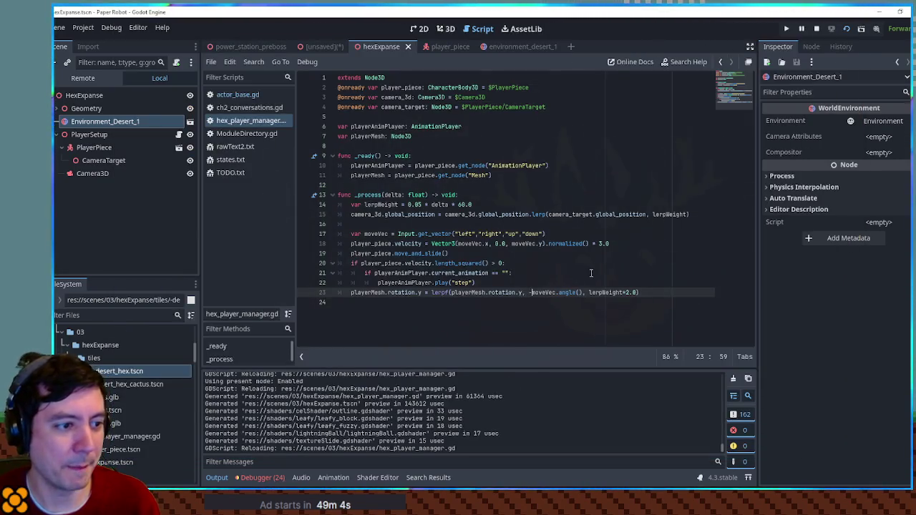
Insert an indented blank line above the mesh rotation lerp line
left_click(647, 292)
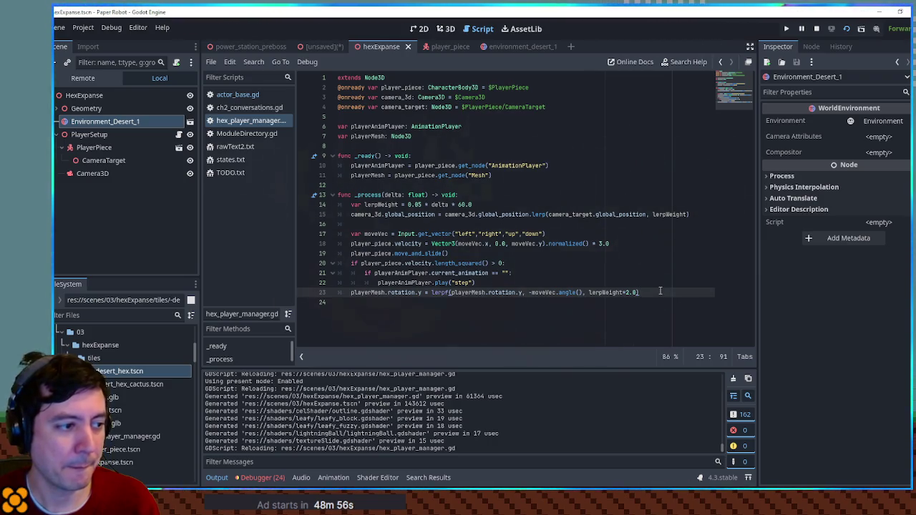
key("Home")
key("Return")
key("Return")
key("Up")
key("Tab")
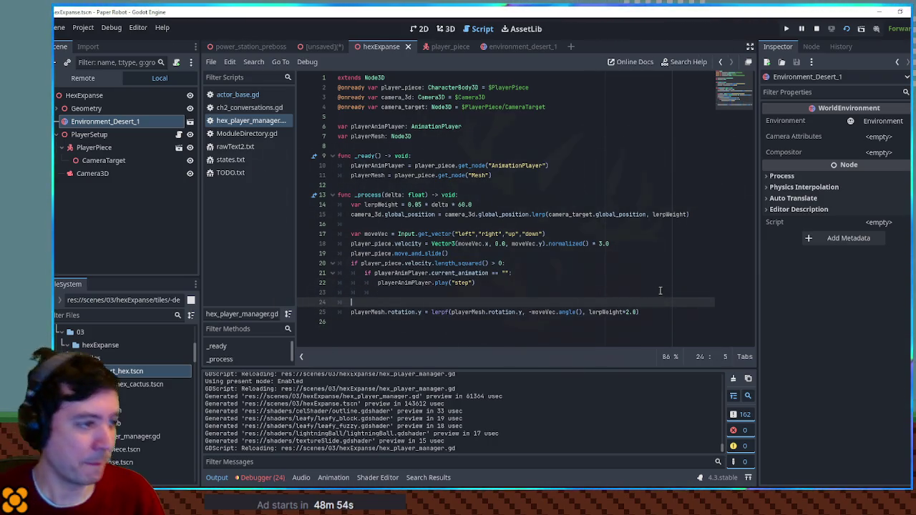
double_click(365, 243)
left_click(383, 304)
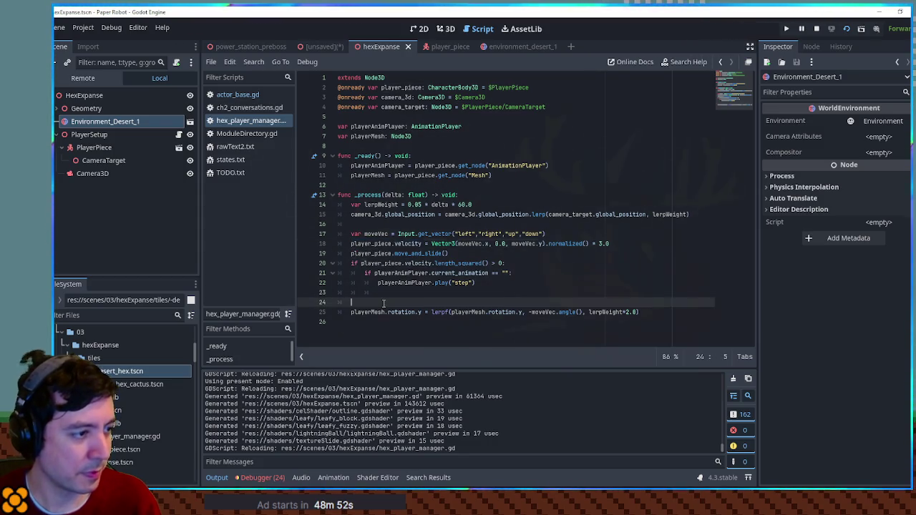
Add an idle check 'if player_piece.velocity.length_squared() == 0:' whose body is pass
type("if player_piece.velocity.len")
key("Down")
key("Return")
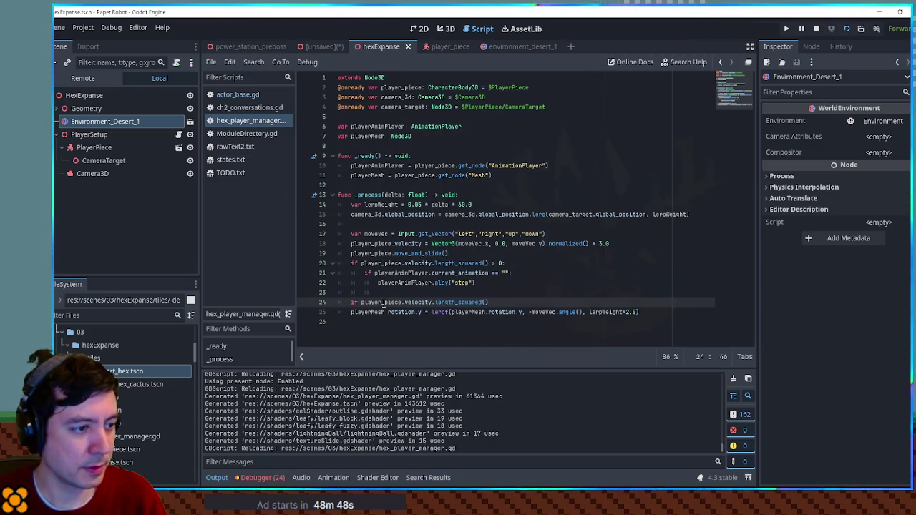
type(" == 0:")
key("Return")
type("pass")
Add an else: branch and indent the rotation lerp line beneath it
key("Return")
type("else:")
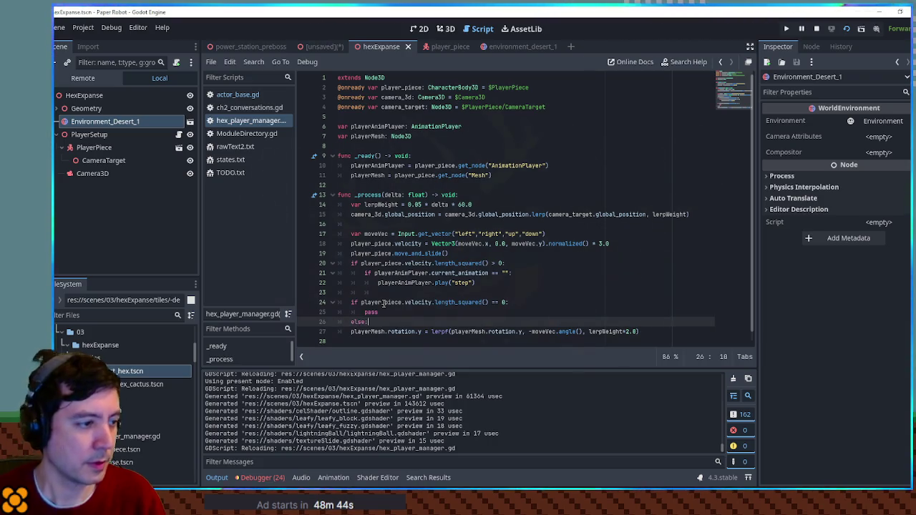
left_click(350, 331)
key("Tab")
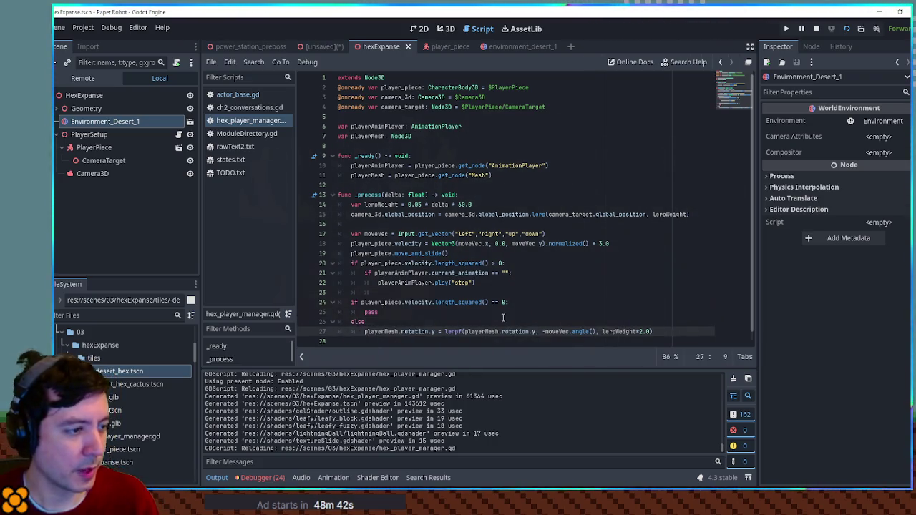
left_click(503, 317)
left_click(522, 304)
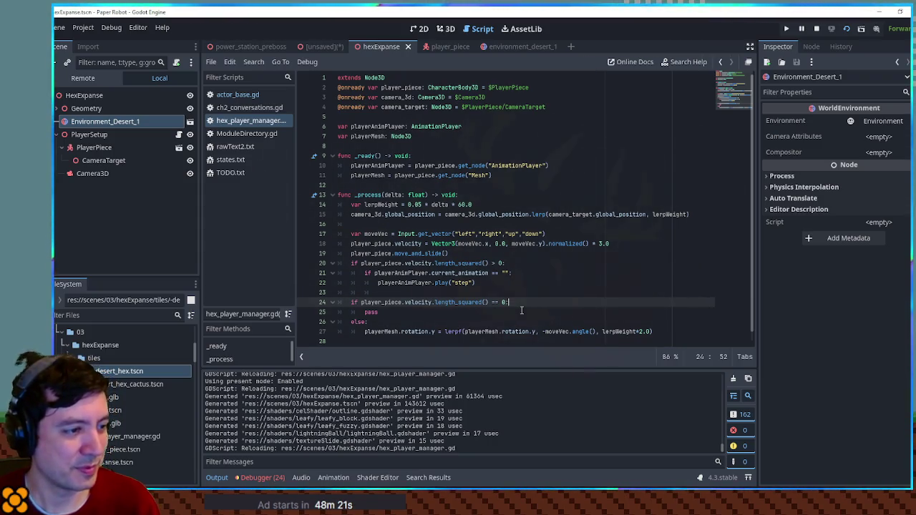
Start the idle-branch line 'var targetRotation = 0.0 if abs()'
key("Return")
type("var ")
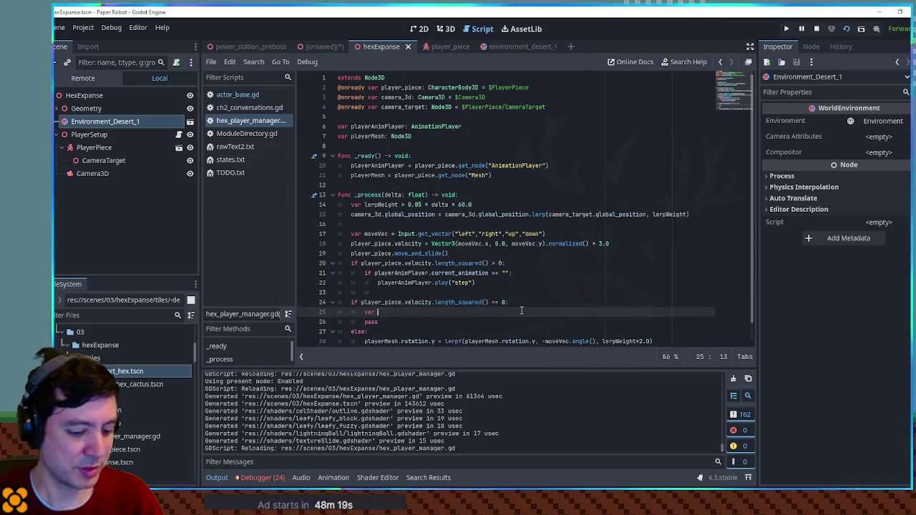
type("targetRotation =")
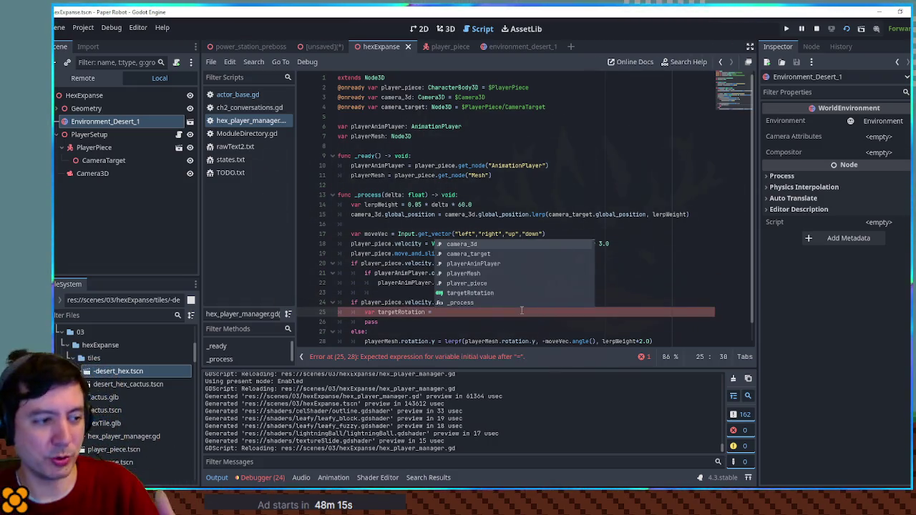
key("Escape")
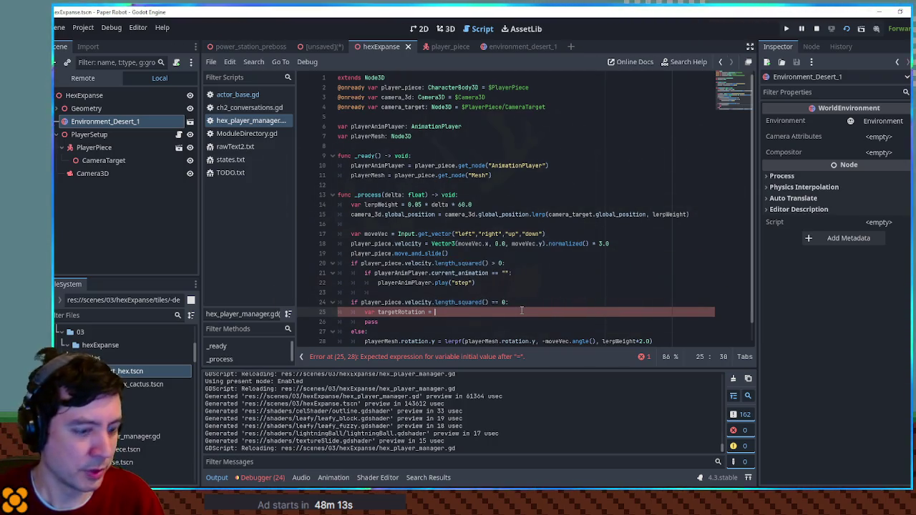
type("0.0 if")
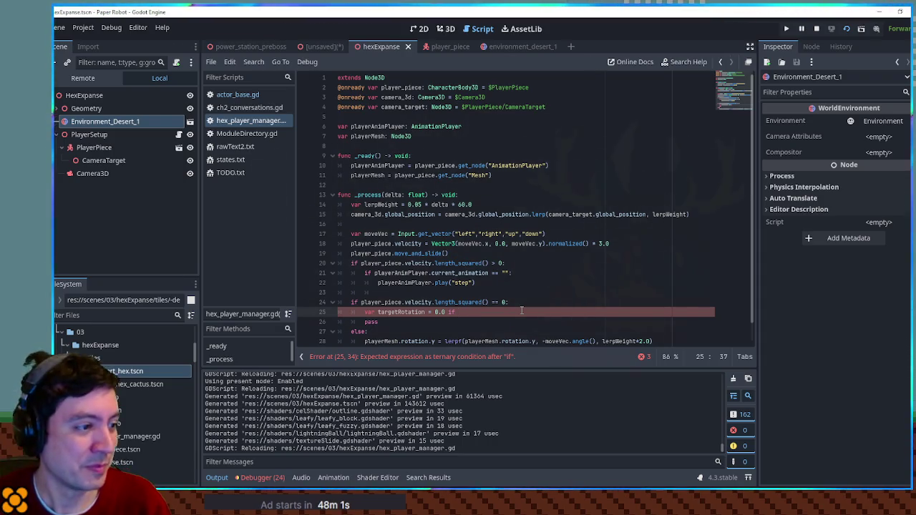
type("abs()")
Complete it as abs(playerMesh.rotation.y) <= PI/2.0 else -PI
left_click(469, 342)
left_click_drag(465, 342, 536, 341)
key("ctrl+c")
left_click(472, 312)
key("ctrl+v")
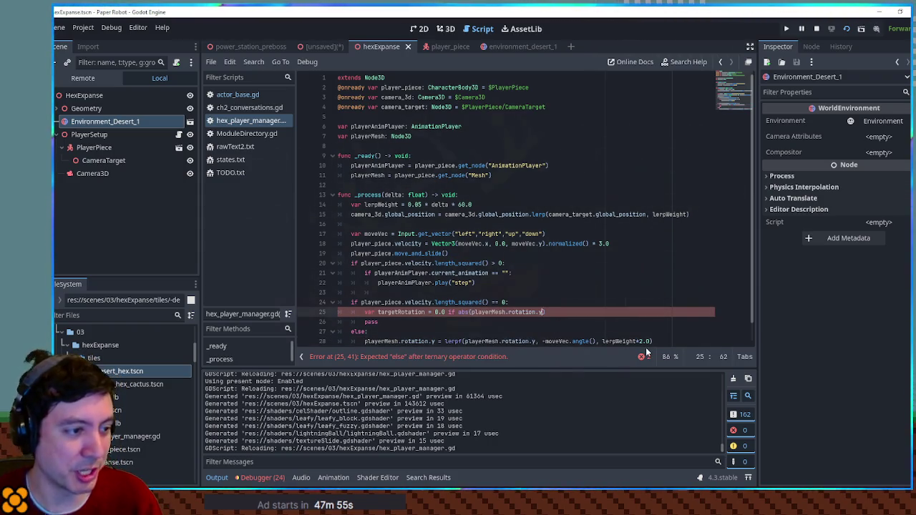
key("Right")
type("<")
key("BackSpace")
type("= PI/2.0")
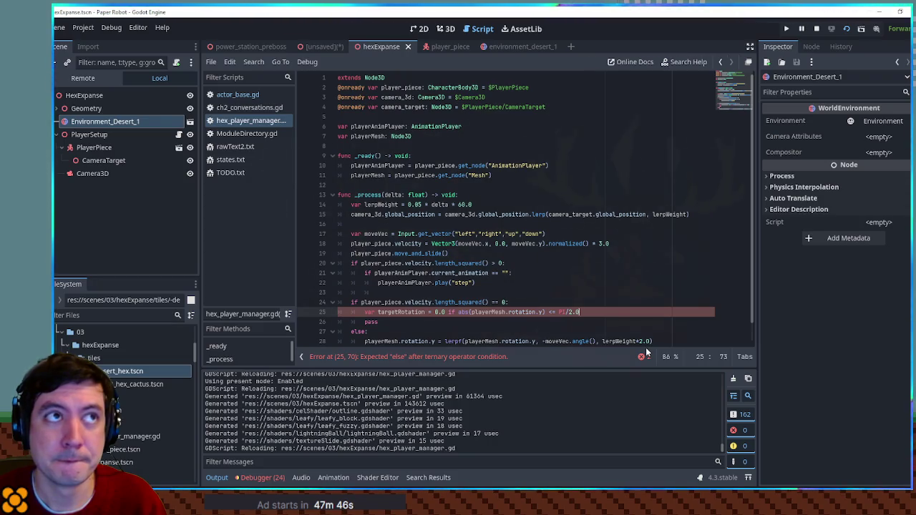
type(" else")
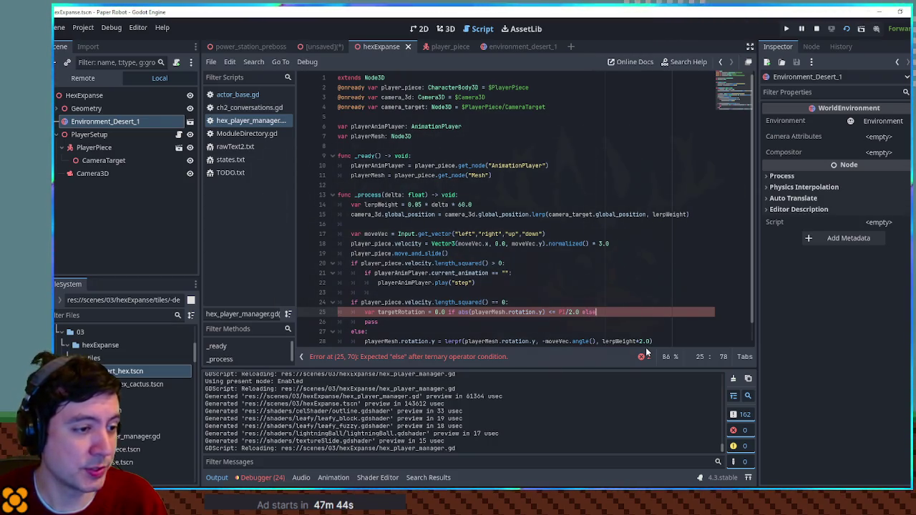
type(" -PI")
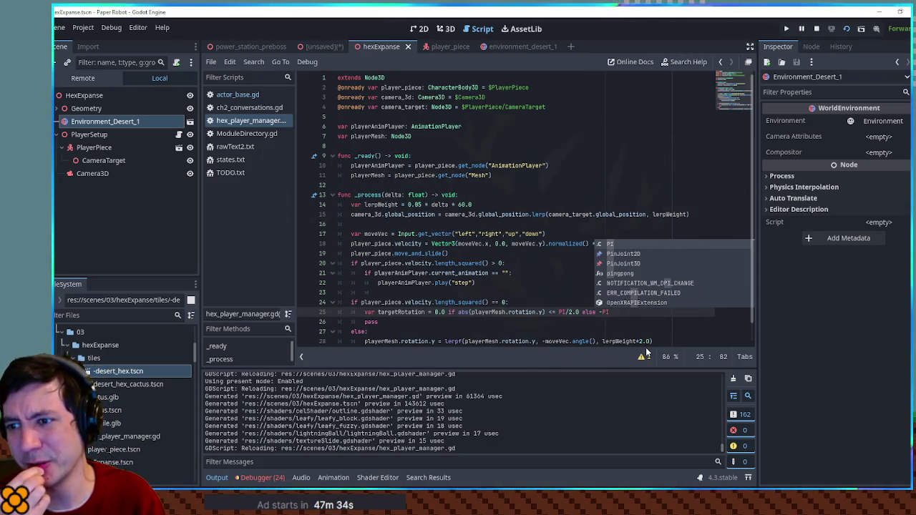
Delete the pass line from the idle branch and save the script
double_click(454, 342)
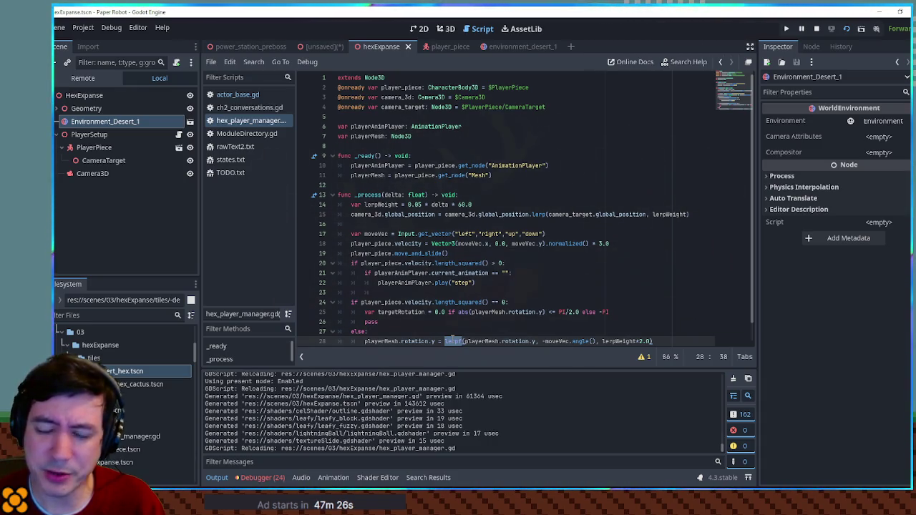
left_click(395, 322)
key("ctrl+shift+k")
key("ctrl+s")
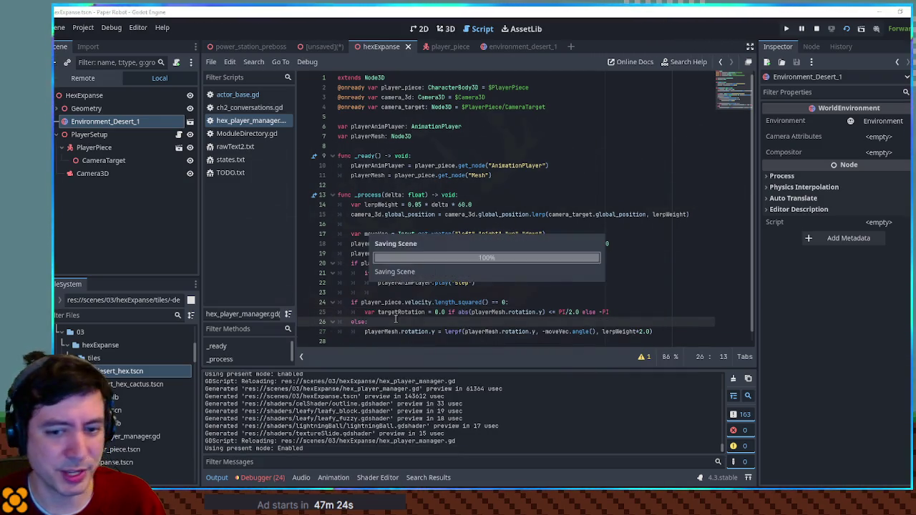
Duplicate the lerpf rotation line above else targeting targetRotation, save, and run the game
left_click(662, 328)
key("ctrl+shift+d")
key("alt+Up")
key("alt+Up")
double_click(401, 313)
left_click_drag(466, 321, 594, 323)
double_click(558, 321)
type("targetRotation")
key("ctrl+s")
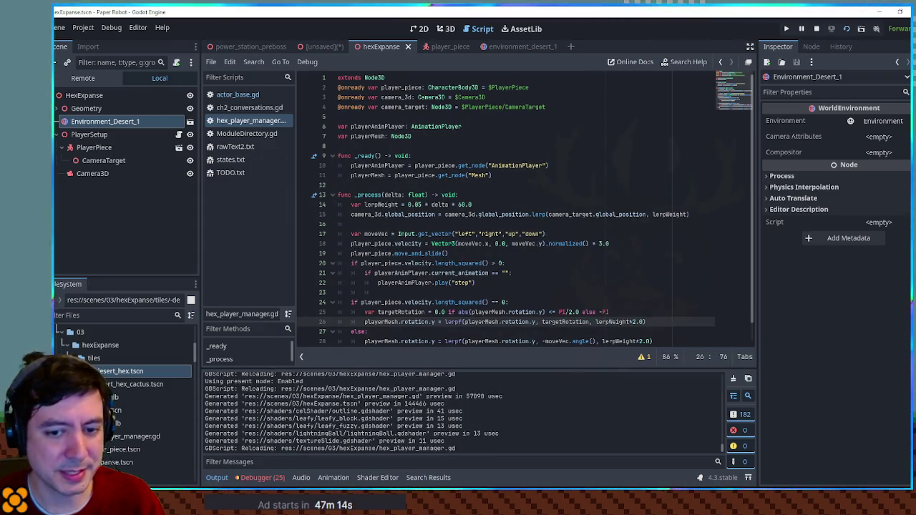
left_click(602, 286)
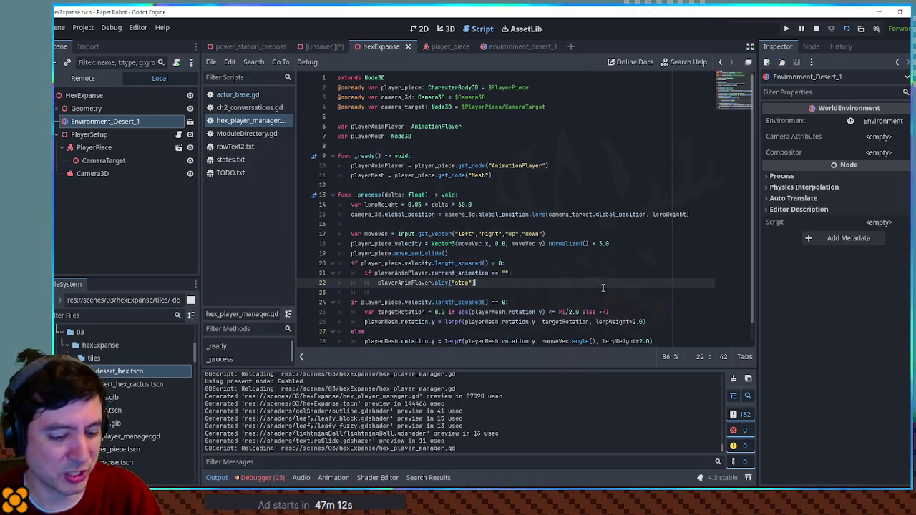
key("F5")
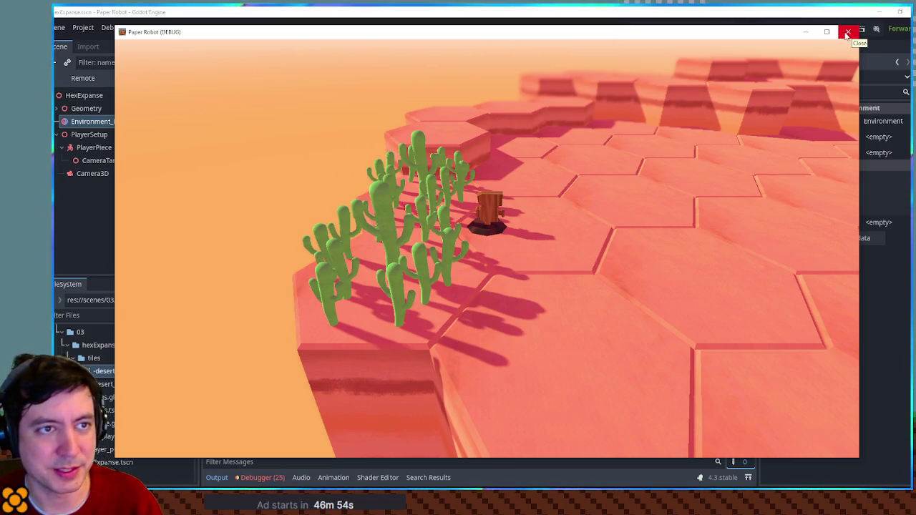
left_click(848, 32)
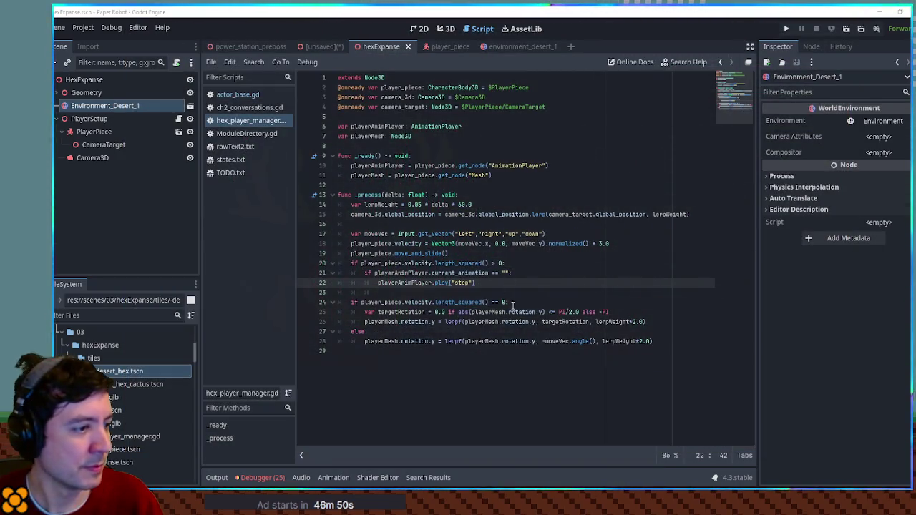
Add a new line after targetRotation and start a basis.slerp call
left_click(554, 302)
left_click(633, 317)
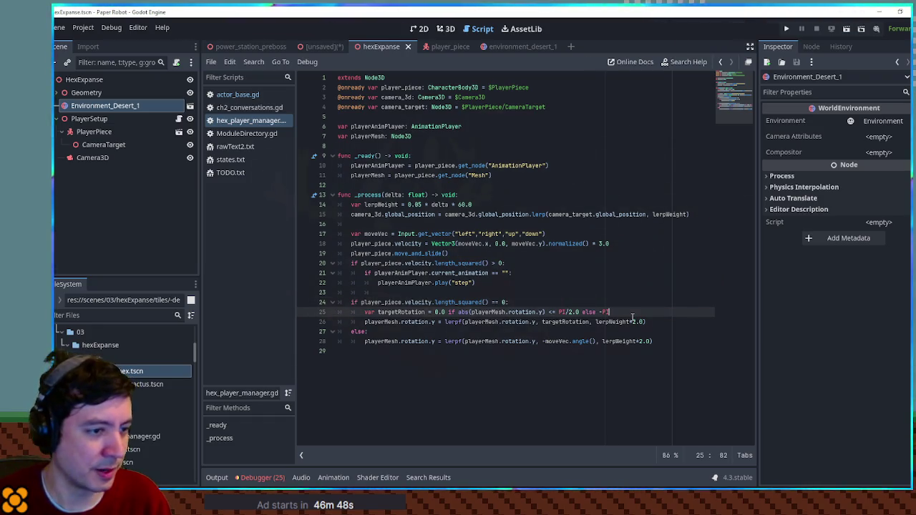
key("Return")
type("basis.sl")
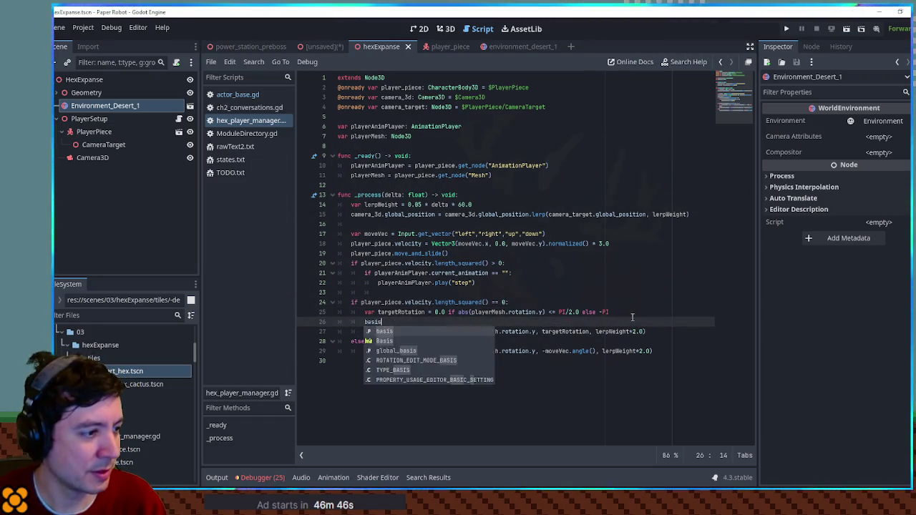
key("Return")
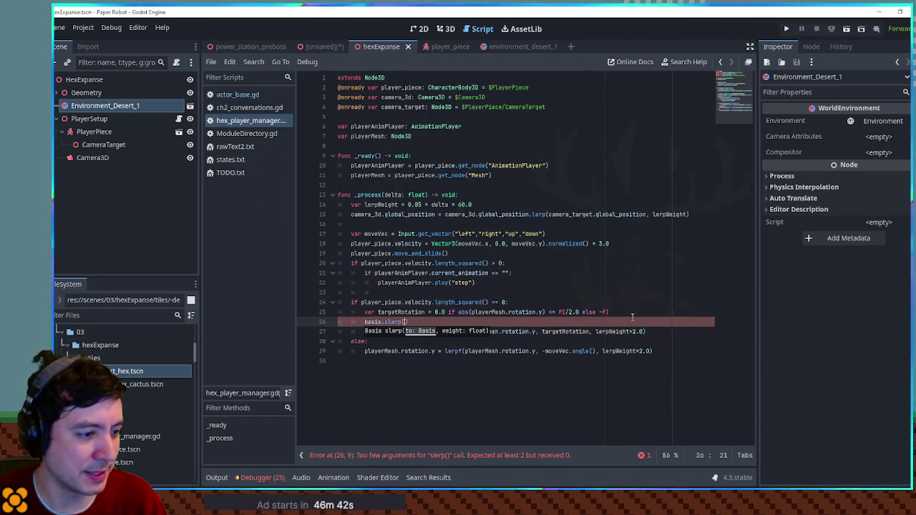
double_click(393, 322)
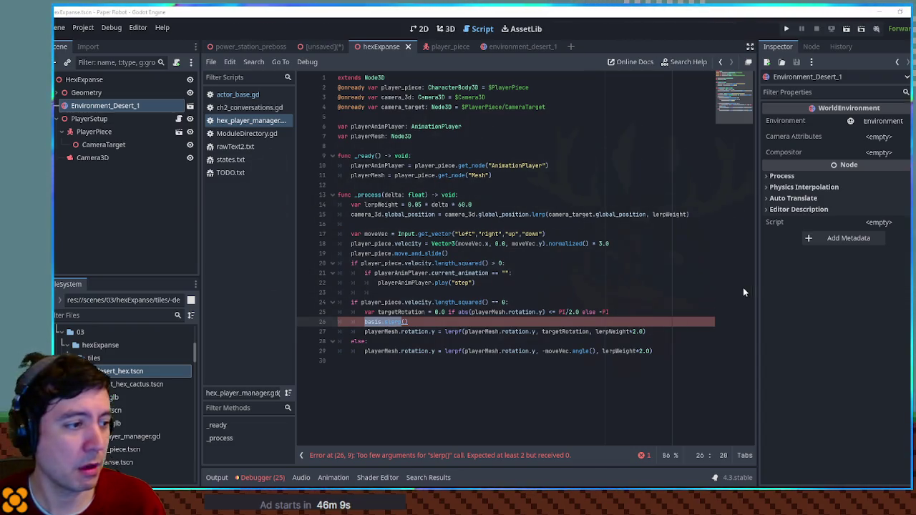
Paste the transform.basis slerp toward target_basis and prefix both transforms with playerMesh
key("Home")
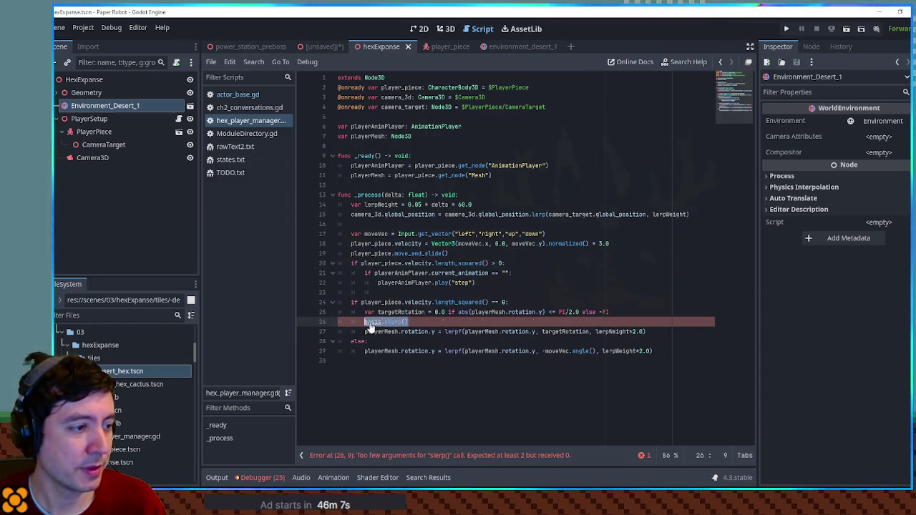
key("ctrl+v")
key("Home")
type("playerMesh.")
key("Escape")
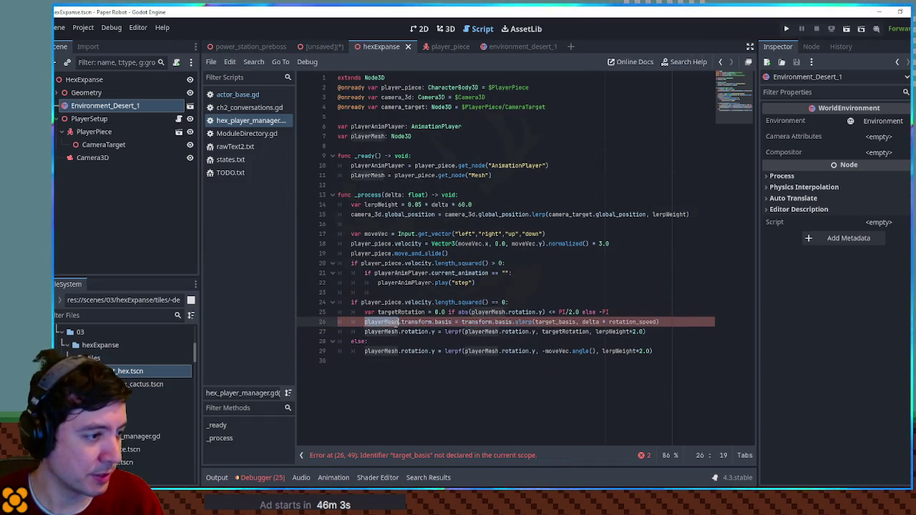
left_click(461, 321)
key("ctrl+v")
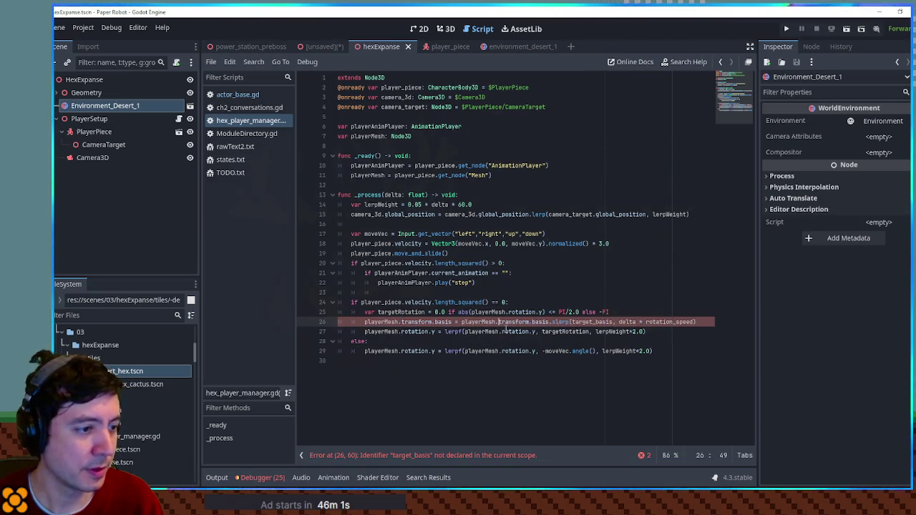
double_click(591, 322)
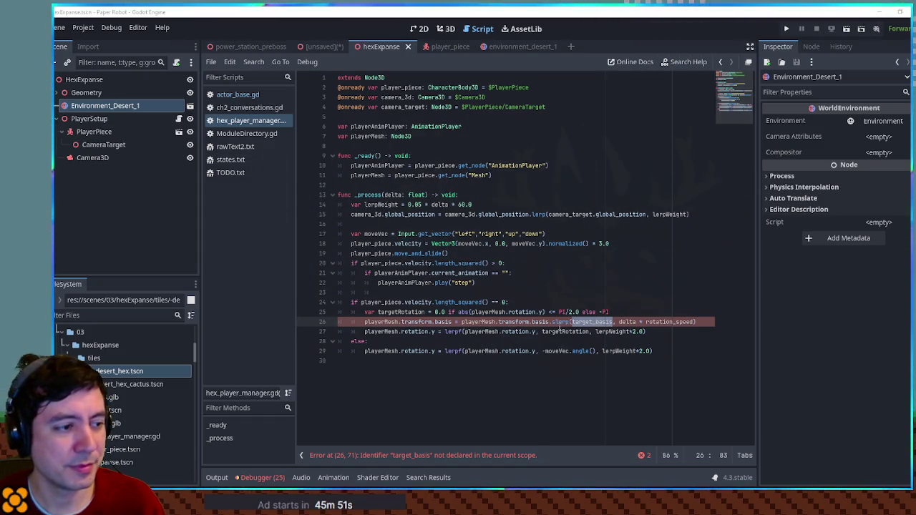
left_click(441, 321, "ctrl")
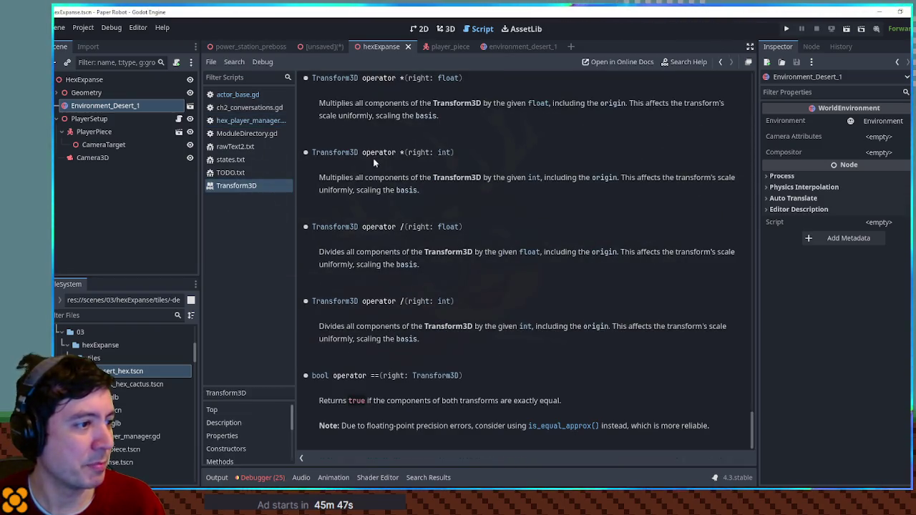
Search the help for basis and read through the Basis class reference
key("ctrl+f")
type("basis")
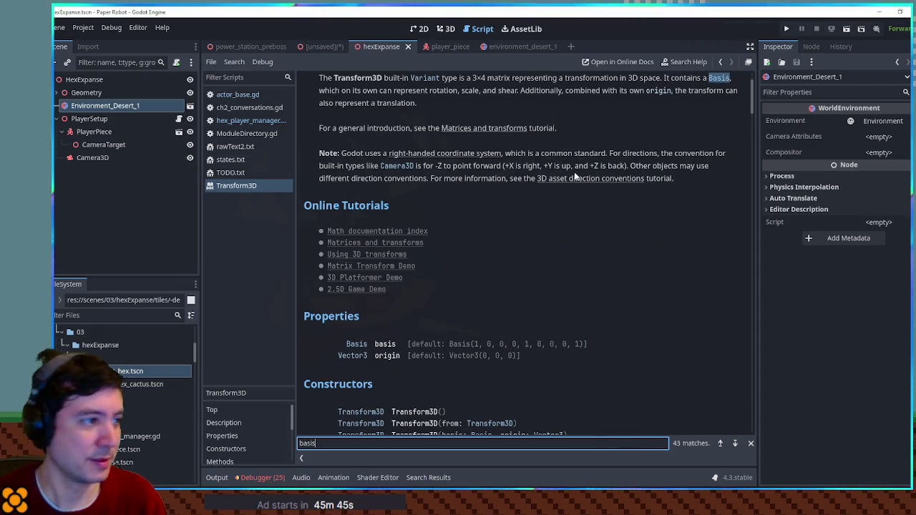
left_click(718, 78)
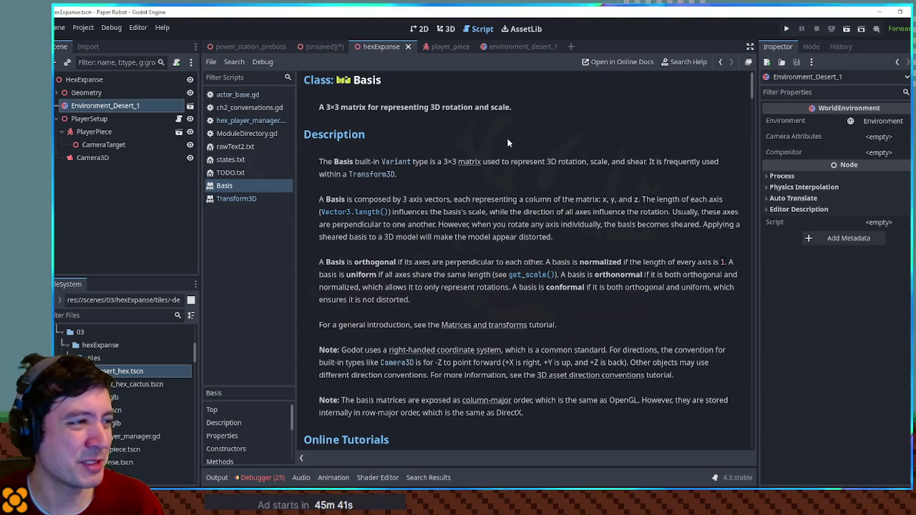
scroll(507, 144, "down", 10)
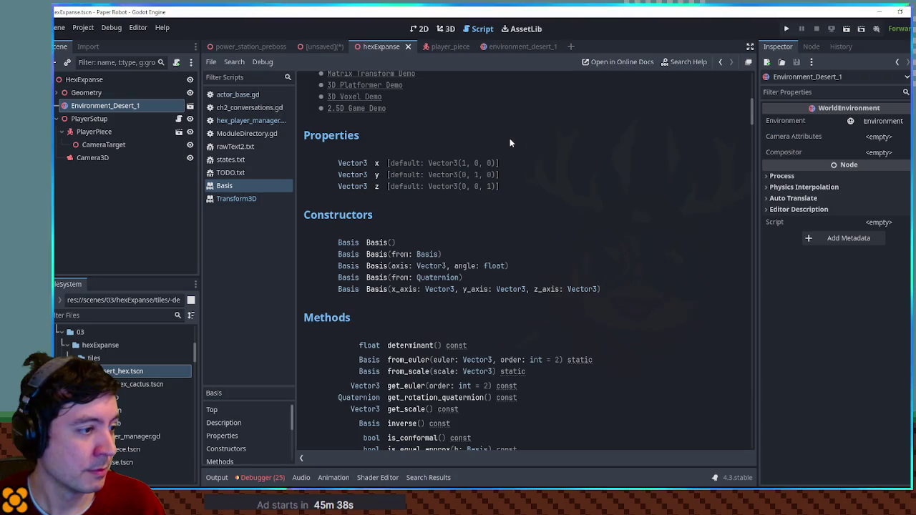
scroll(510, 143, "down", 5)
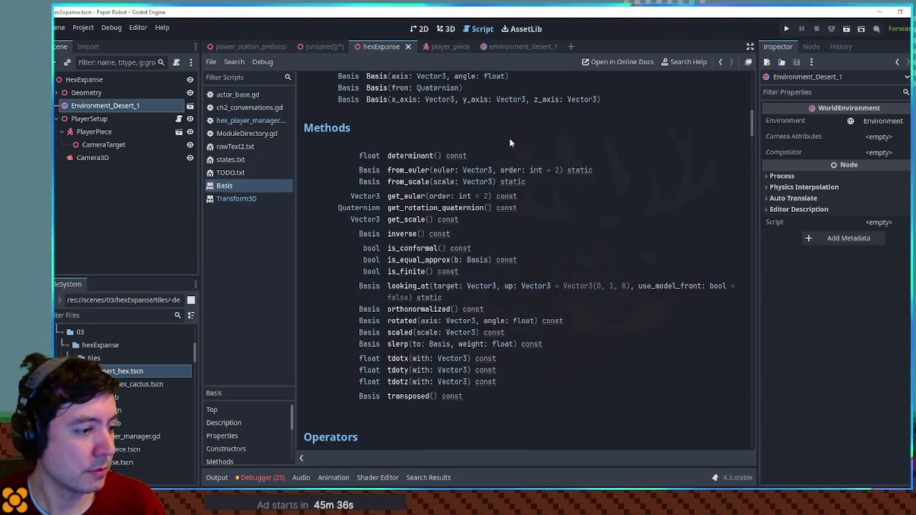
scroll(510, 139, "up", 5)
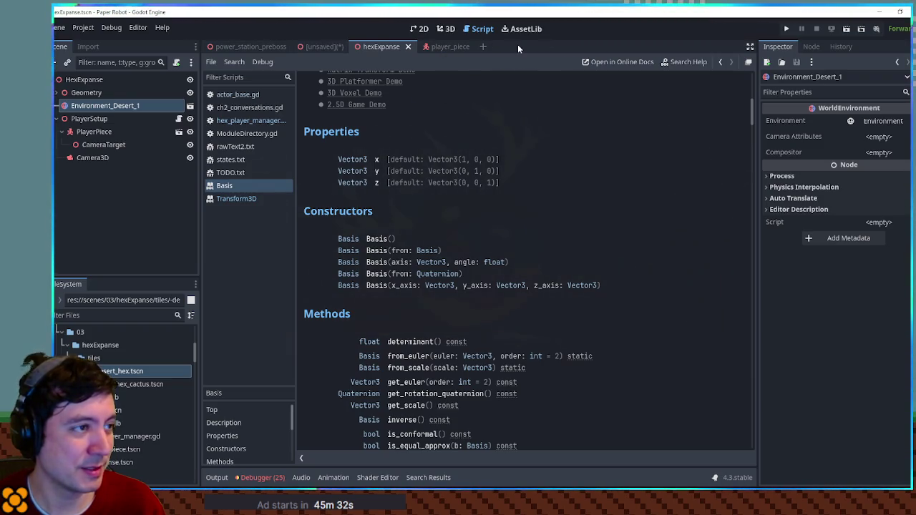
Return to the player_piece script and close the Basis and Transform3D help pages
left_click(445, 45)
left_click(449, 30)
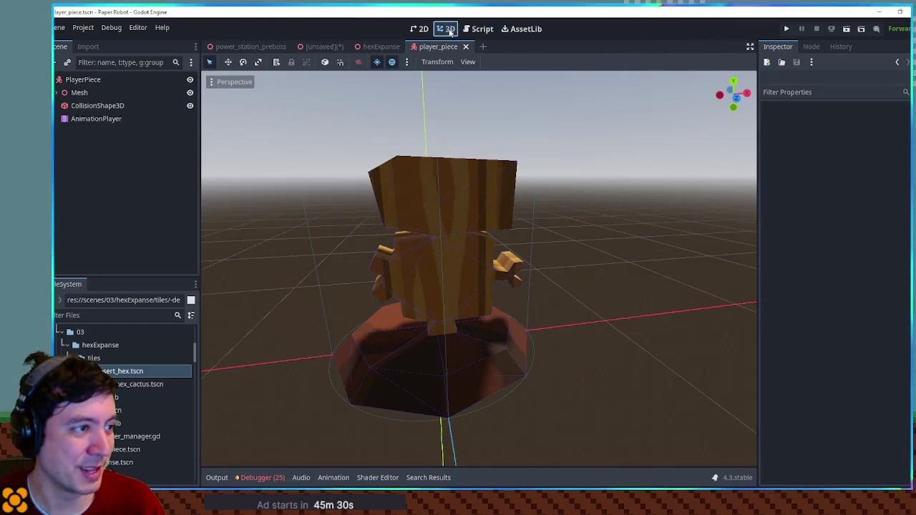
left_click(482, 28)
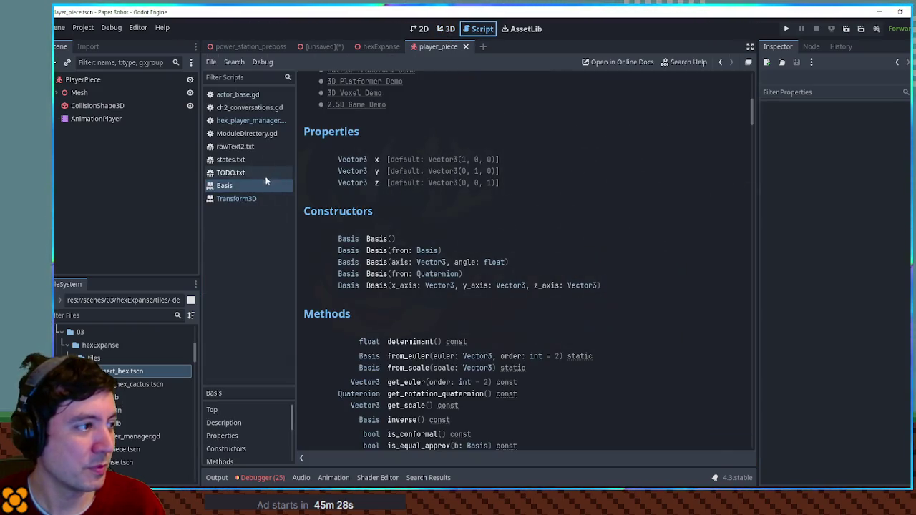
middle_click(246, 185)
middle_click(247, 186)
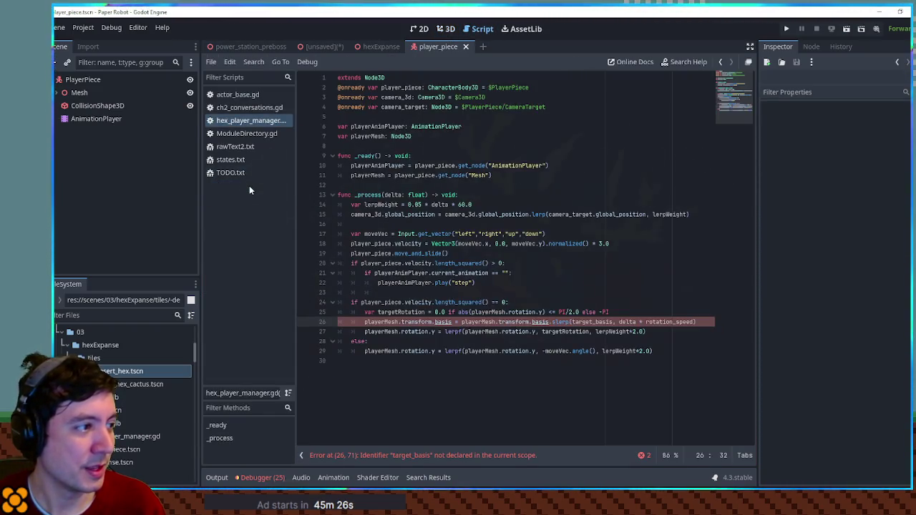
Add blank lines after line 11 and start a 'var ' declaration on a new line below playerMesh
left_click(544, 175)
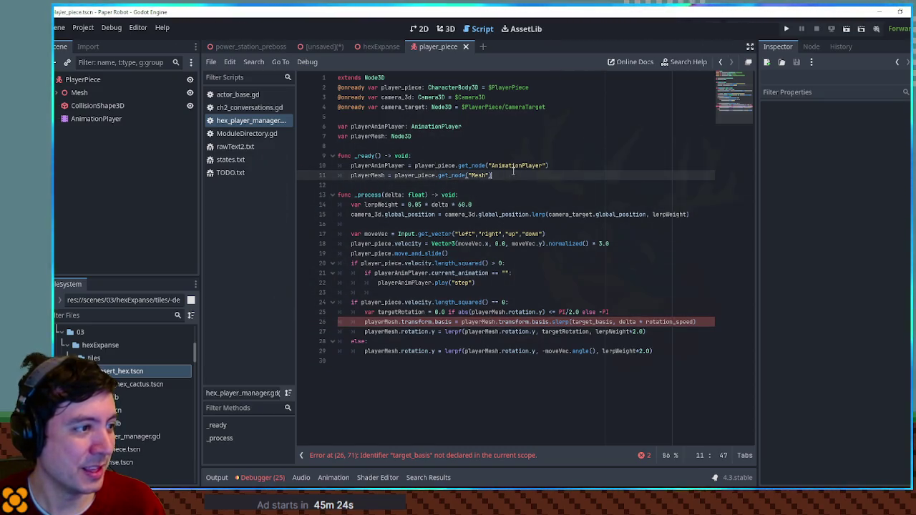
key("Return")
key("Return")
key("Up")
key("Up")
key("Up")
key("Up")
key("Up")
key("Up")
key("End")
key("Return")
type("var ")
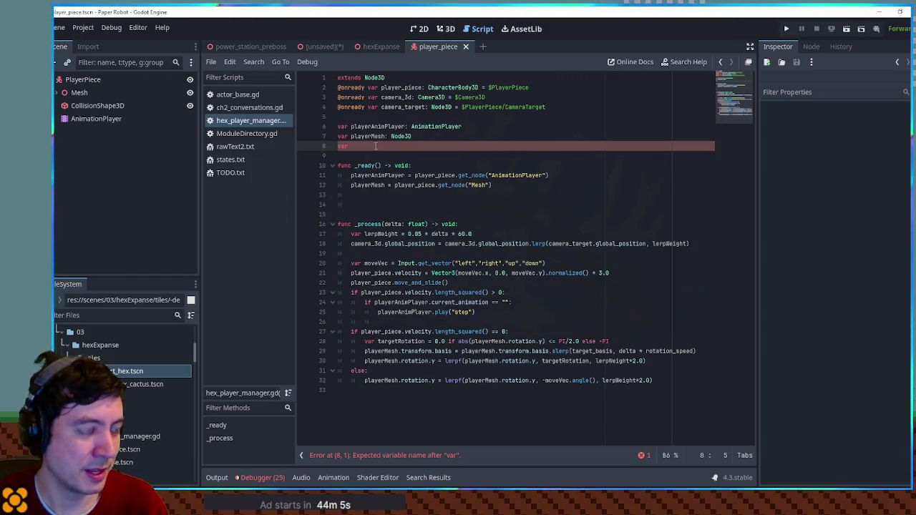
Declare 'var leftFacingBasis: Basis' and a duplicated 'var rightFacingBasis: Basis' below playerMesh
type("leftFa")
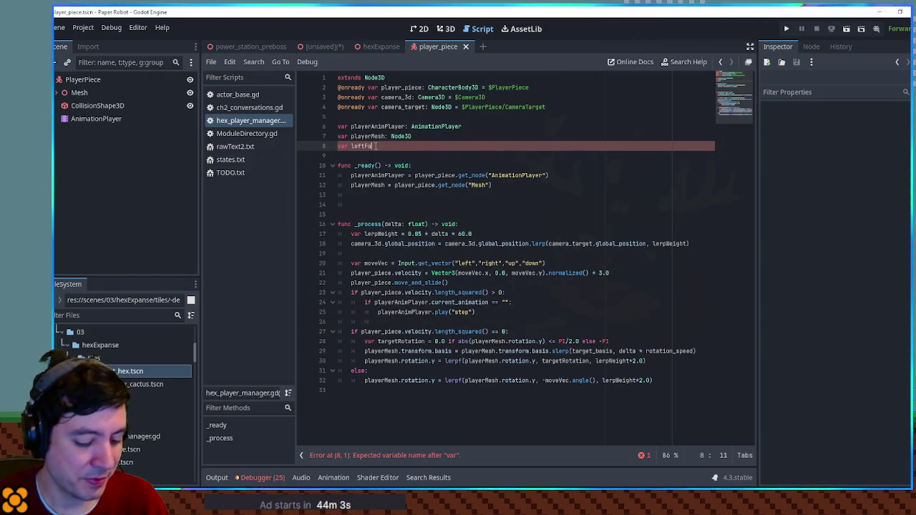
type("Bac")
type("asis: Basis")
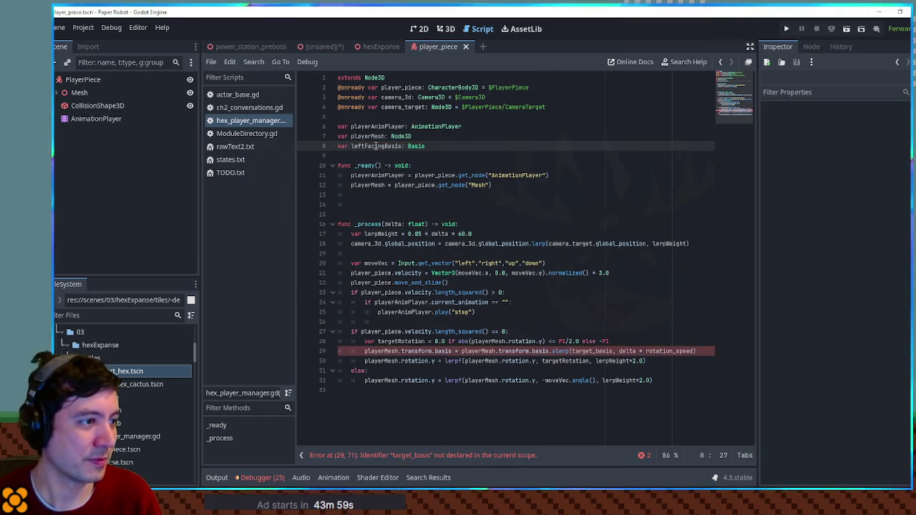
key("ctrl+shift+d")
left_click_drag(351, 156, 368, 156)
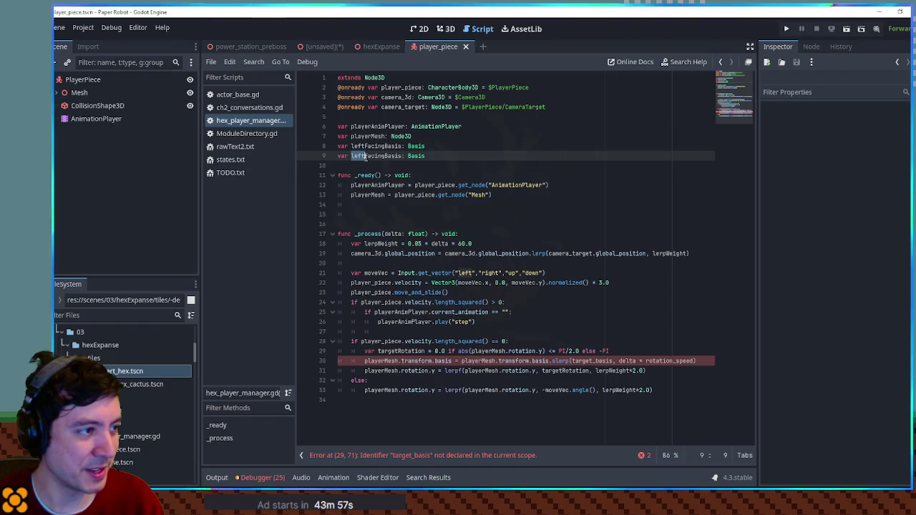
type("right")
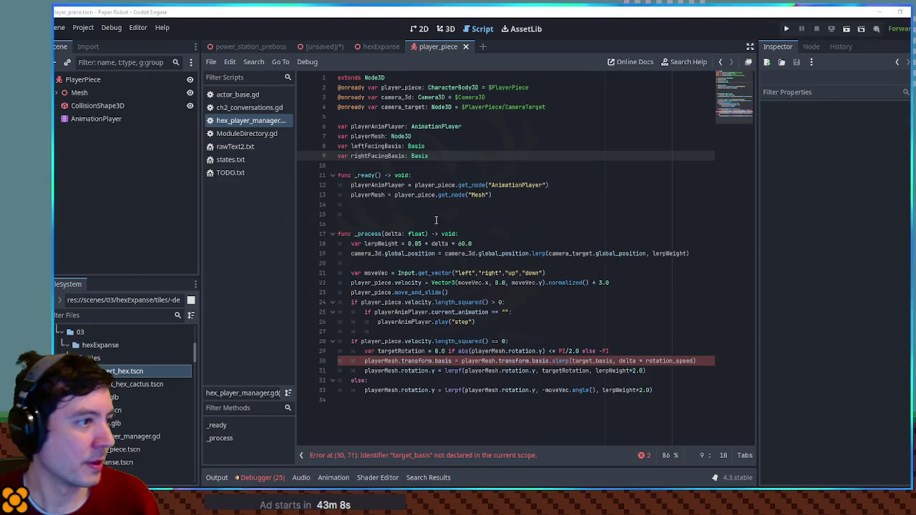
left_click(375, 206)
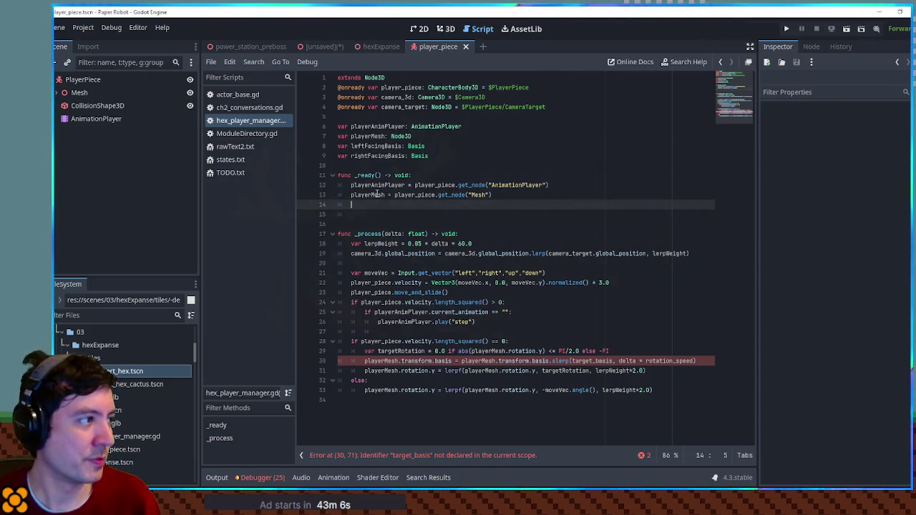
Start a 'rightFacingBasis = player_piece.transform.basis' assignment on line 15 of _ready
double_click(378, 156)
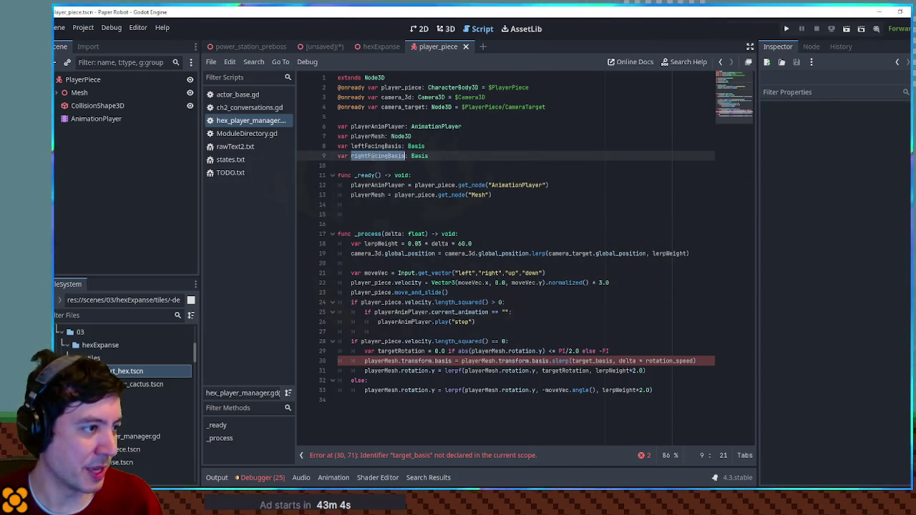
key("ctrl+c")
left_click(379, 214)
key("ctrl+v")
type("=")
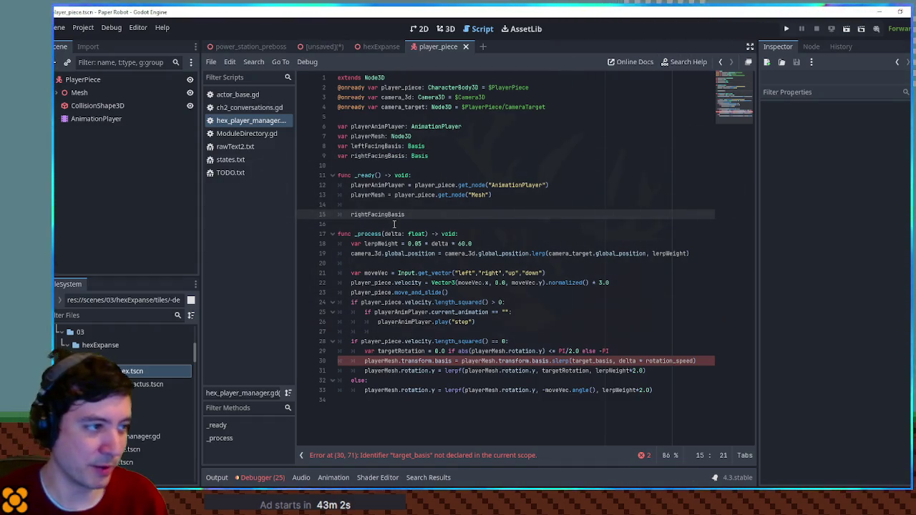
key("ctrl+space")
double_click(434, 185)
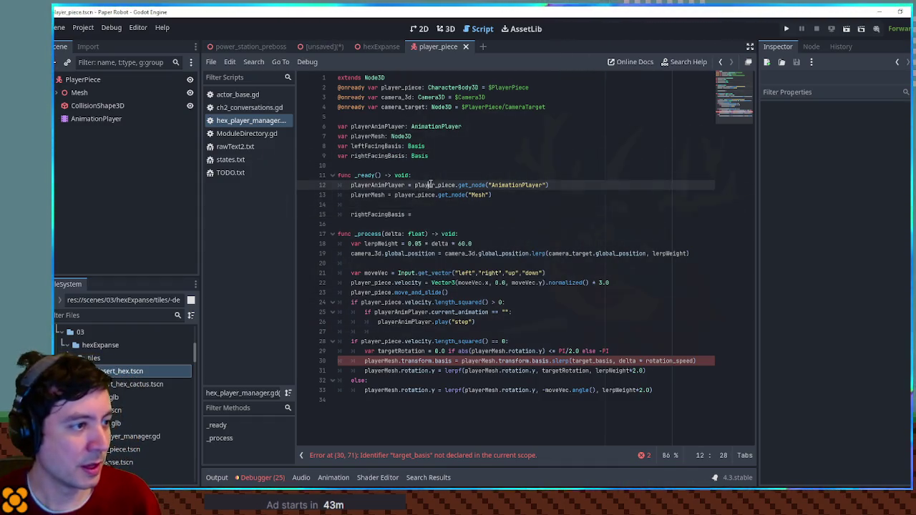
key("ctrl+c")
left_click(428, 214)
key("ctrl+v")
type("transform.bas")
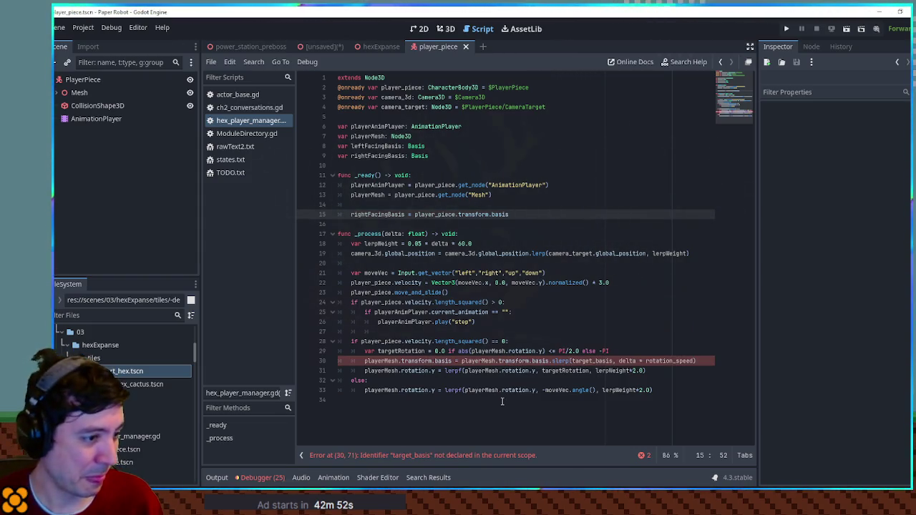
Replace player_piece with playerMesh in the rightFacingBasis assignment
double_click(487, 351)
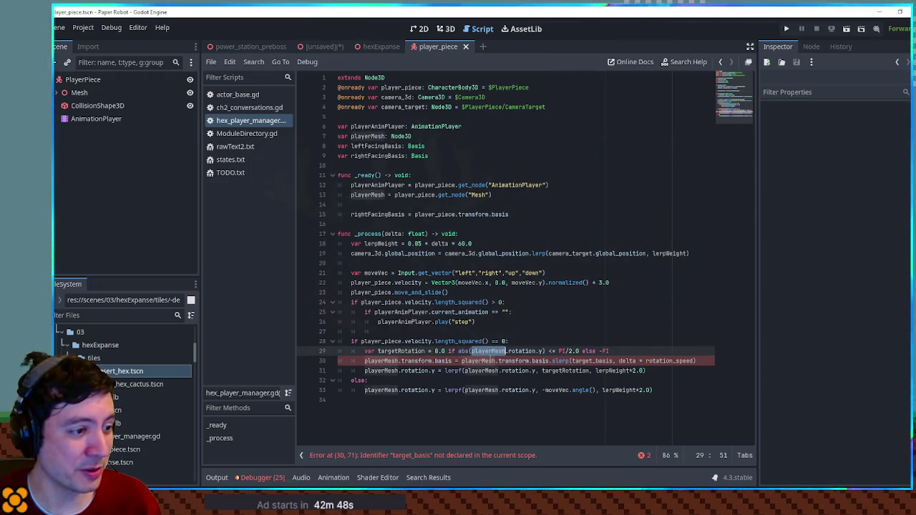
double_click(428, 214)
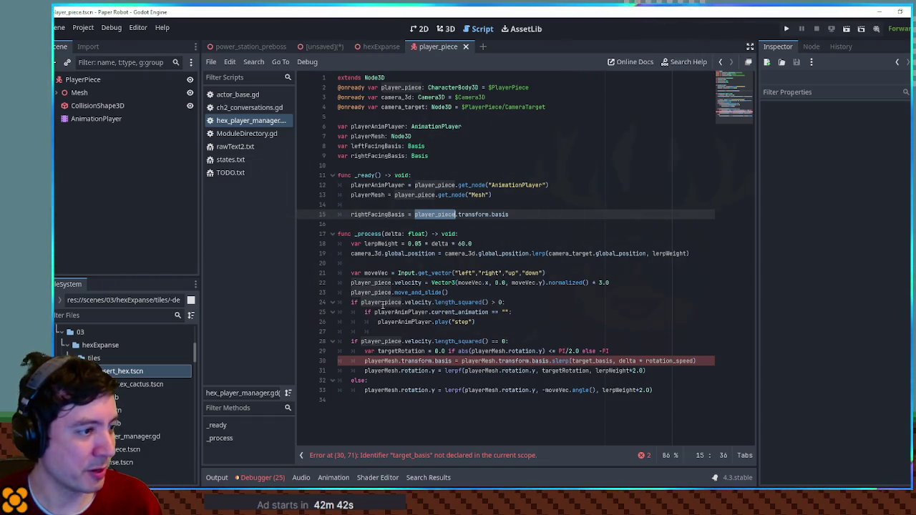
double_click(478, 361)
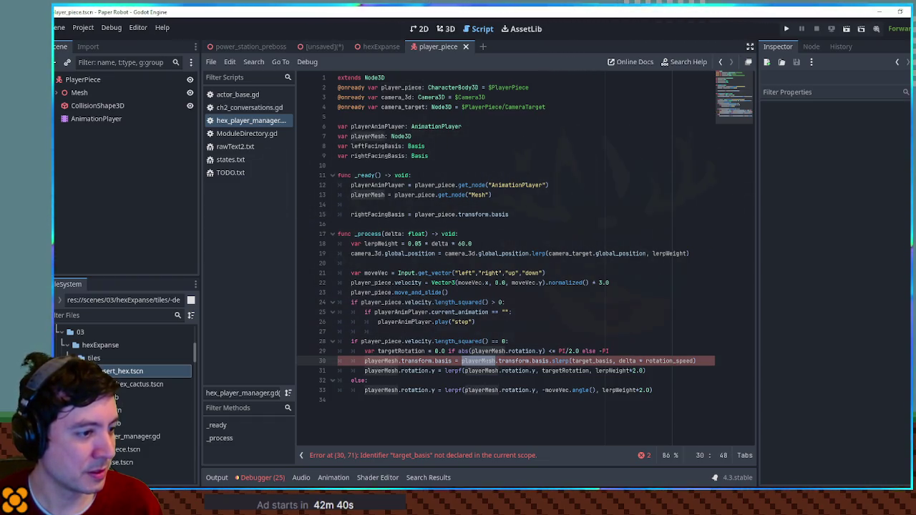
double_click(368, 136)
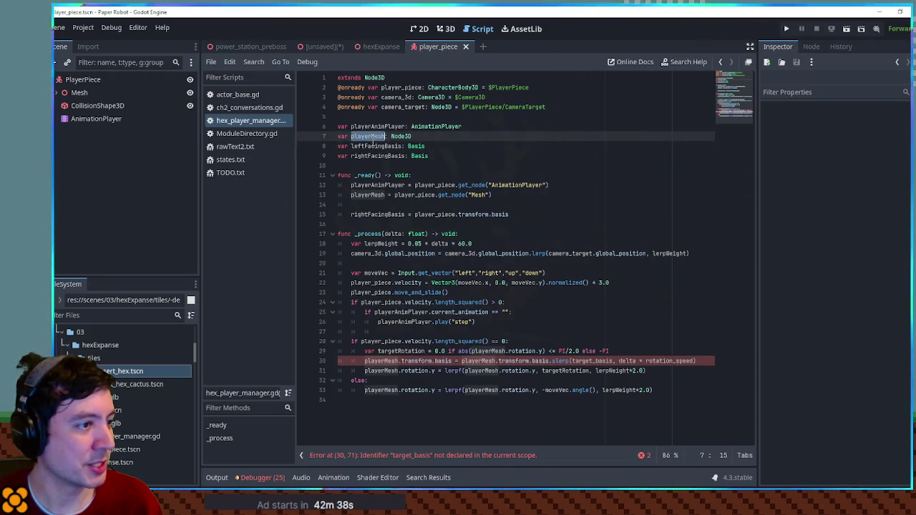
double_click(435, 215)
key("ctrl+v")
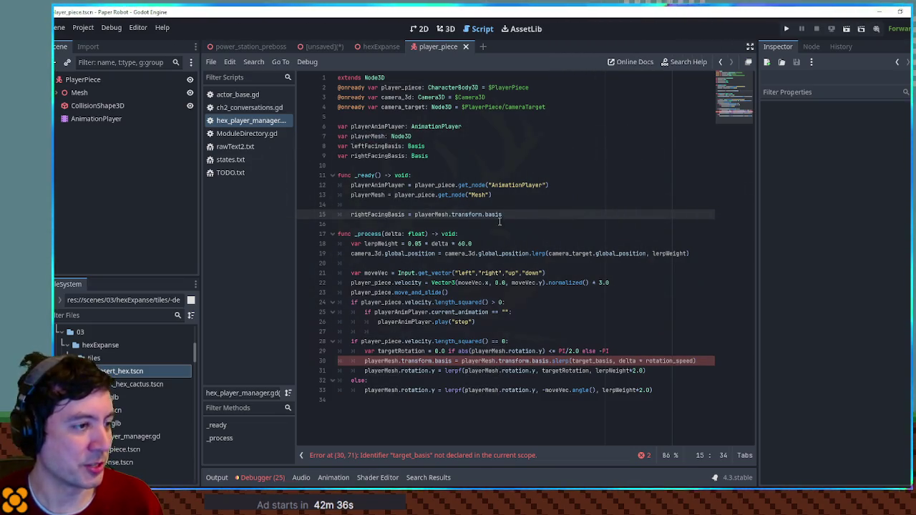
Add a line 'playerMesh.rotation.y = PI' below the rightFacingBasis assignment
left_click(513, 215)
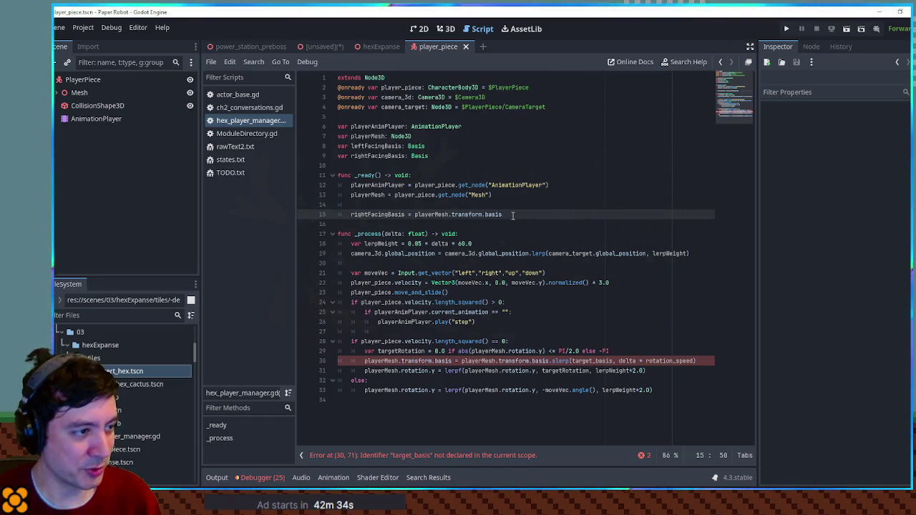
key("Return")
key("ctrl+v")
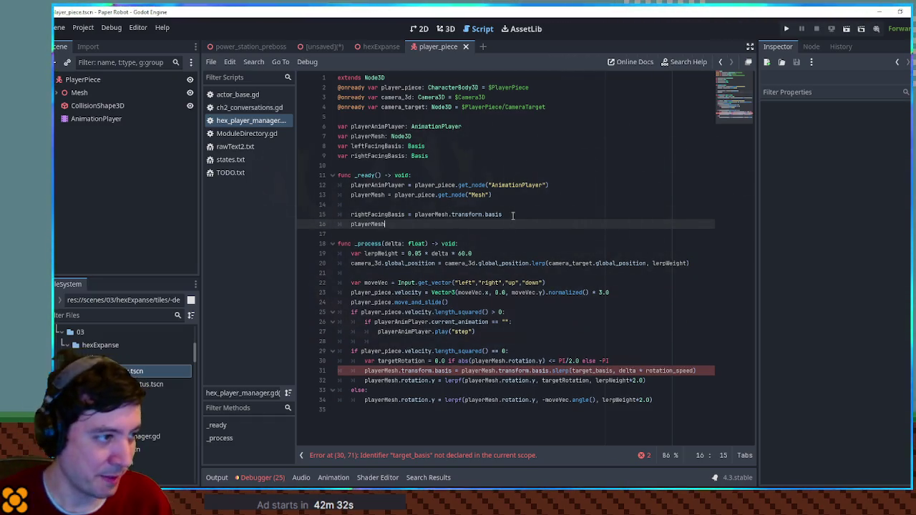
type(".rotation.")
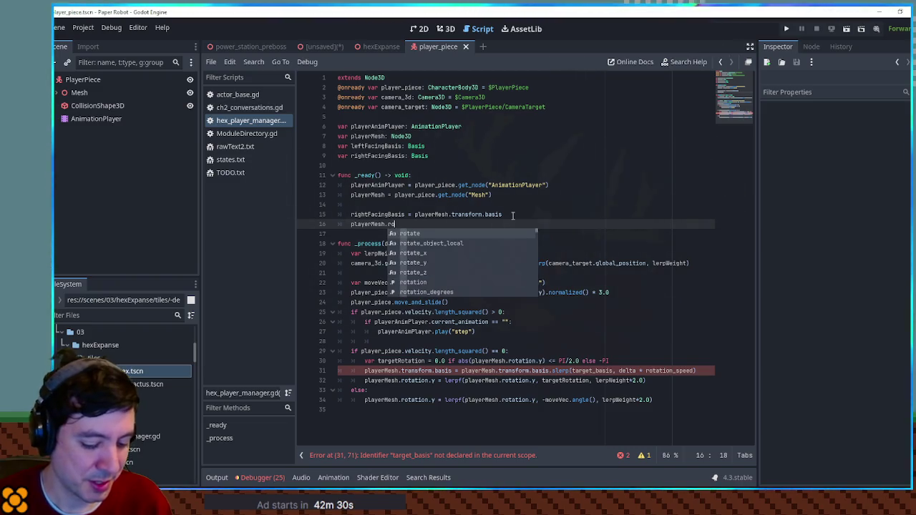
type("y = PI")
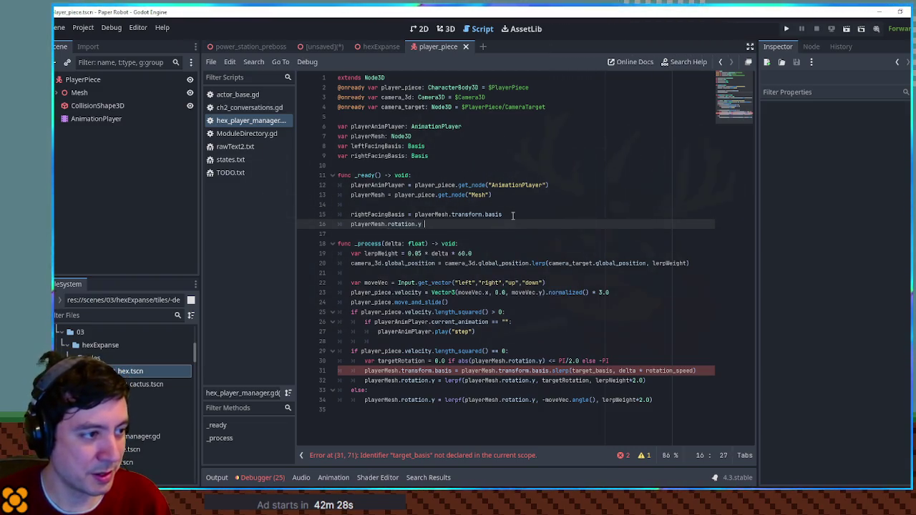
Duplicate the assignment as 'leftFacingBasis = playerMesh.transform.basis' on line 17
triple_click(512, 214)
key("ctrl+c")
left_click(488, 222)
key("Return")
key("ctrl+v")
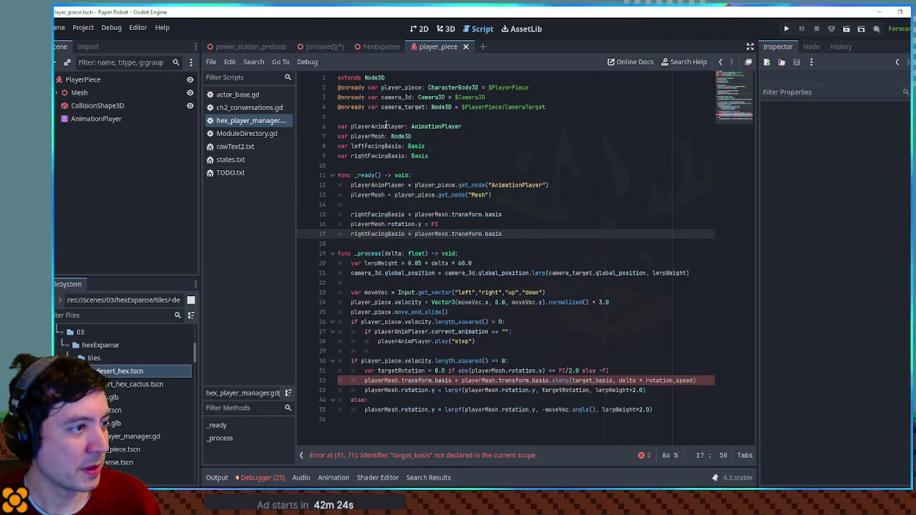
double_click(375, 146)
double_click(379, 234)
key("ctrl+v")
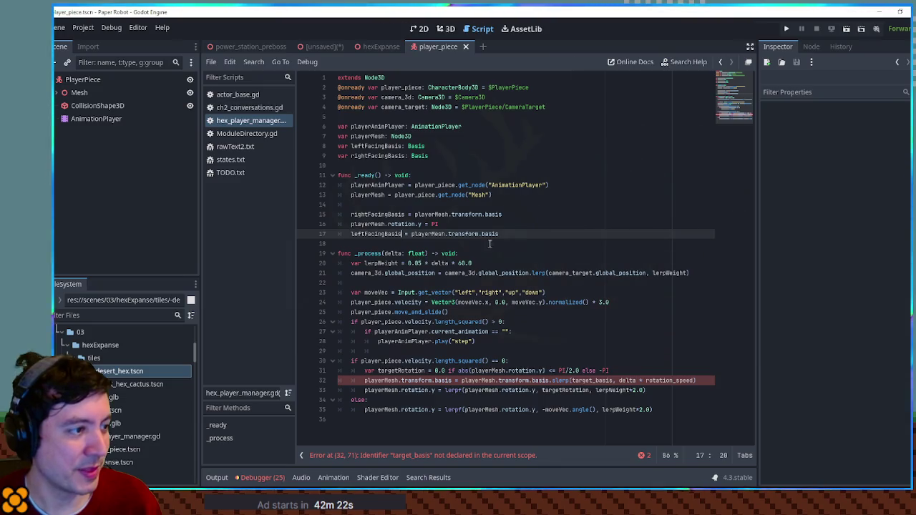
left_click_drag(523, 224, 522, 214)
left_click(504, 233)
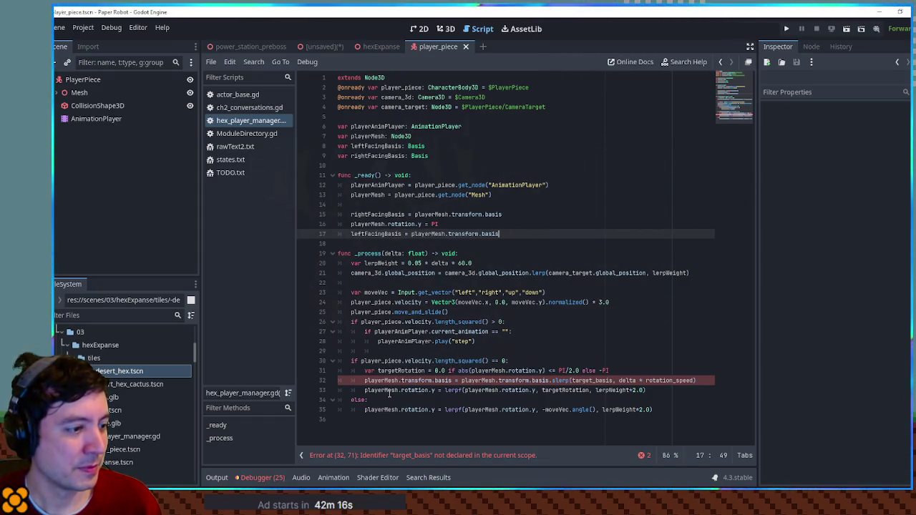
Delete the targetRotation lerpf line and rename targetRotation to targetBasis
left_click(389, 393)
key("ctrl+shift+k")
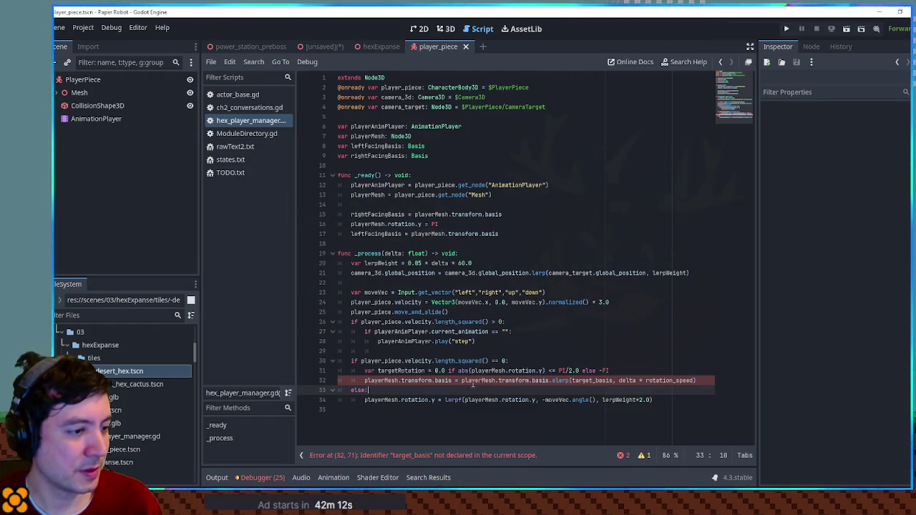
double_click(585, 380)
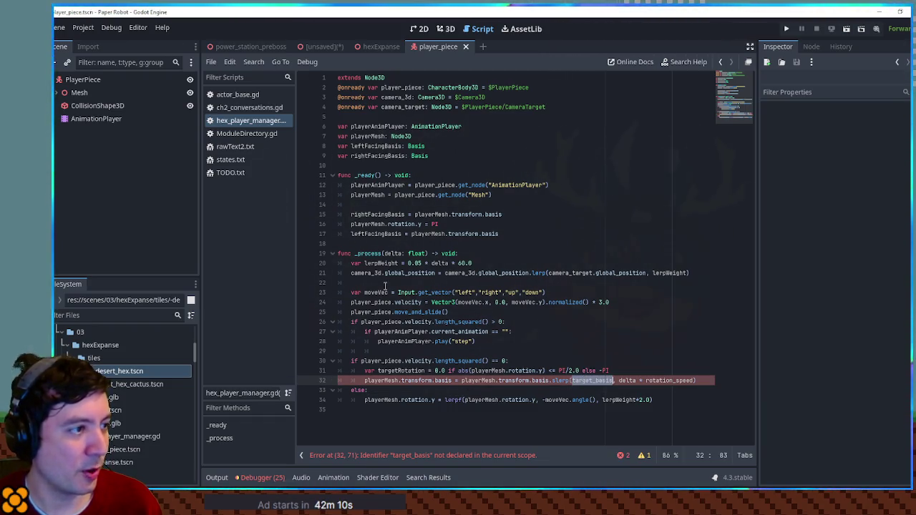
double_click(384, 147)
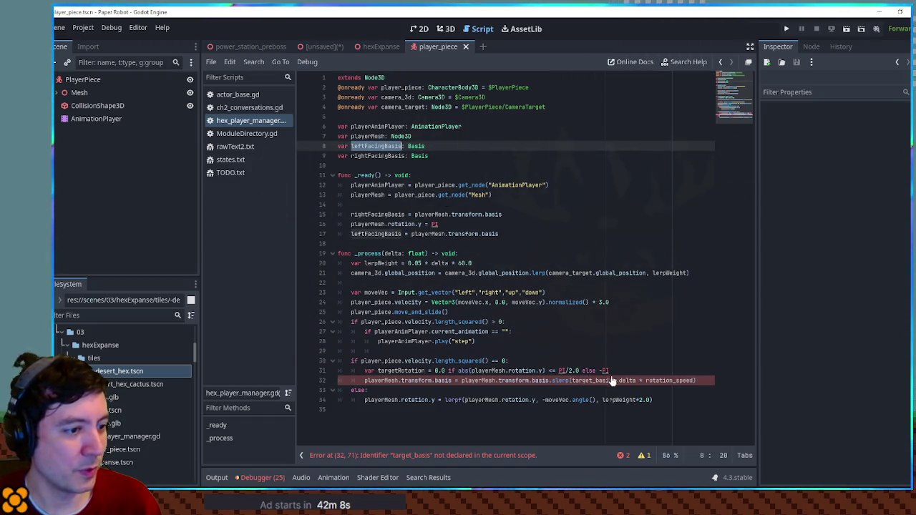
left_click(402, 371)
key("Delete")
key("Delete")
key("Delete")
type("Basis")
type("s")
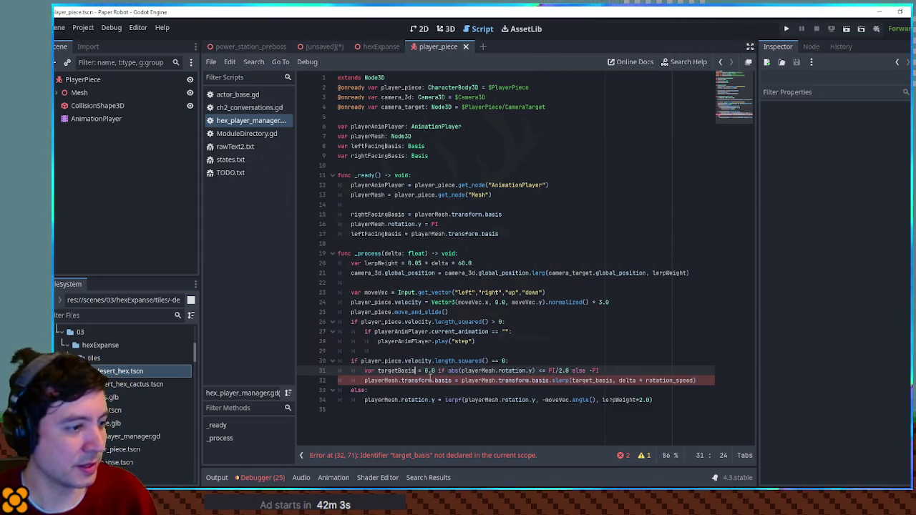
Replace 0.0 with rightFacingBasis in the idle branch's targetBasis line
left_click(374, 146)
double_click(378, 156)
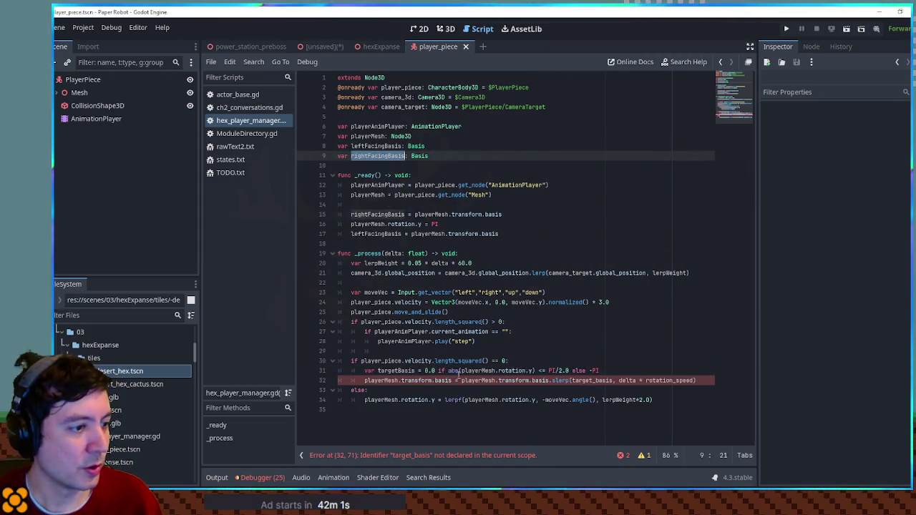
double_click(429, 370)
key("ctrl+v")
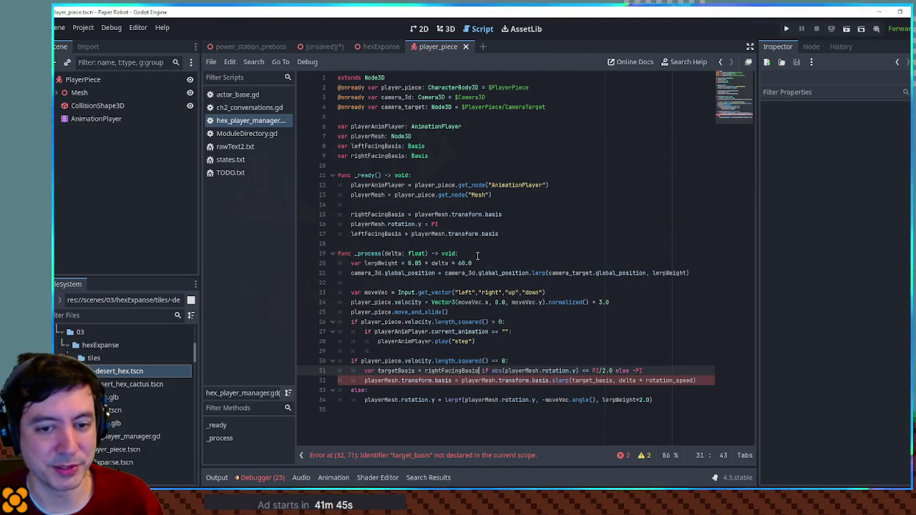
Append .looking_at(Vector3.LEFT) to the leftFacingBasis assignment on line 17
left_click(510, 234)
type(".loo")
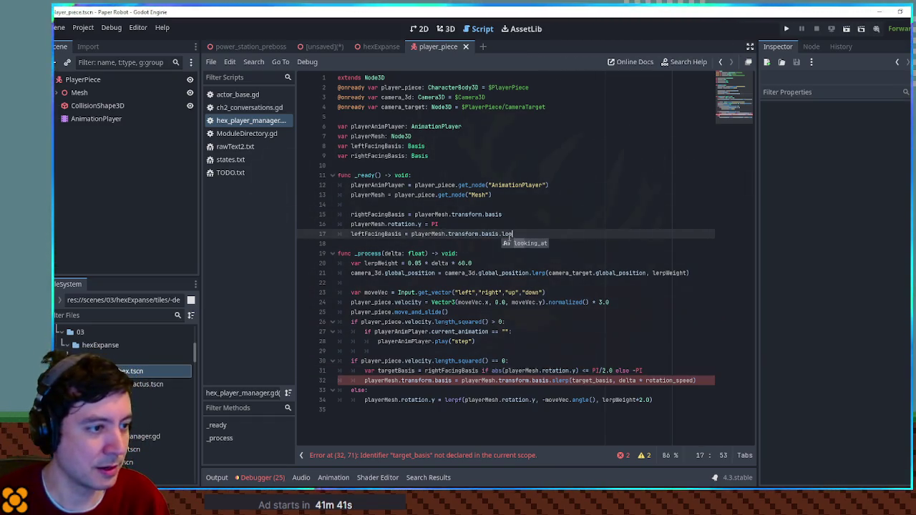
key("Return")
type("ECTOR")
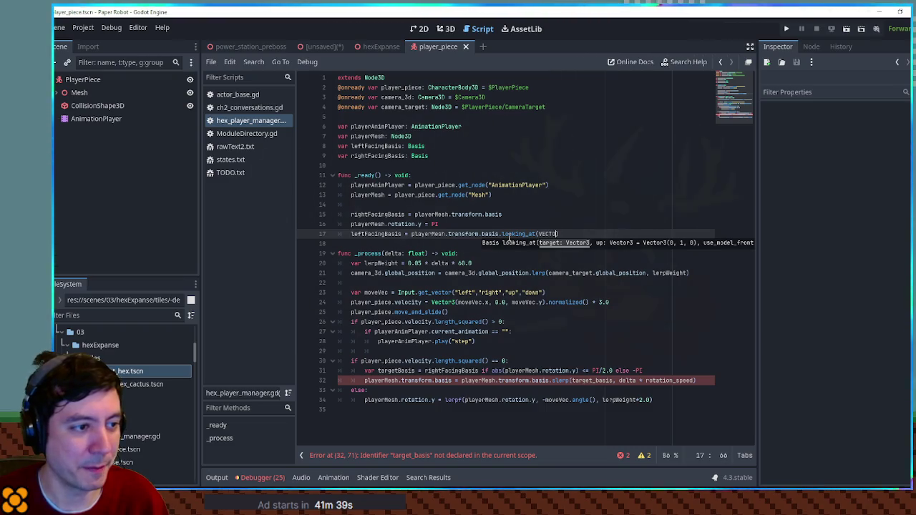
type("3")
key("Return")
type(".LEFT")
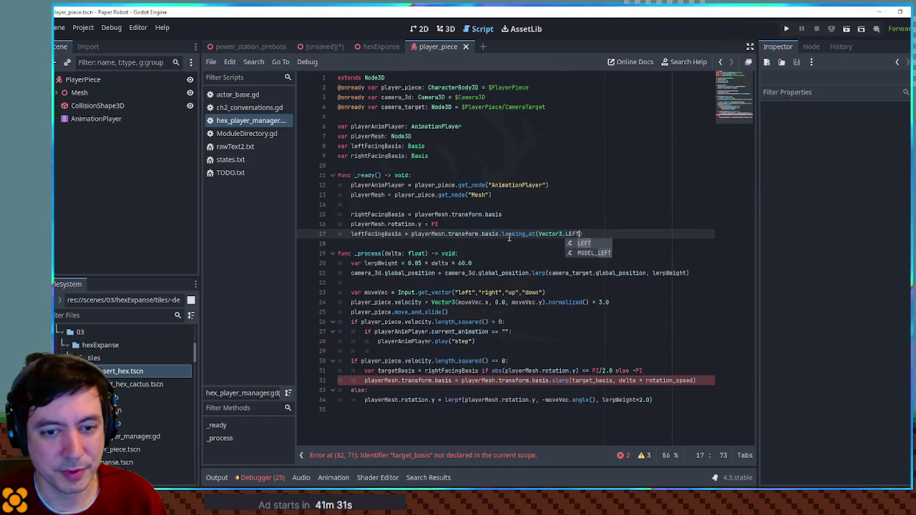
Delete the 'playerMesh.rotation.y = PI' line
key("Home")
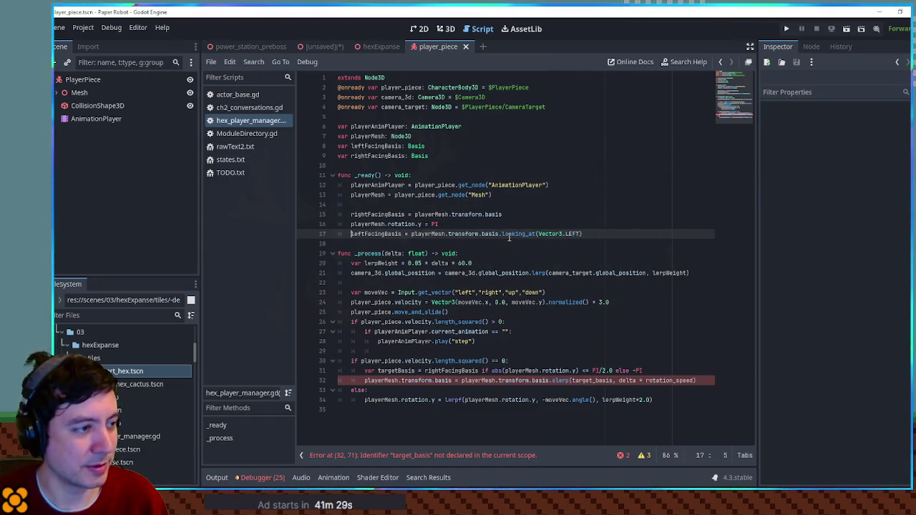
key("shift+Up")
key("BackSpace")
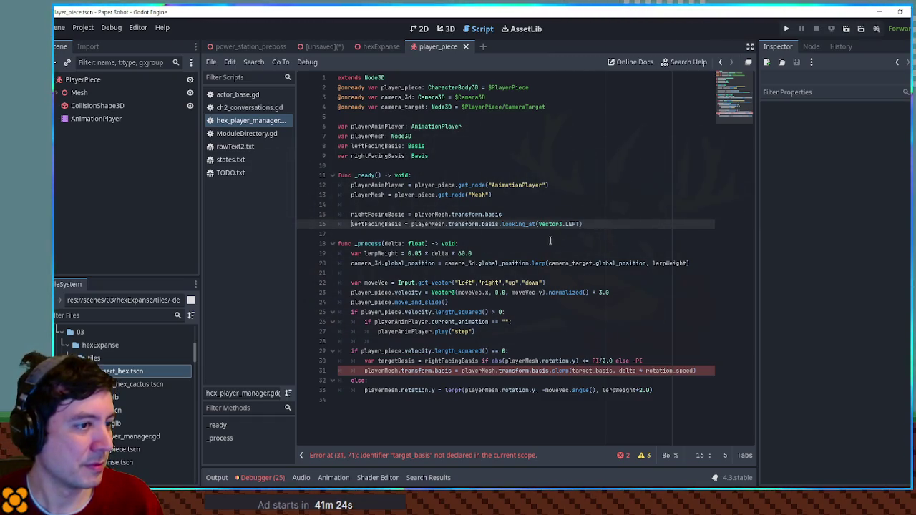
Try moving the two facing-basis assignments into the idle branch, then undo it
left_click_drag(584, 224, 589, 205)
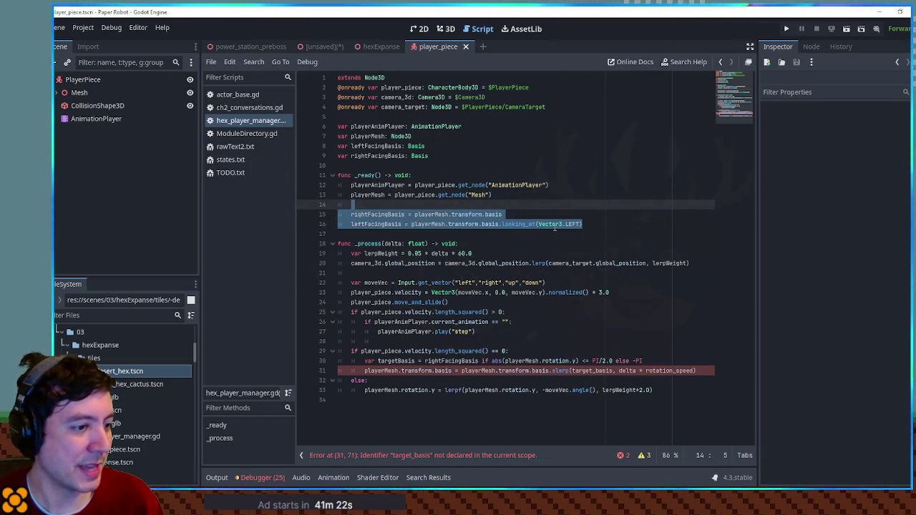
key("BackSpace")
left_click(522, 335)
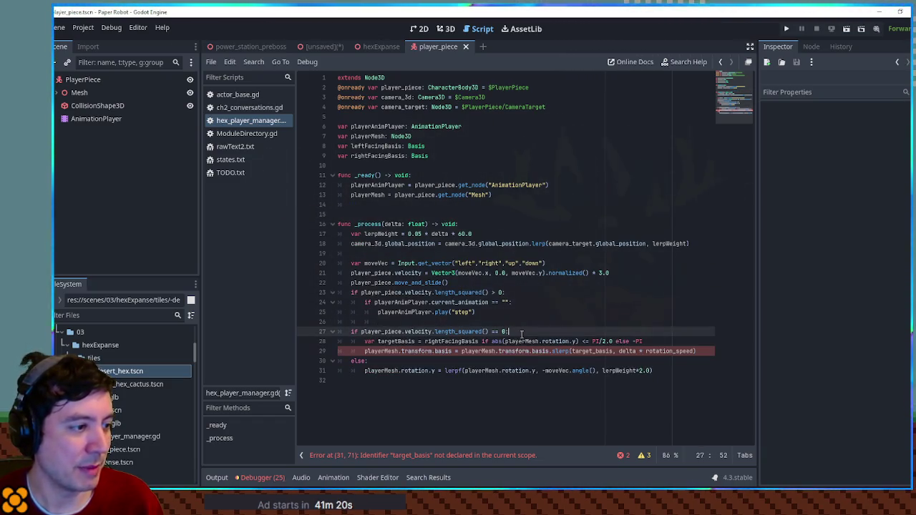
key("ctrl+v")
key("ctrl+z")
key("ctrl+z")
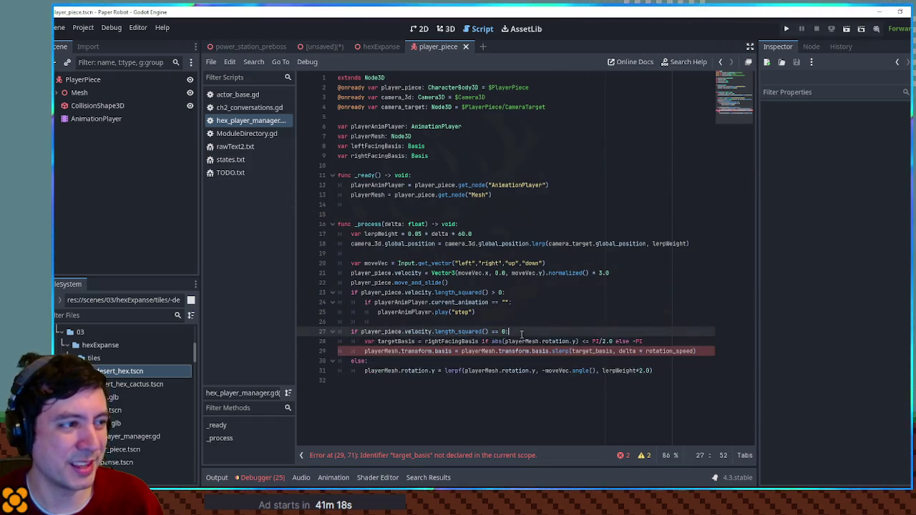
left_click(496, 195)
mouse_move(583, 224)
left_mouse_down()
mouse_move(354, 224)
mouse_move(354, 215)
mouse_move(607, 205)
left_mouse_up()
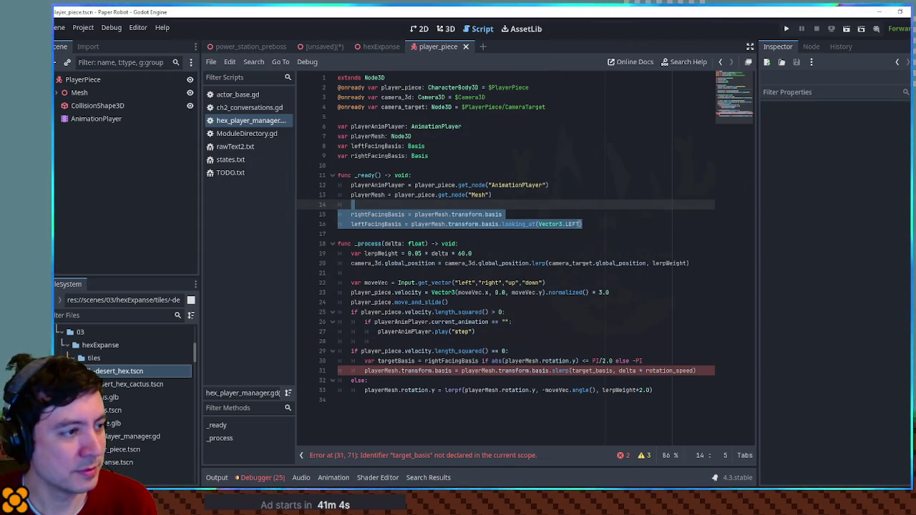
left_click(538, 214)
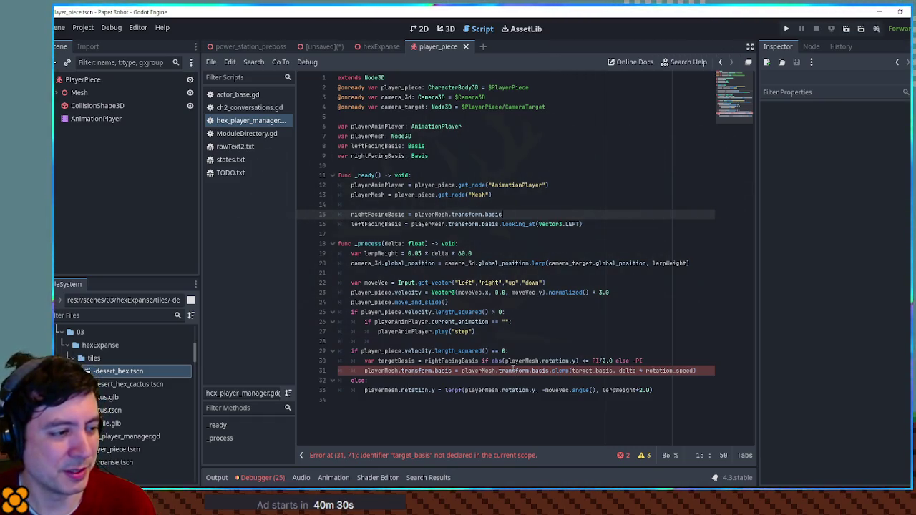
Replace the misnamed target_basis argument in the slerp call with targetBasis
double_click(393, 370)
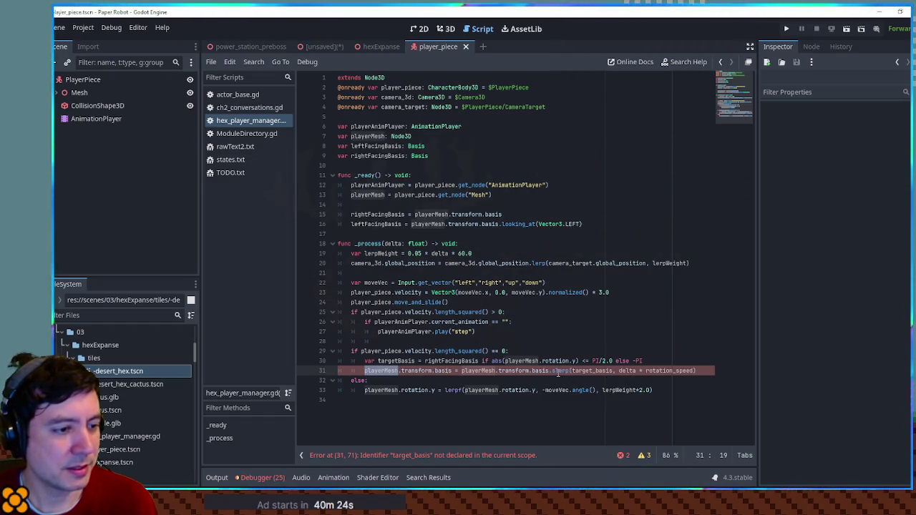
left_click(558, 371)
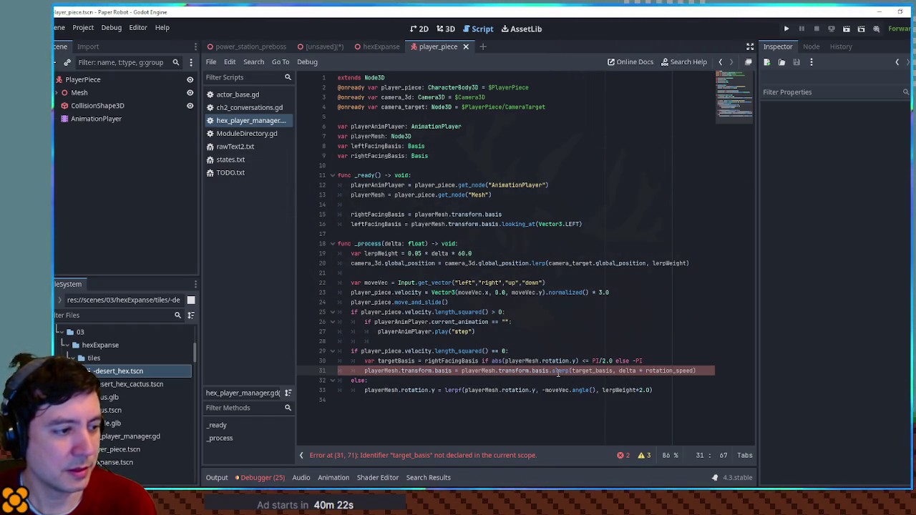
double_click(584, 371)
double_click(396, 360)
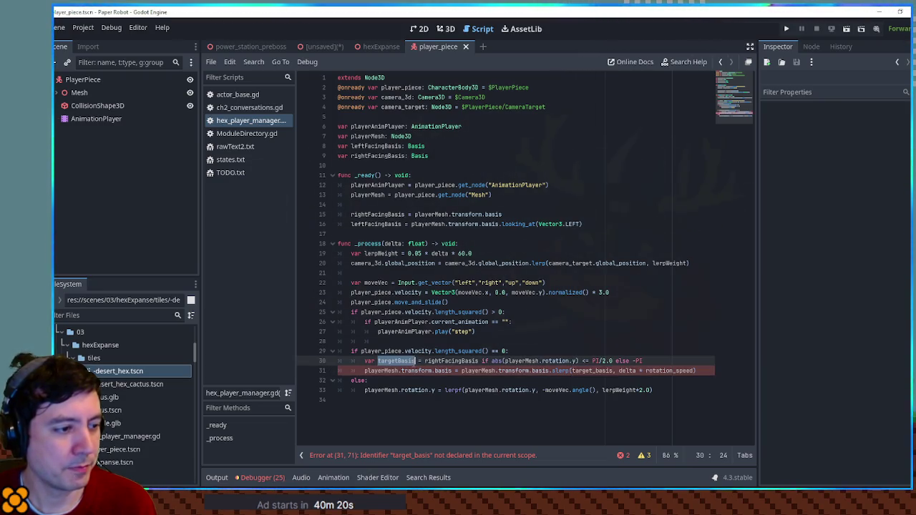
key("ctrl+c")
double_click(592, 371)
key("ctrl+v")
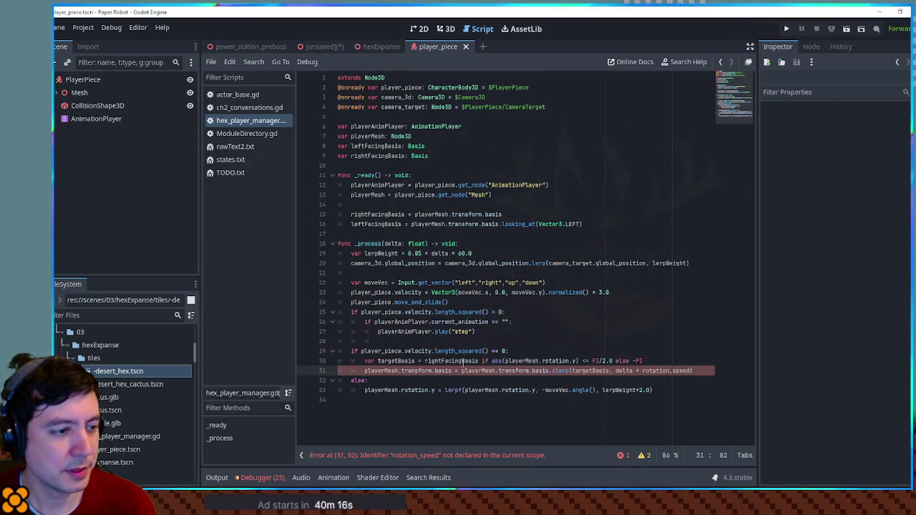
Replace -PI with leftFacingBasis in the idle branch's targetBasis condition
mouse_move(492, 362)
left_mouse_down()
mouse_move(637, 362)
mouse_move(592, 362)
left_mouse_up()
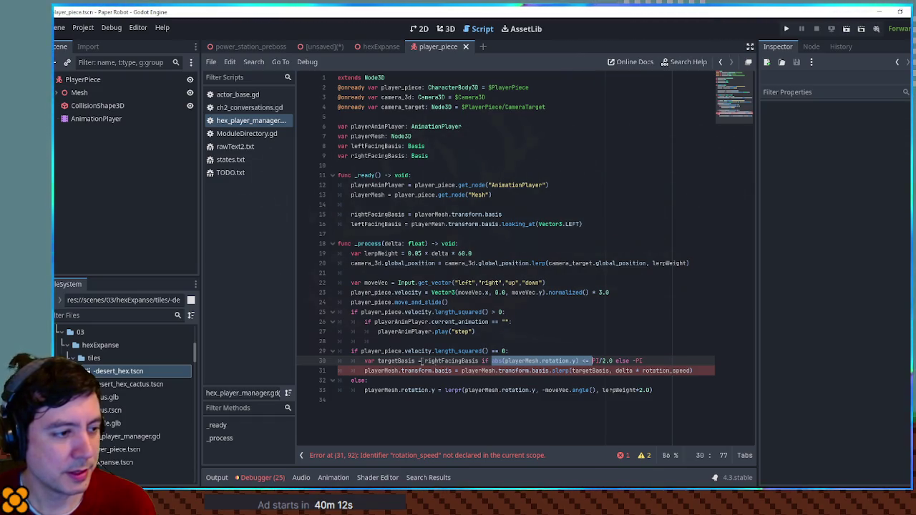
double_click(449, 361)
double_click(375, 146)
key("ctrl+c")
left_click_drag(633, 362, 644, 362)
key("ctrl+v")
left_click(622, 341)
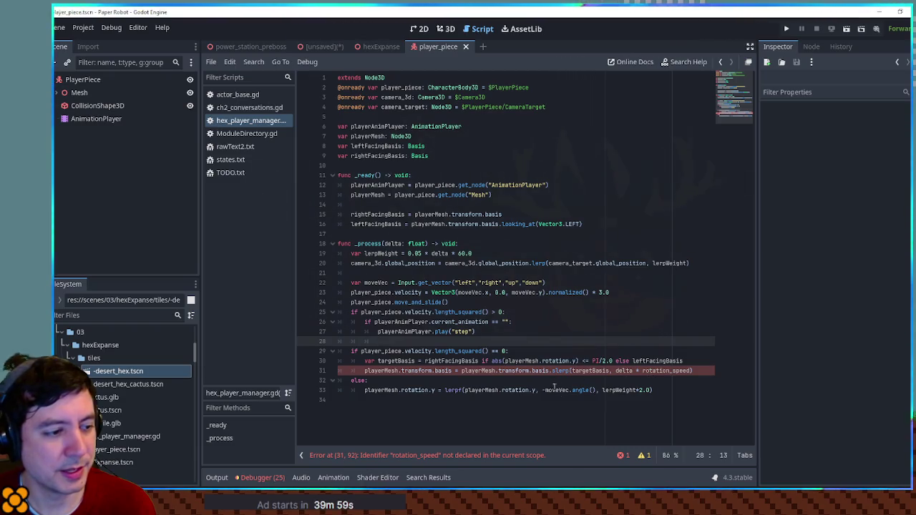
Set the slerp weight to lerpWeight*2.0 instead of delta * rotation_speed, then open the hexExpanse scene
double_click(662, 371)
left_click(378, 253)
double_click(378, 254)
key("ctrl+c")
left_click_drag(615, 371, 691, 371)
key("ctrl+v")
type("*2.0")
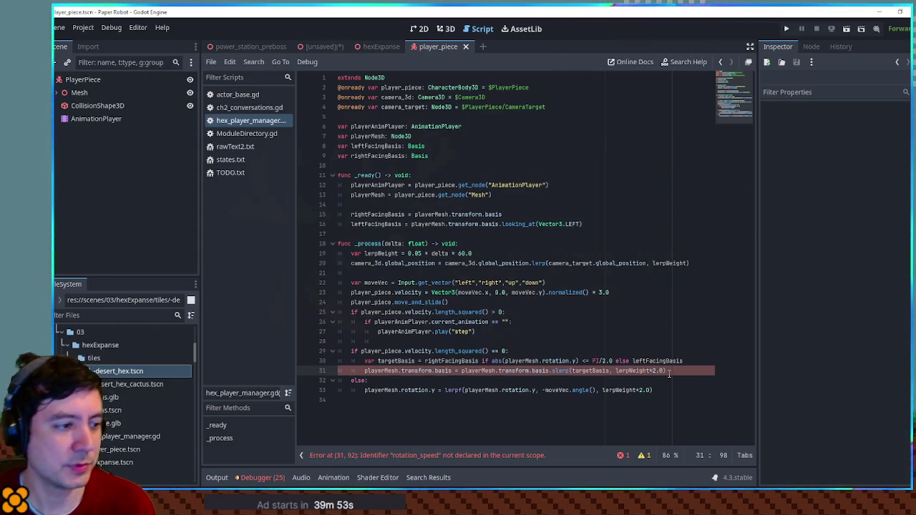
left_click(617, 340)
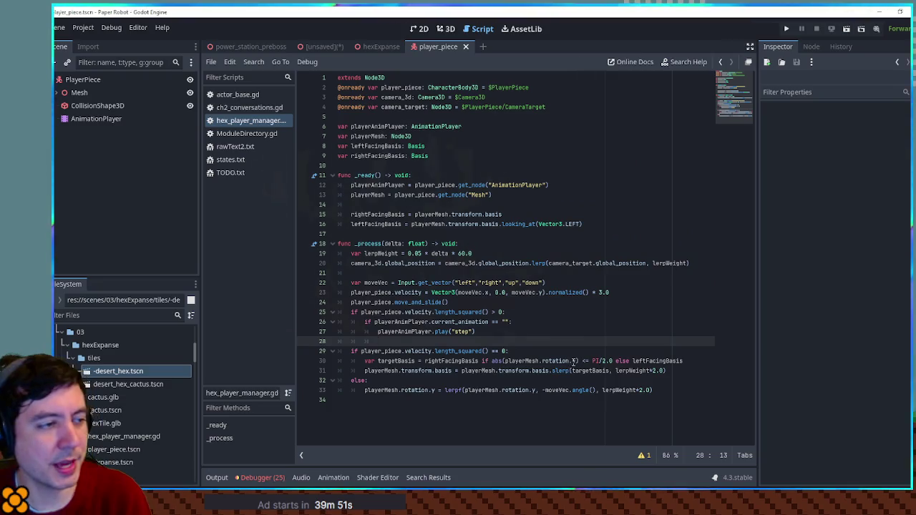
left_click(369, 46)
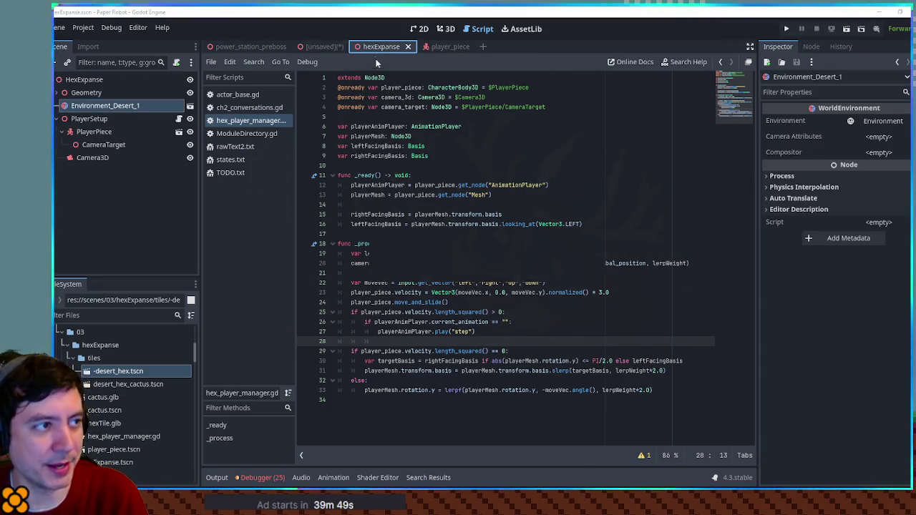
key("F6")
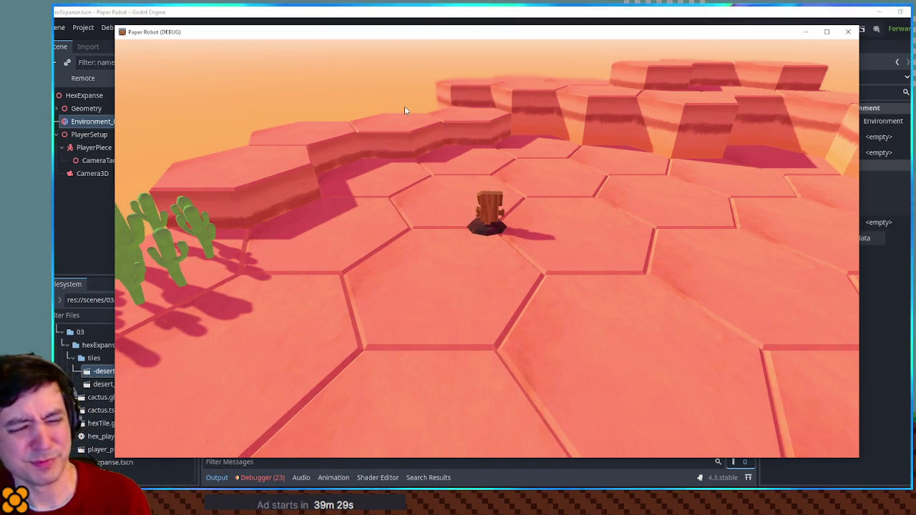
left_click(848, 31)
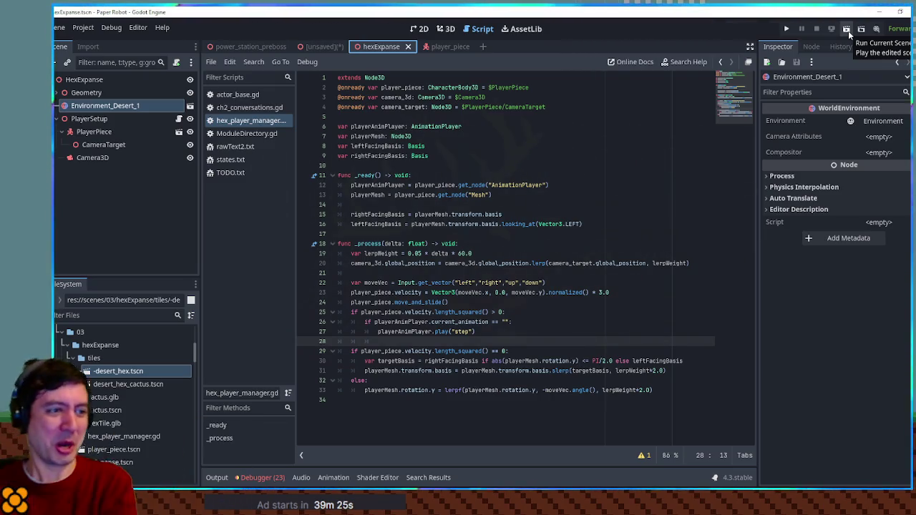
double_click(574, 224)
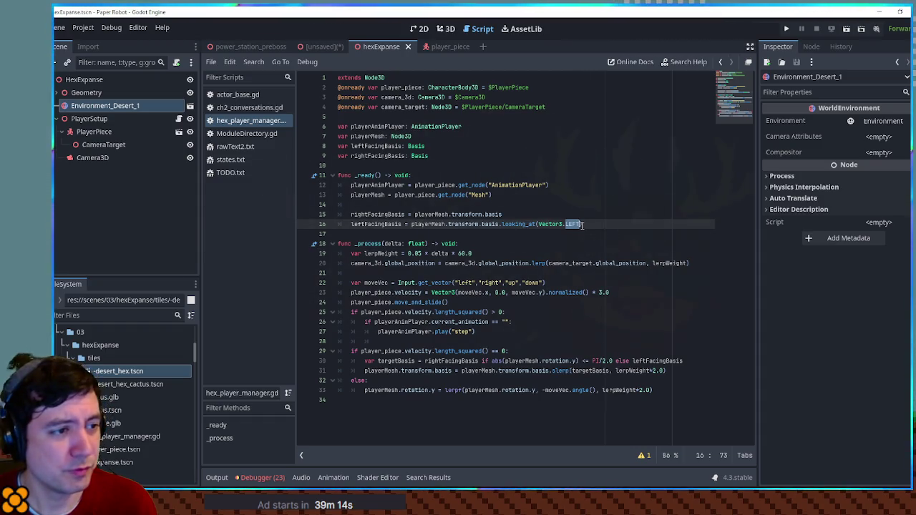
Read the Transform3D and Basis documentation, searching for defaults and the looking_at method
left_click(491, 224, "ctrl")
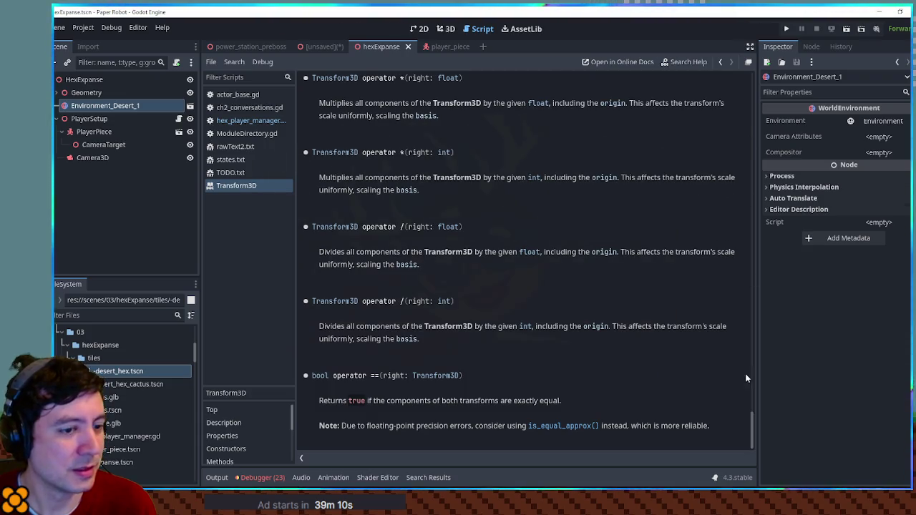
left_click_drag(754, 434, 777, 79)
left_click(719, 160)
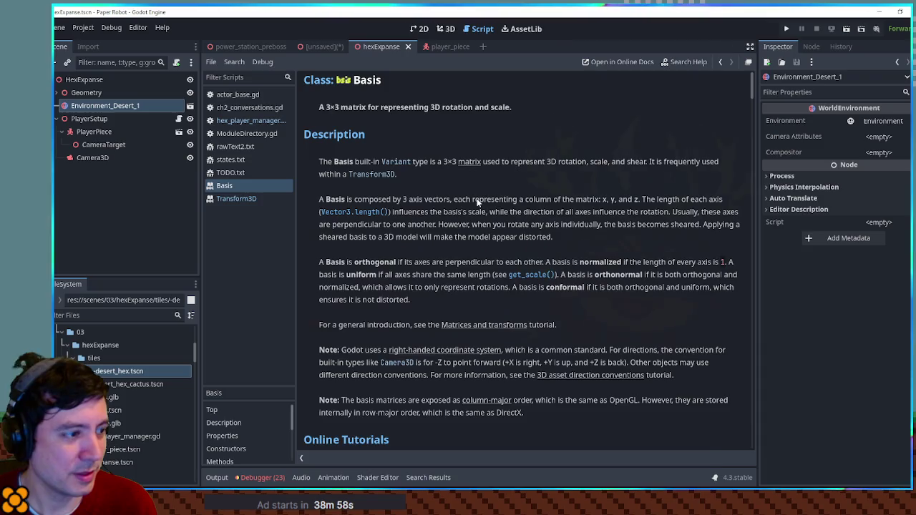
key("ctrl+f")
type("defa")
scroll(454, 105, "up", 2)
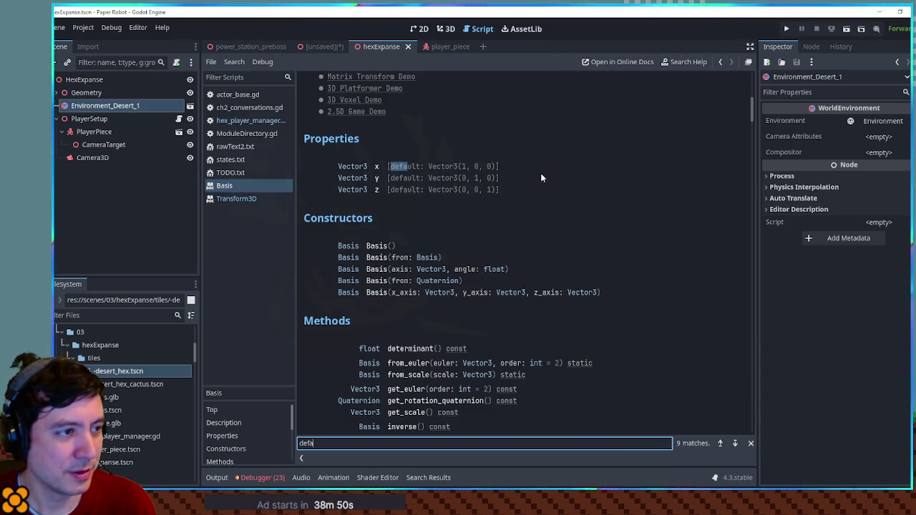
scroll(541, 177, "up", 3)
scroll(541, 178, "up", 3)
scroll(541, 177, "down", 4)
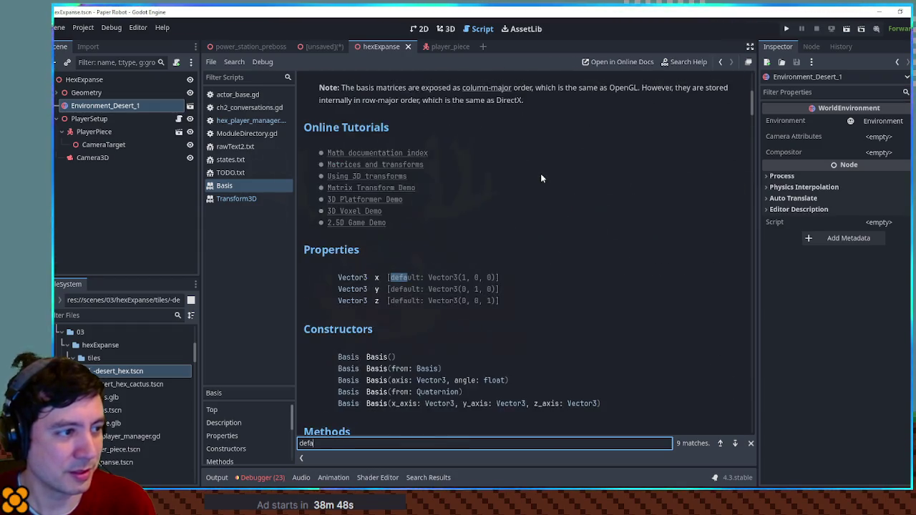
scroll(541, 177, "down", 2)
scroll(539, 177, "up", 1)
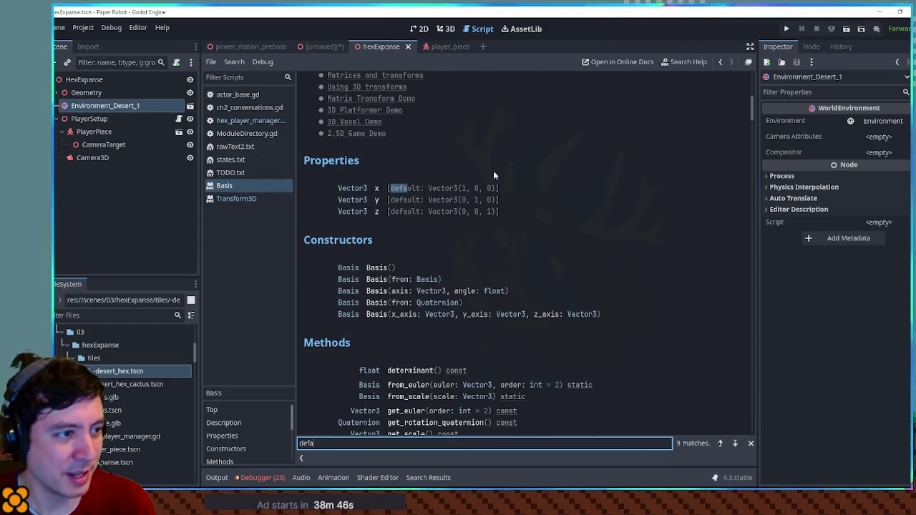
scroll(607, 214, "down", 3)
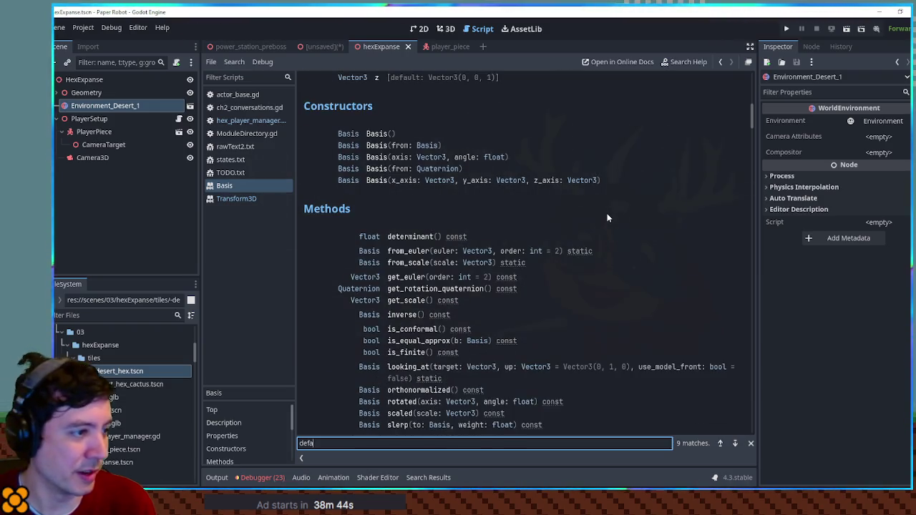
scroll(607, 215, "down", 2)
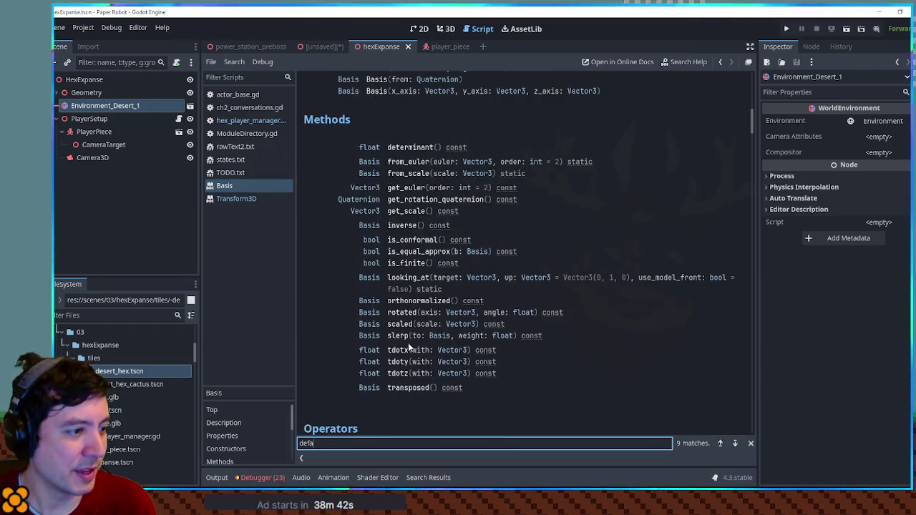
scroll(571, 211, "down", 1)
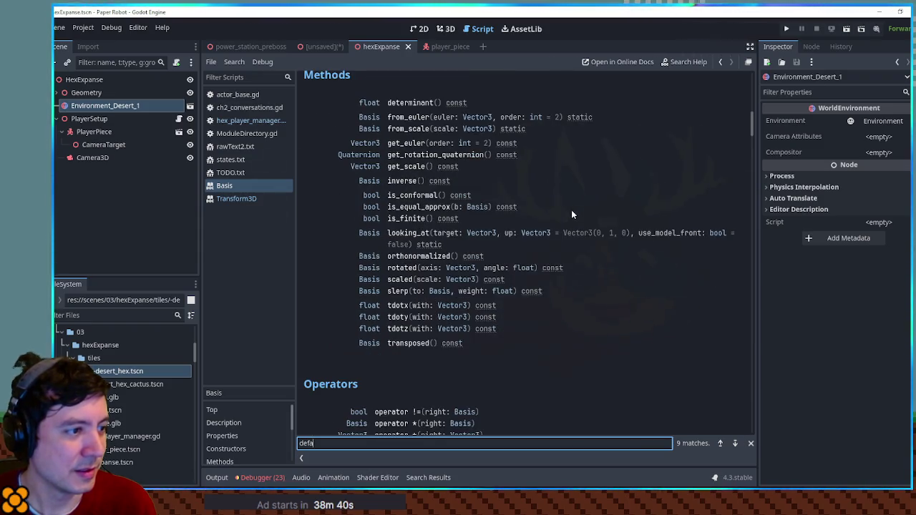
left_click(420, 232)
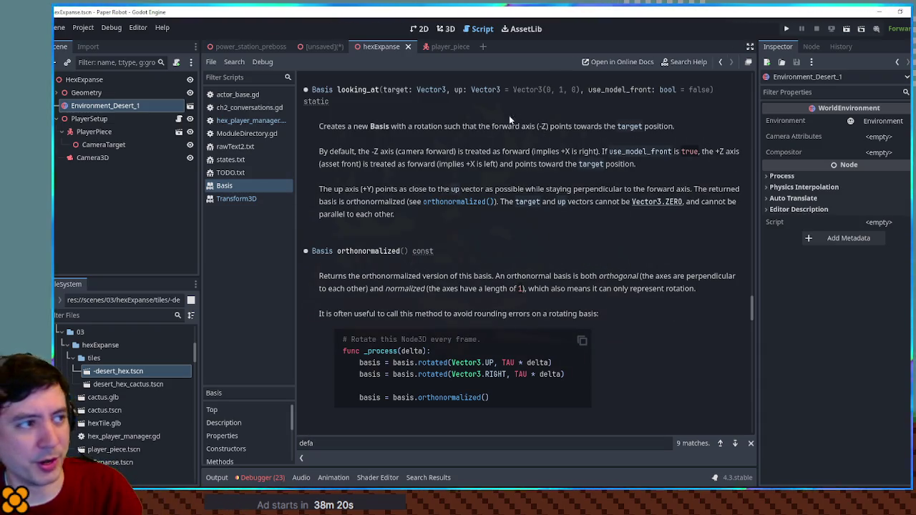
Close the help pages and change Vector3.LEFT to Vector3.BACK in the leftFacingBasis line
middle_click(248, 185)
middle_click(248, 186)
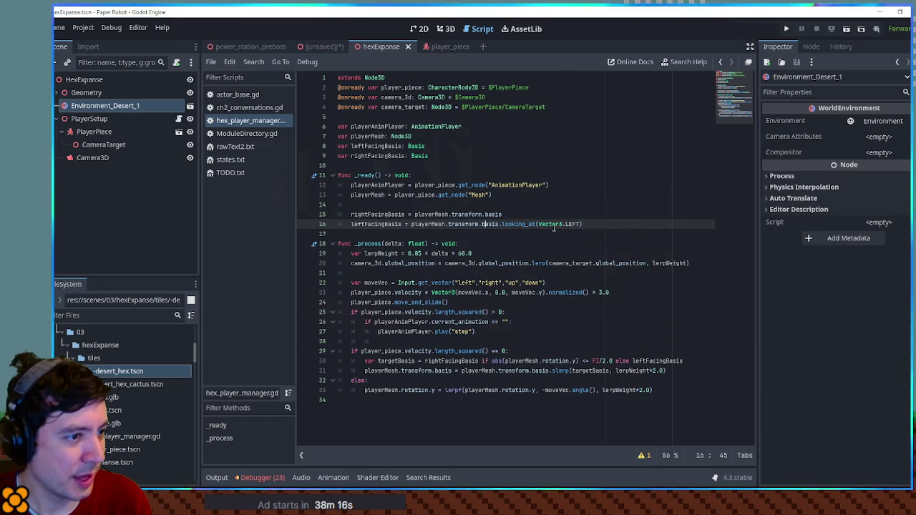
key("shift+End")
type("BAC")
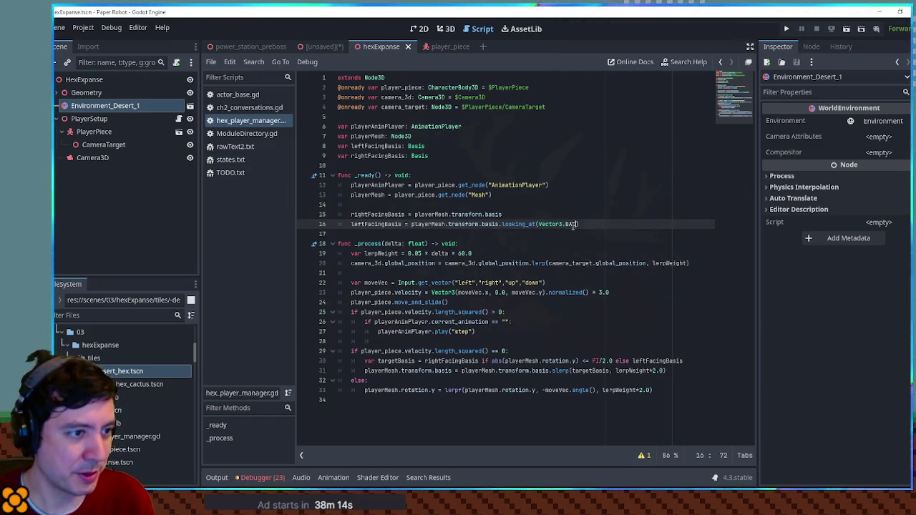
type("K")
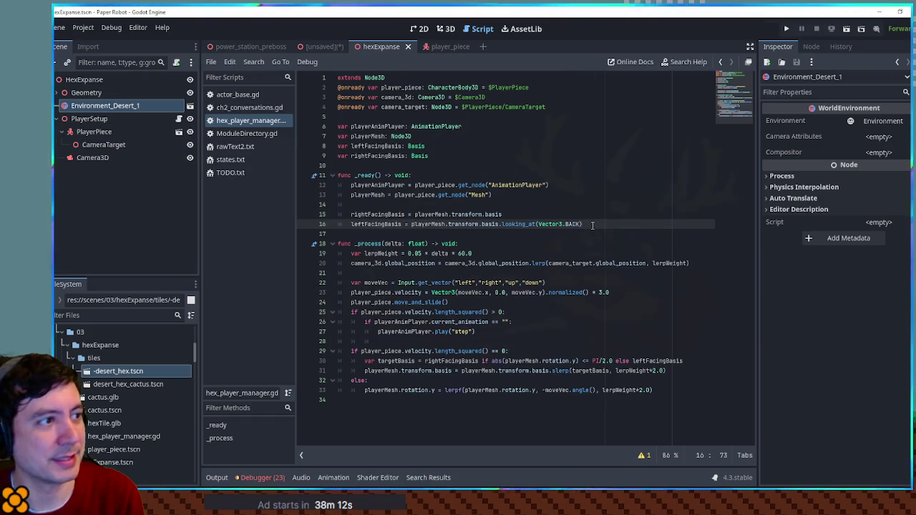
key("F5")
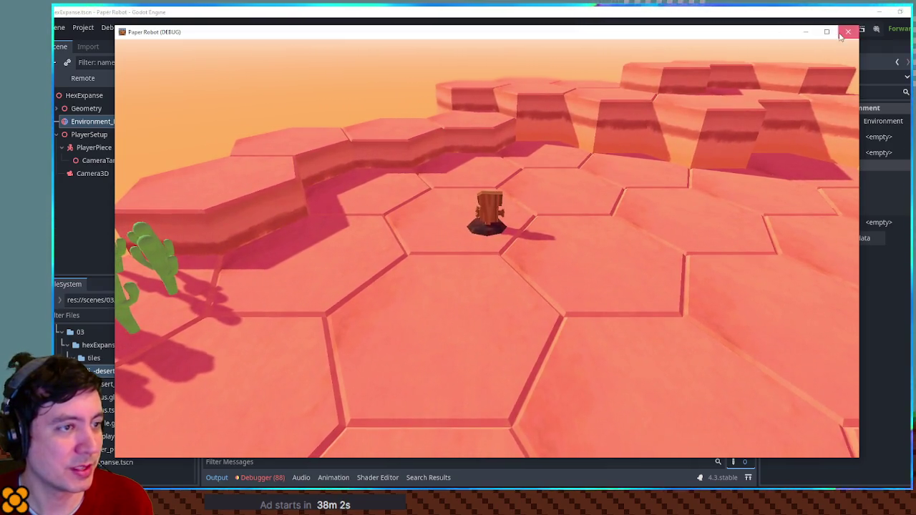
key("F8")
left_click_drag(489, 361, 697, 362)
left_click(697, 361)
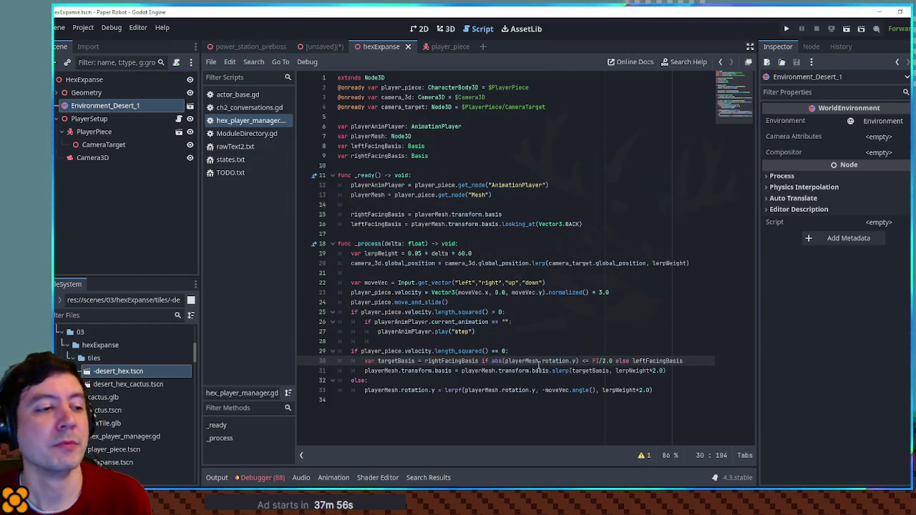
left_click_drag(526, 362, 577, 361)
Replace abs with fposmod(playerMesh.rotation.y, 2 * PI) in the idle condition
left_click(575, 361)
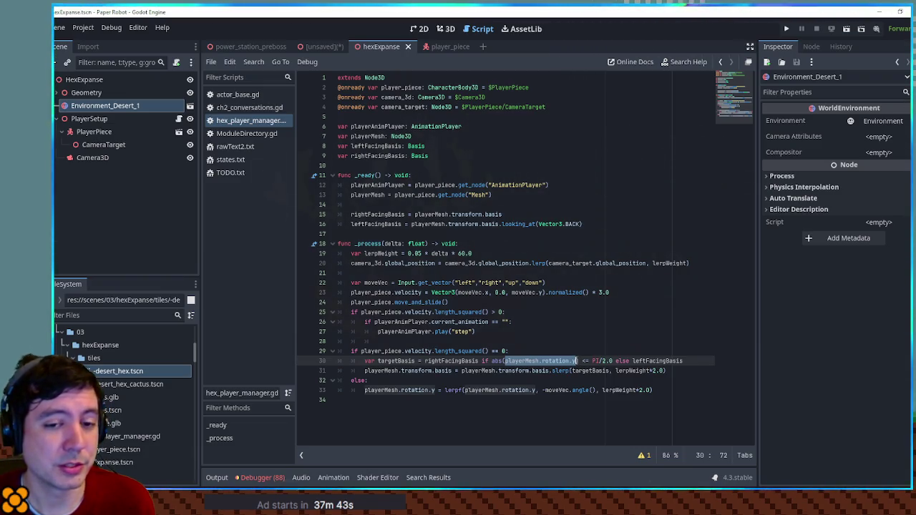
double_click(498, 361)
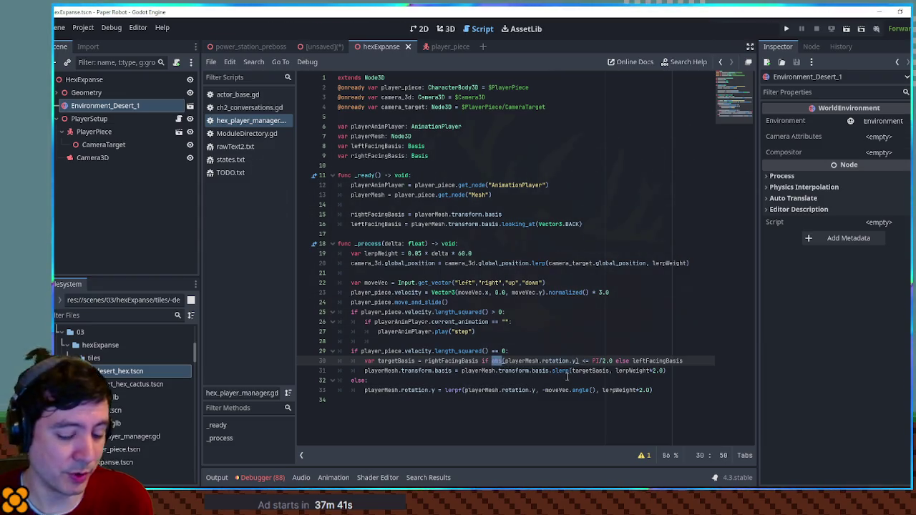
type("f")
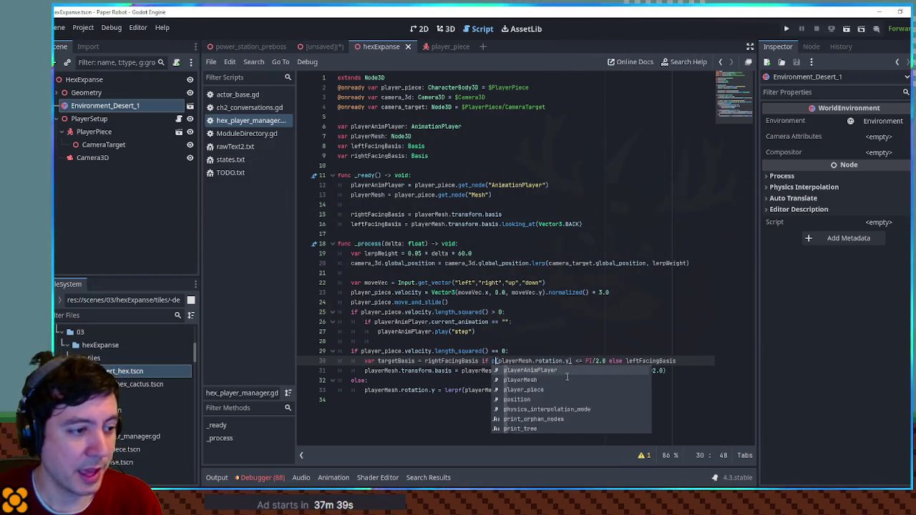
type("posmod(")
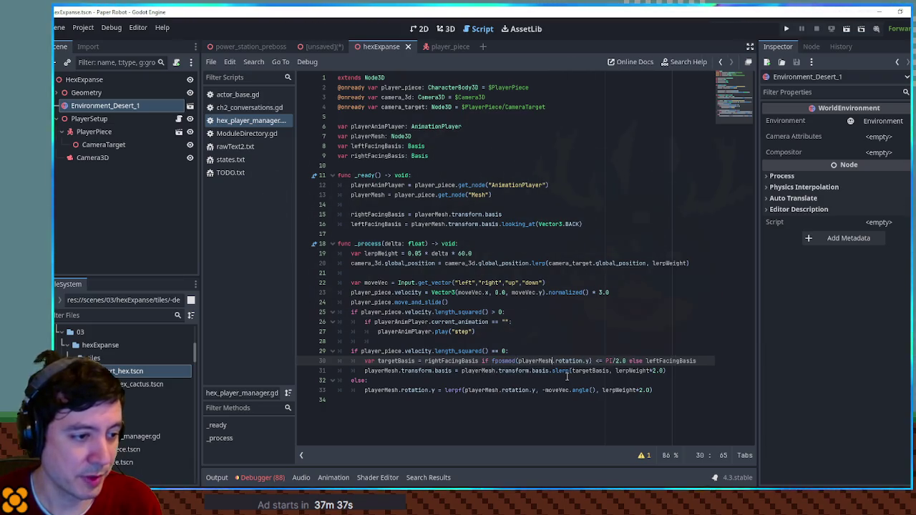
type(", 2 *")
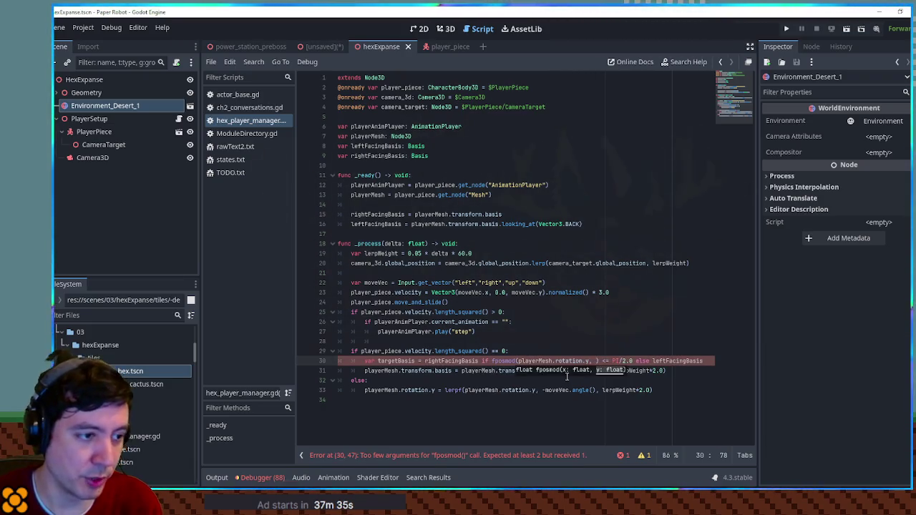
type(" PI")
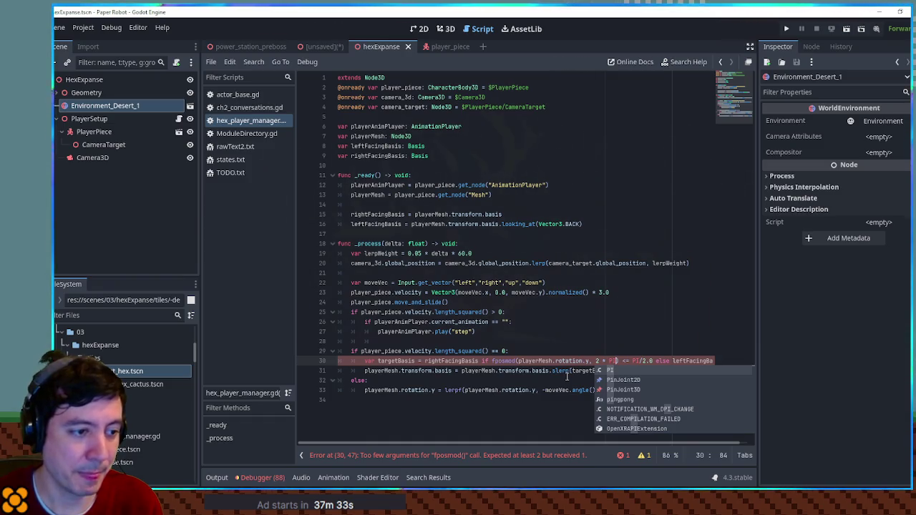
key("End")
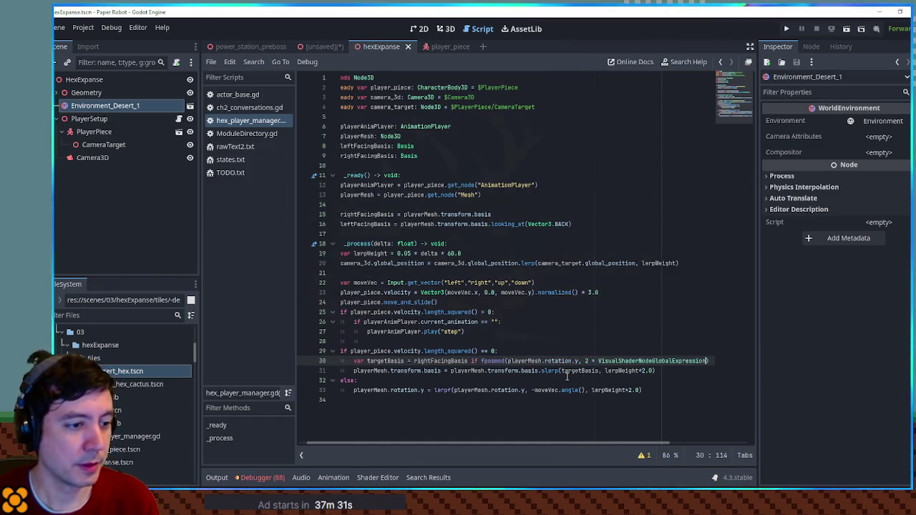
Move the fposmod expression into a new 'var currentRot' line above the condition
key("Up")
key("Return")
type("var currentRot =")
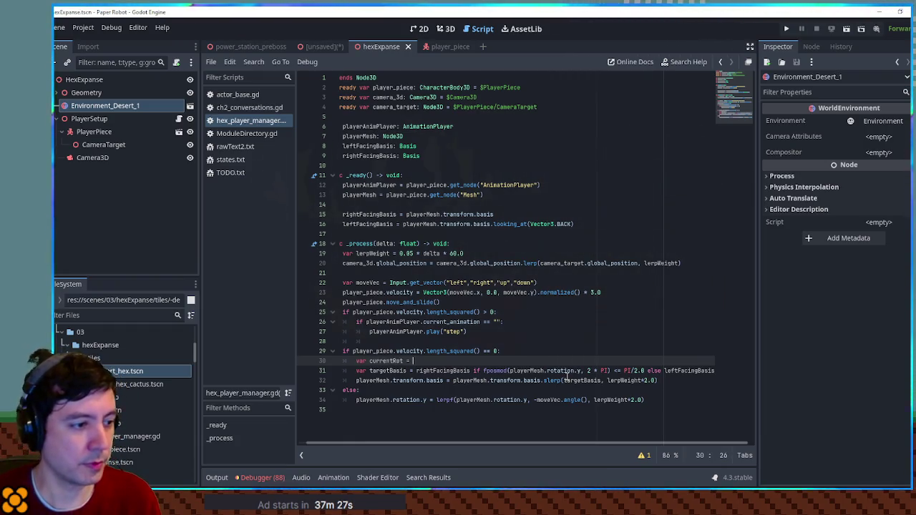
left_click(486, 370)
left_click_drag(486, 371, 610, 371)
key("ctrl+x")
left_click(474, 361)
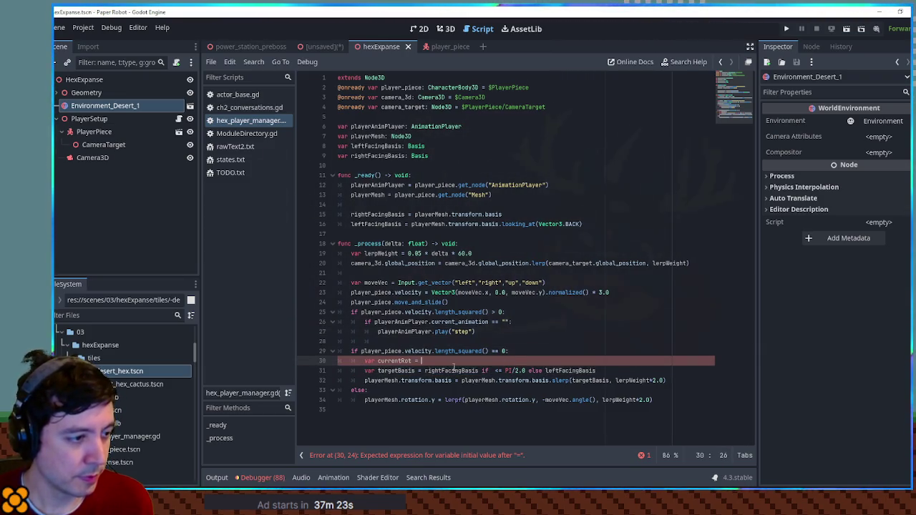
key("ctrl+v")
Make the condition 'currentRot <= PI || currentRot >= PI * 1.5' and run the game
left_click(491, 371)
type("currentRot <= PI")
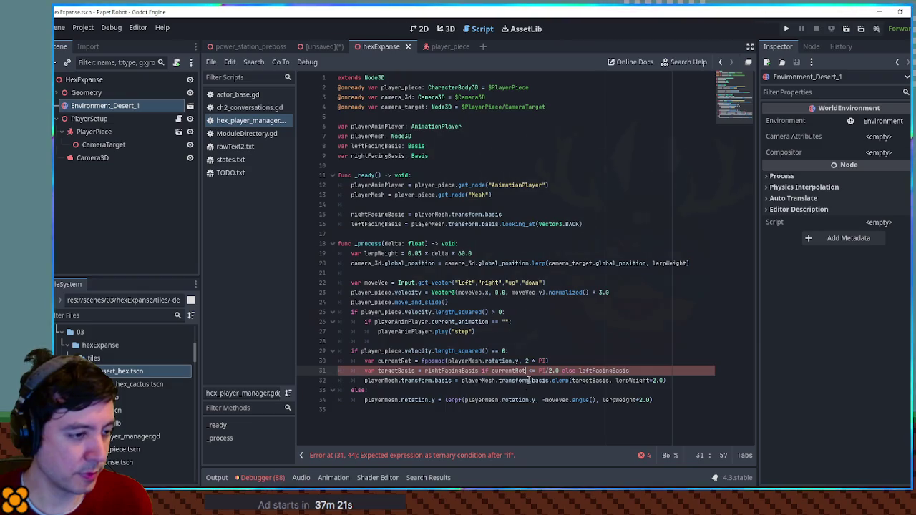
type("/")
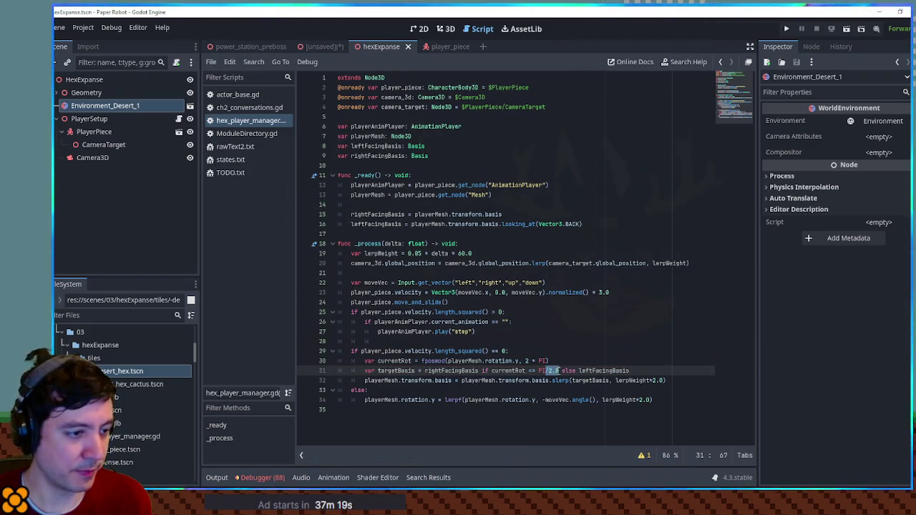
key("BackSpace")
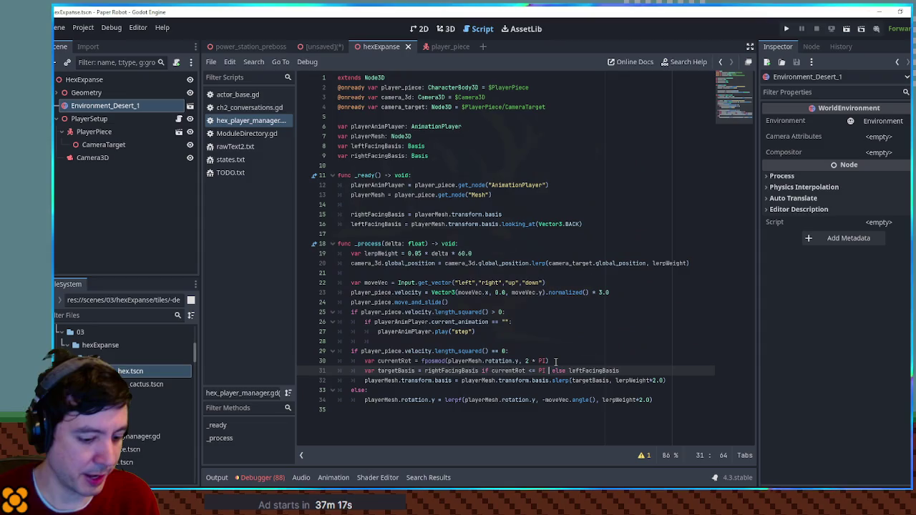
type("|| currentRot >")
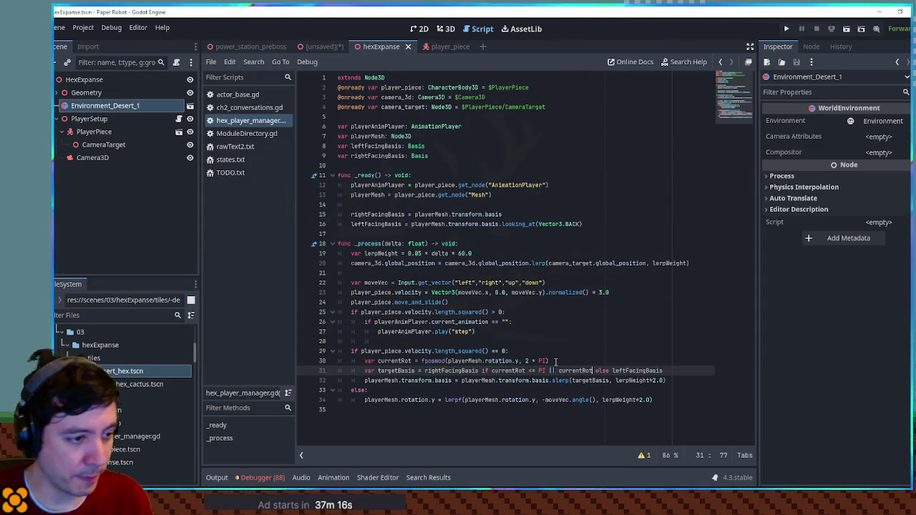
type("=")
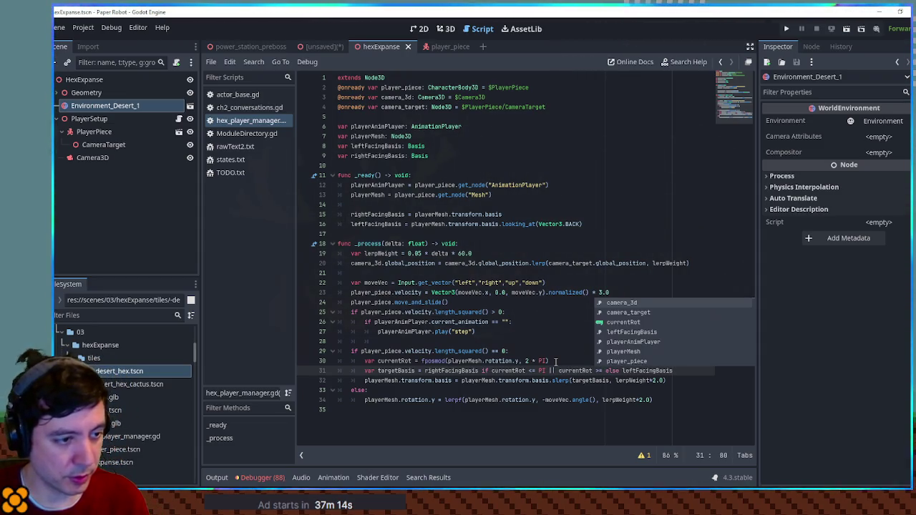
type(" PI * 1.5")
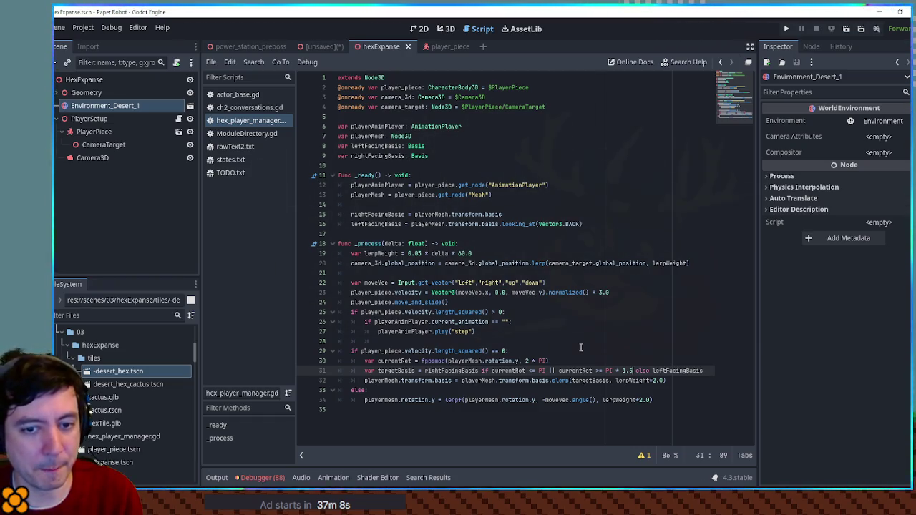
key("F6")
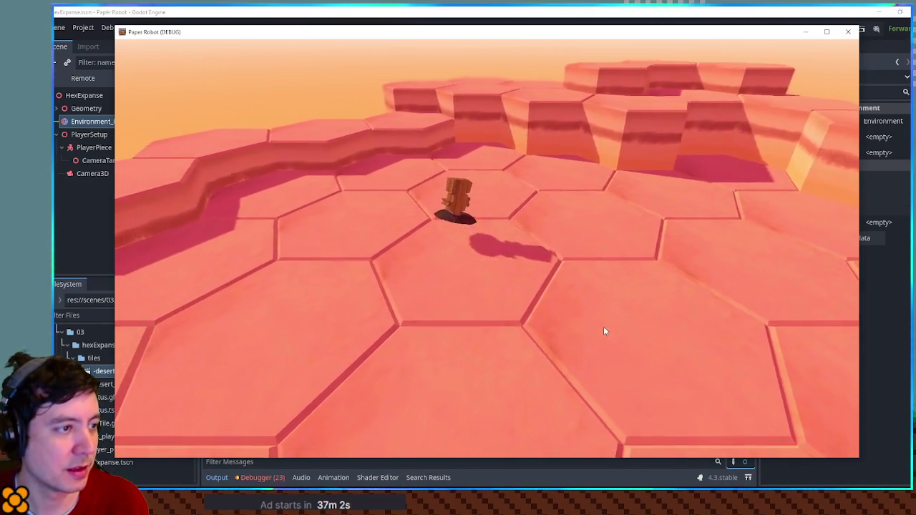
Walk the robot across the desert hex tiles, then stop the game with F8
key("w")
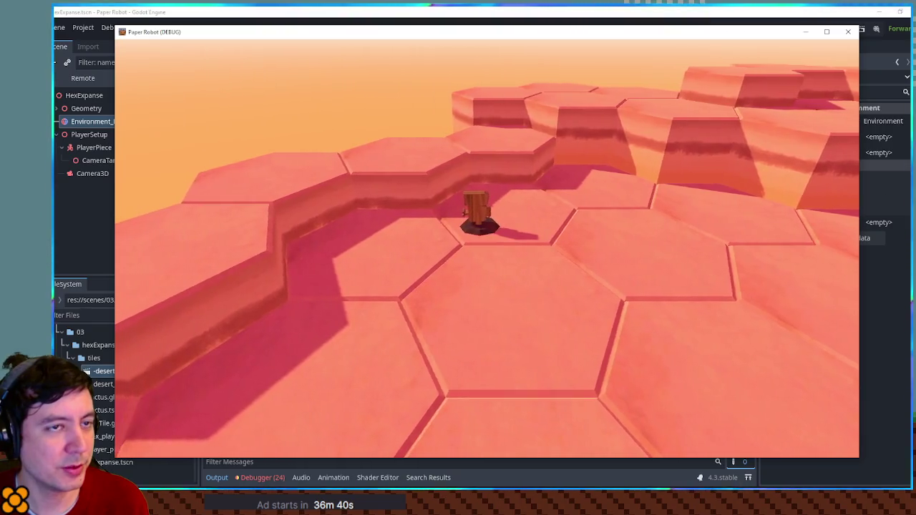
key("F8")
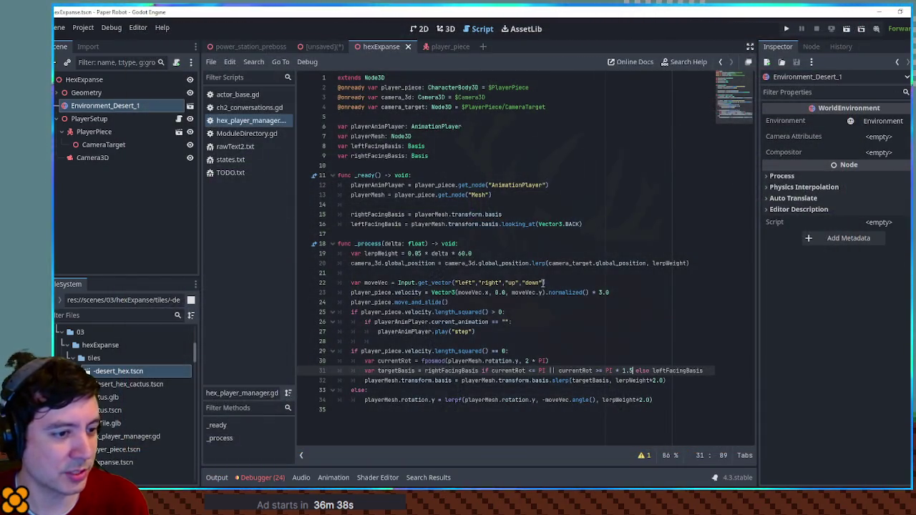
Append .y to basis and targetBasis in line 32's slerp call
double_click(444, 381)
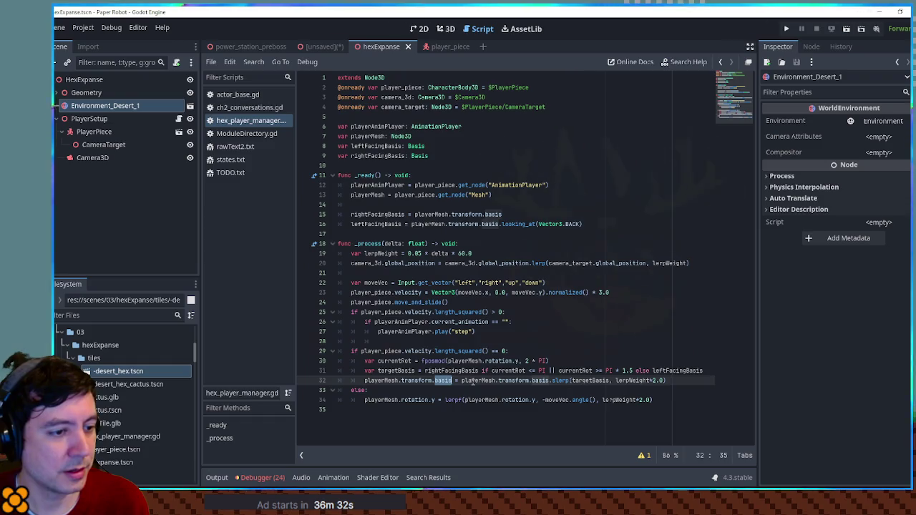
left_click(455, 381)
double_click(444, 381)
left_click(450, 381)
left_click(454, 381)
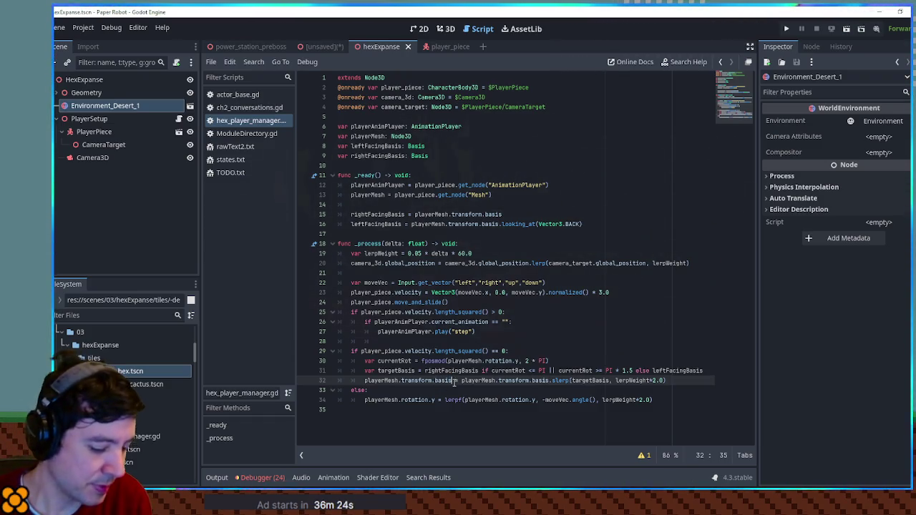
type(".y")
left_click(557, 381)
type(".y")
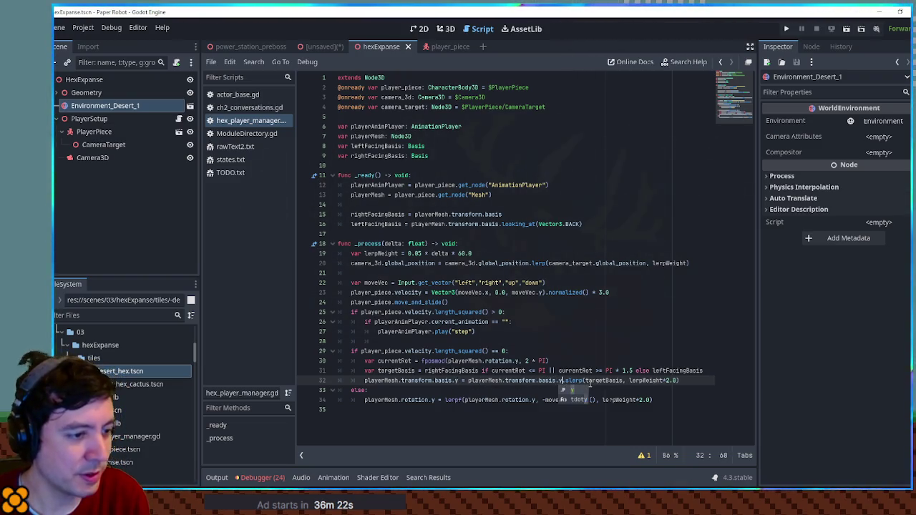
left_click(625, 380)
type(".y")
left_click(654, 356)
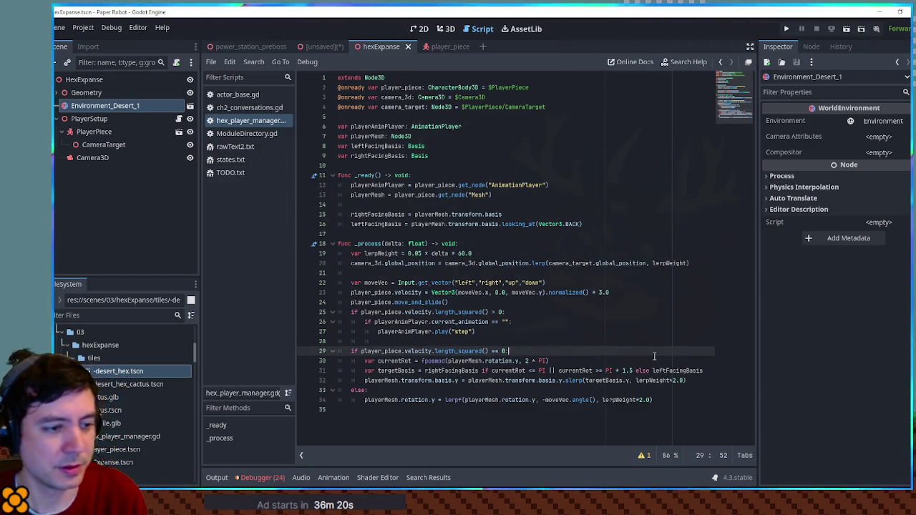
Run the game, walk the character with A, D and W to test turning, then close it
key("F5")
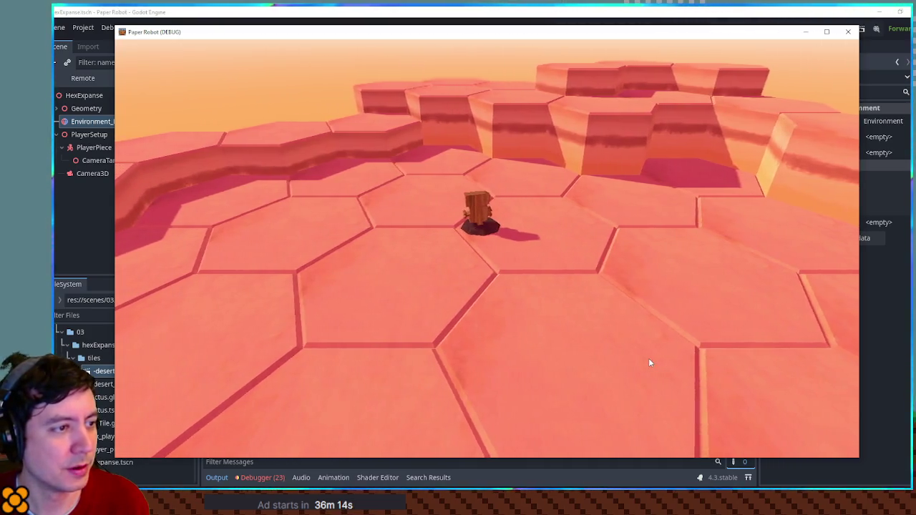
key("a")
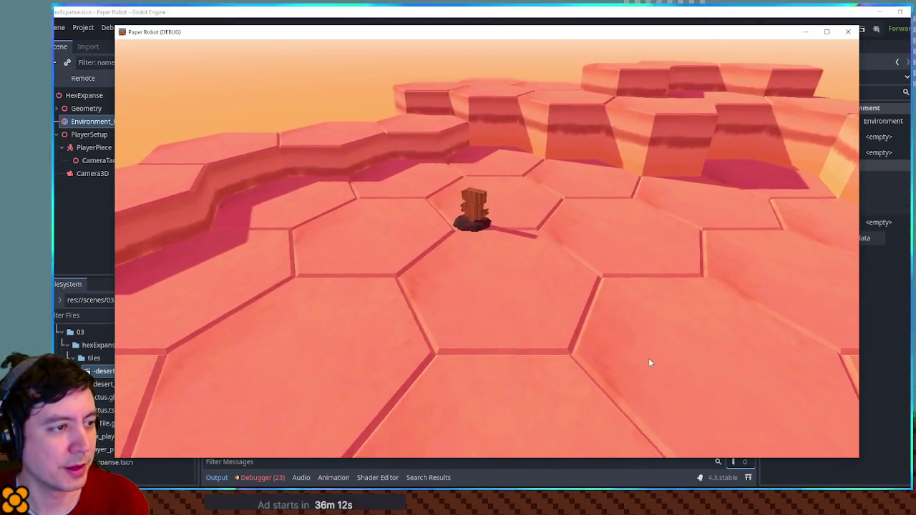
key("a")
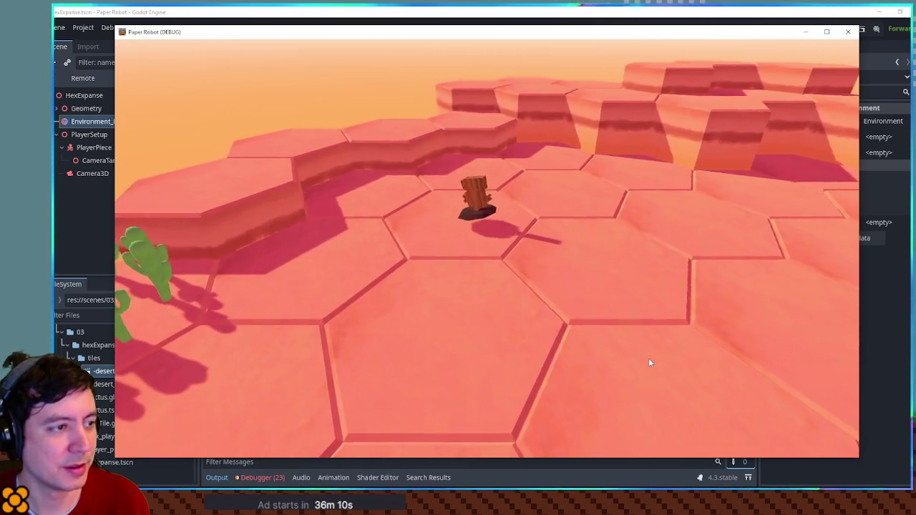
key("d")
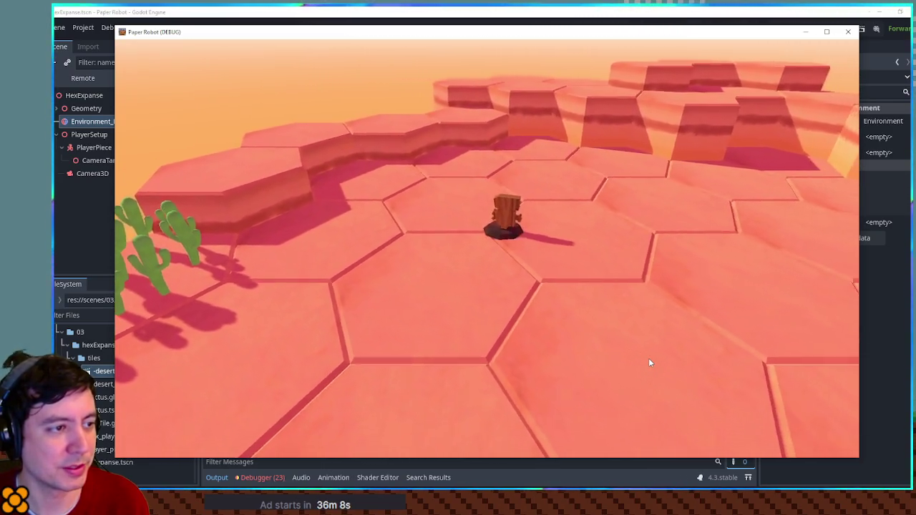
key("w")
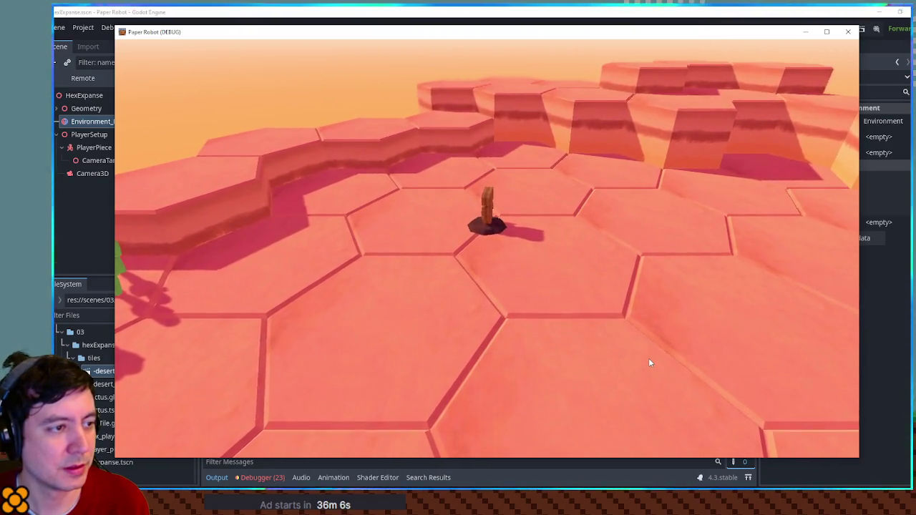
key("w")
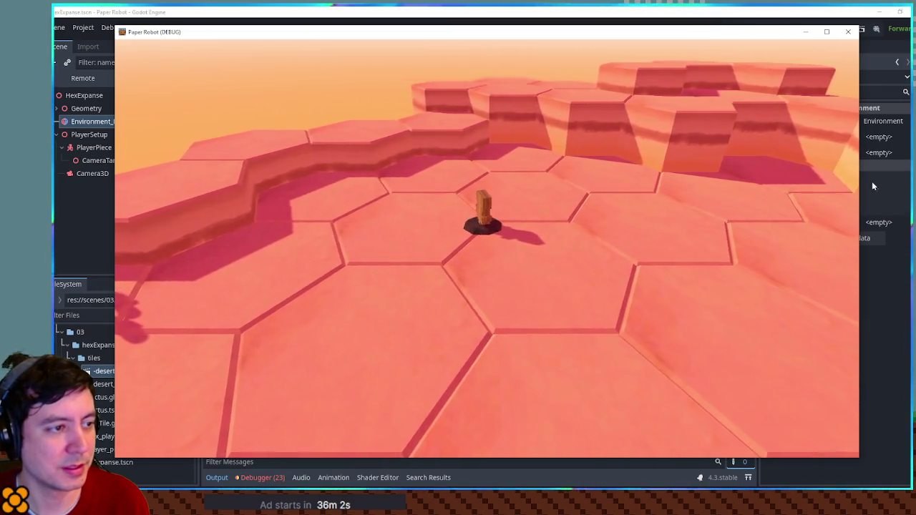
left_click(848, 31)
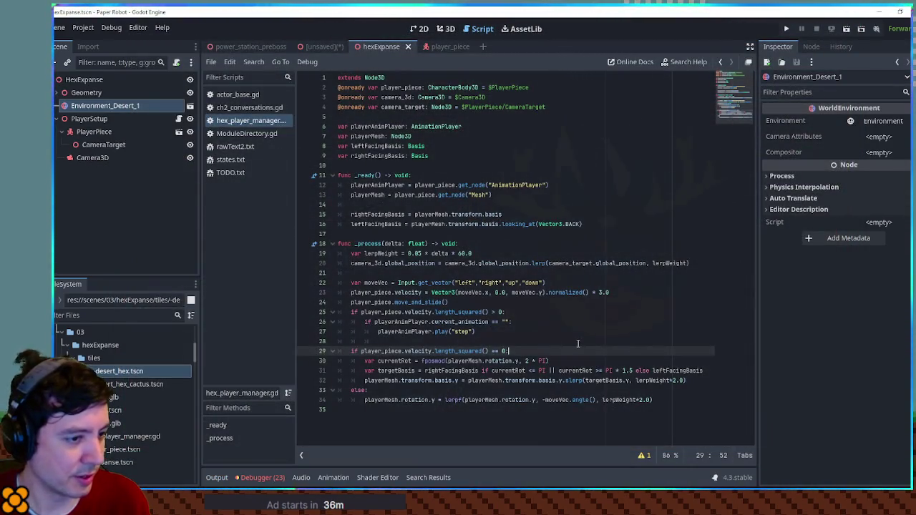
Strip the .y parts from line 32's slerp, save, and comment out old rotation line 34
key("Down")
key("Down")
key("Down")
key("End")
key("ctrl+Left")
key("ctrl+Left")
key("ctrl+Left")
key("BackSpace")
key("BackSpace")
key("ctrl+Left")
key("ctrl+Left")
key("BackSpace")
key("BackSpace")
key("ctrl+Left")
key("ctrl+Left")
key("ctrl+Left")
key("BackSpace")
key("BackSpace")
key("ctrl+s")
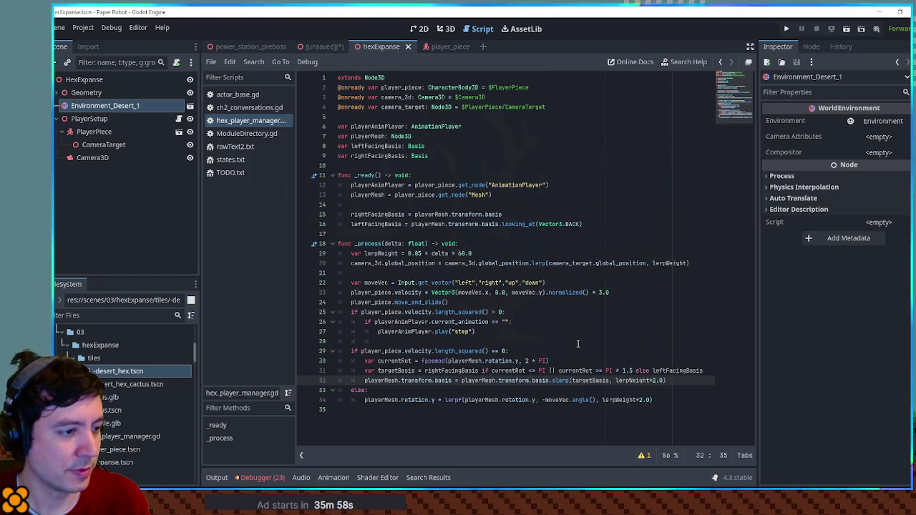
double_click(515, 399)
key("Home")
key("ctrl+k")
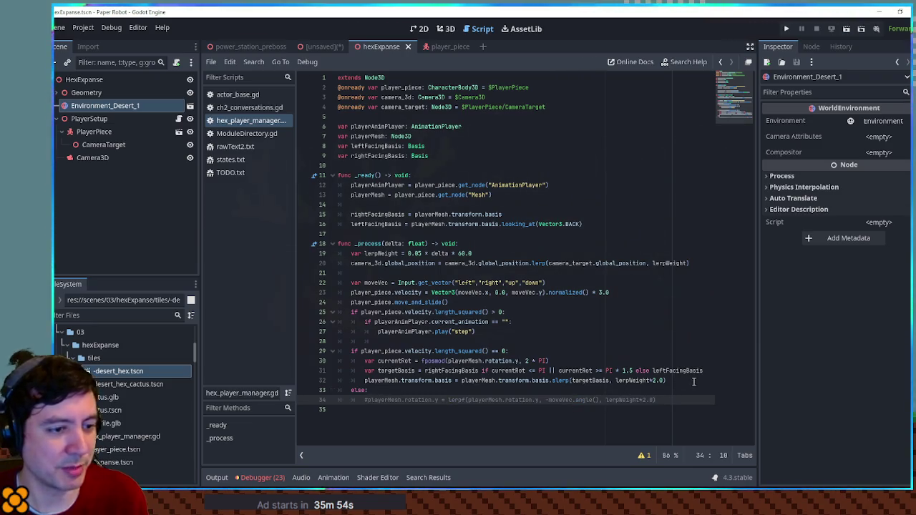
Duplicate line 32's slerp into a new line 35 in the else branch
key("Up")
key("Up")
key("Home")
key("shift+End")
key("ctrl+c")
key("Down")
key("Down")
key("End")
key("Return")
key("ctrl+v")
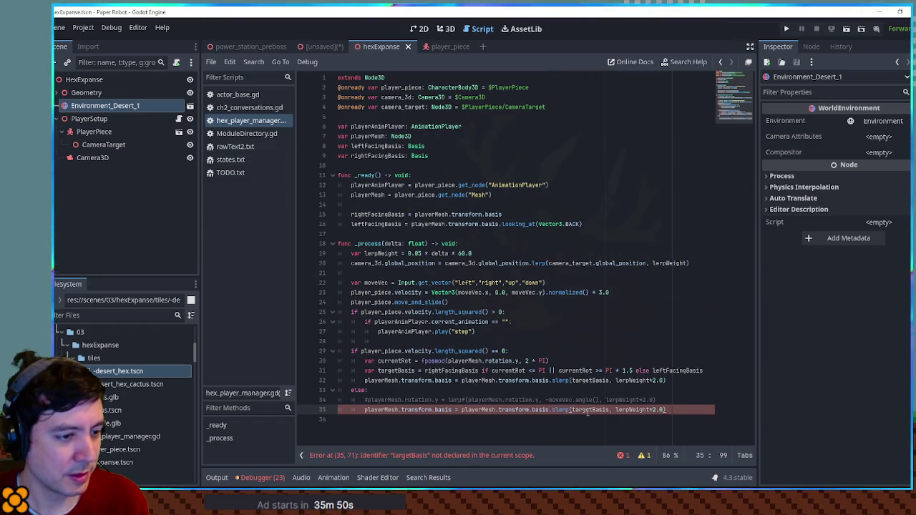
Copy the targetBasis declaration from line 31 into line 35
double_click(572, 409)
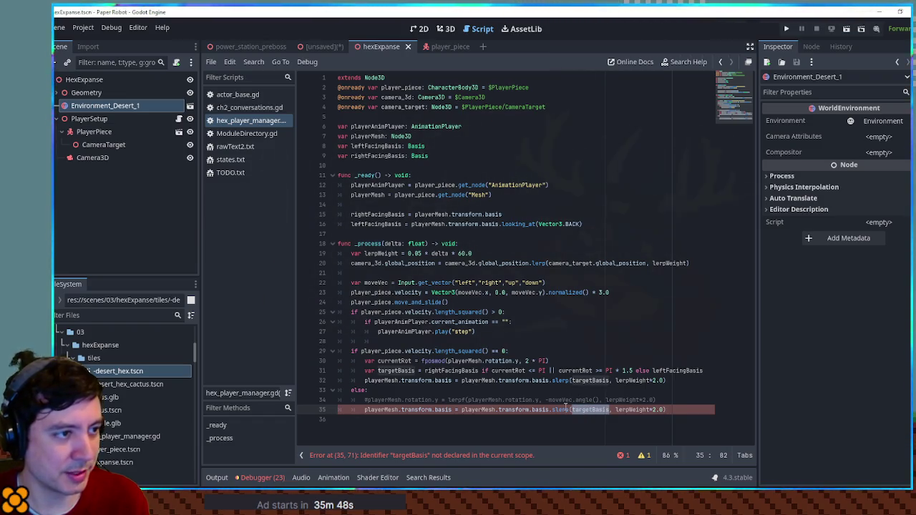
key("Up")
key("End")
left_click_drag(712, 370, 712, 363)
key("ctrl+c")
left_click(663, 401)
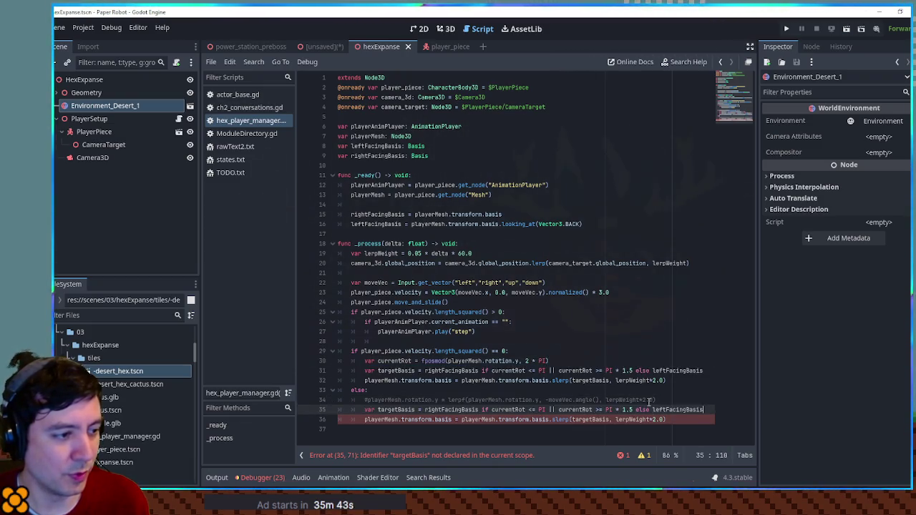
key("ctrl+v")
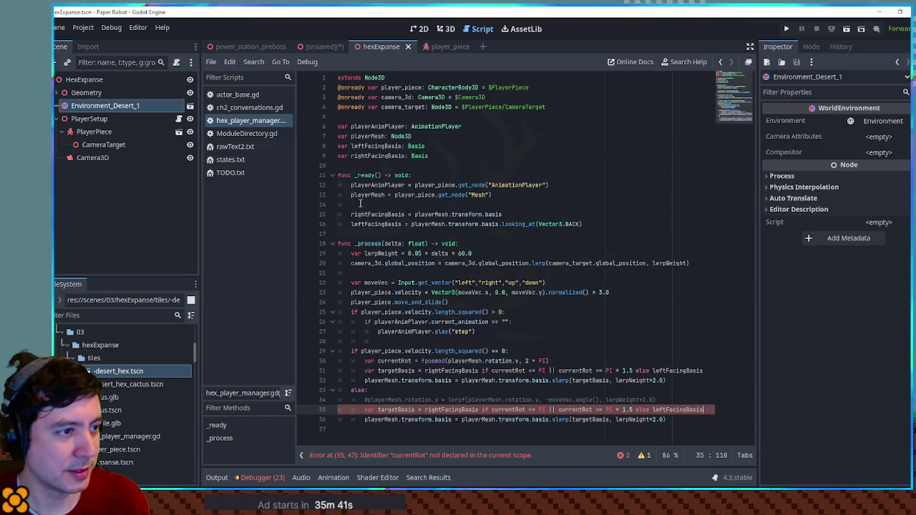
Replace line 35's ternary with the looking_at expression copied from line 16
left_click_drag(414, 214, 503, 214)
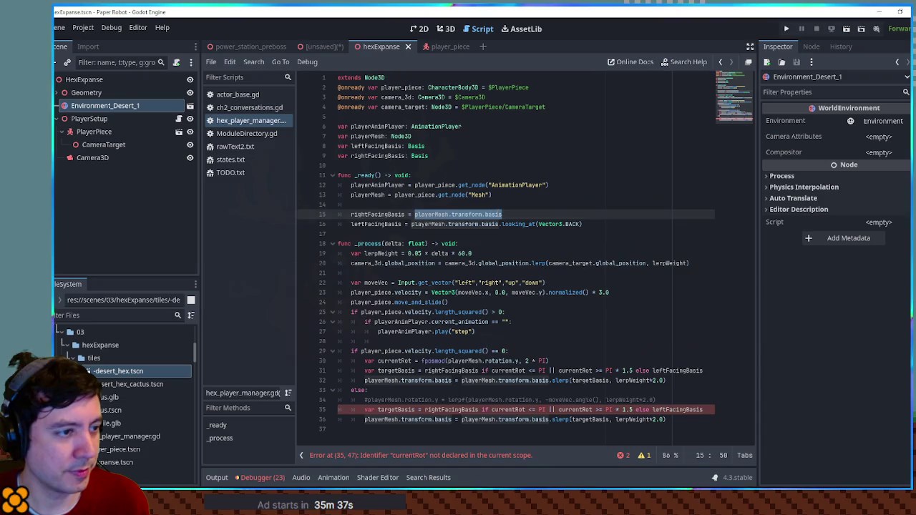
left_click_drag(412, 224, 584, 224)
key("ctrl+c")
left_click_drag(423, 410, 725, 407)
key("ctrl+v")
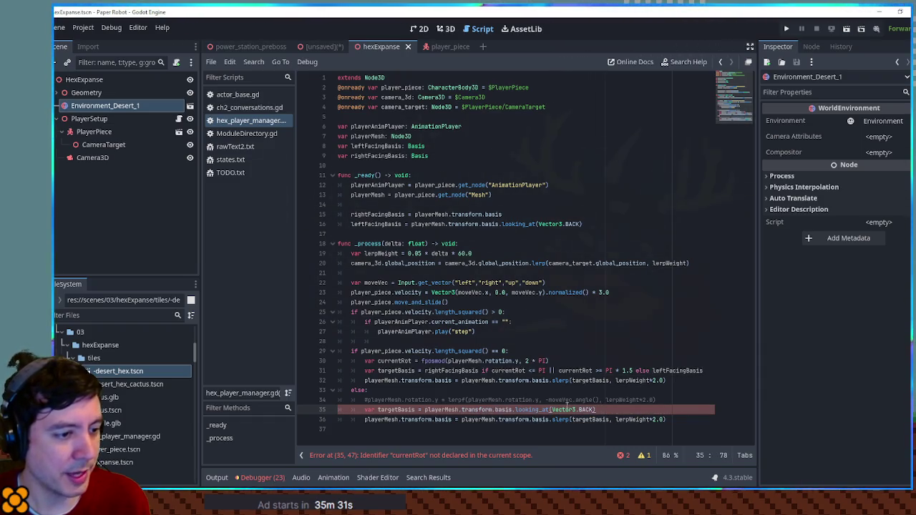
Swap Vector3.BACK for a Vector3 built from player_piece.velocity components on line 35
double_click(586, 409)
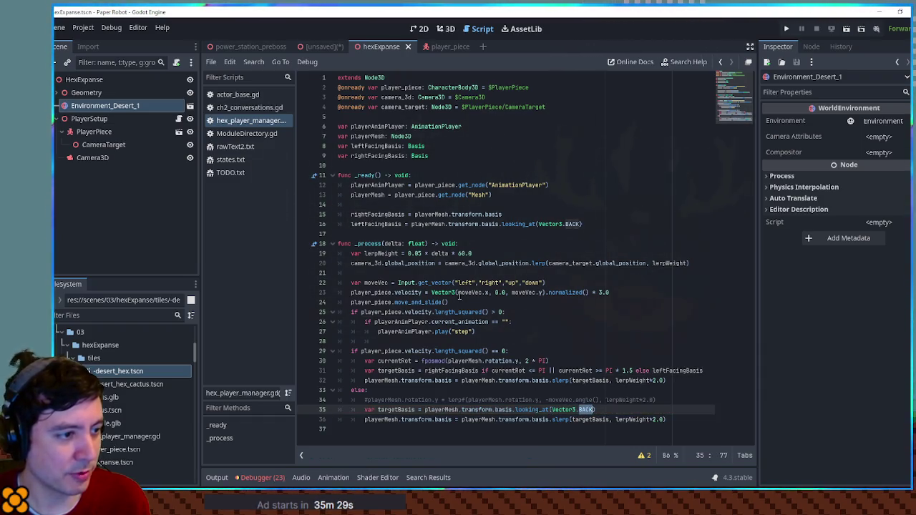
left_click_drag(448, 292, 546, 292)
key("ctrl+c")
left_click_drag(552, 409, 581, 410)
key("ctrl+v")
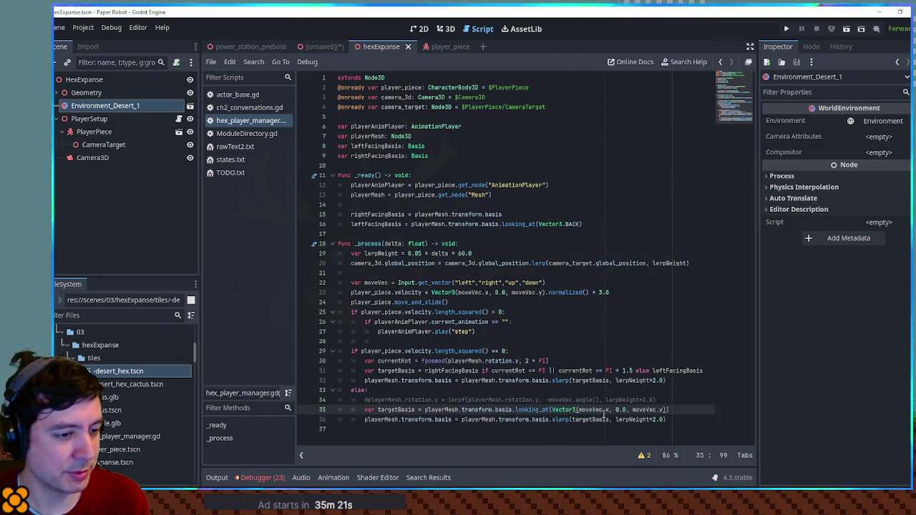
left_click(381, 292)
left_click_drag(350, 293, 422, 293)
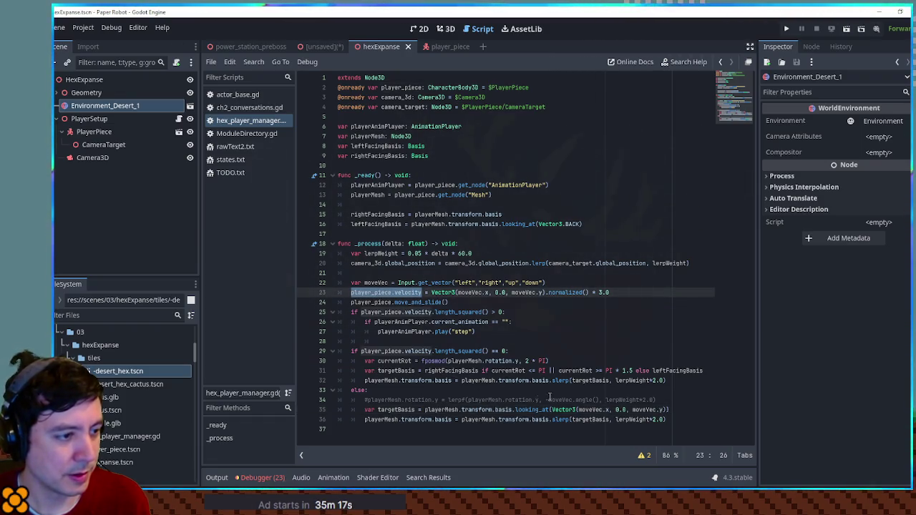
double_click(588, 410)
key("ctrl+v")
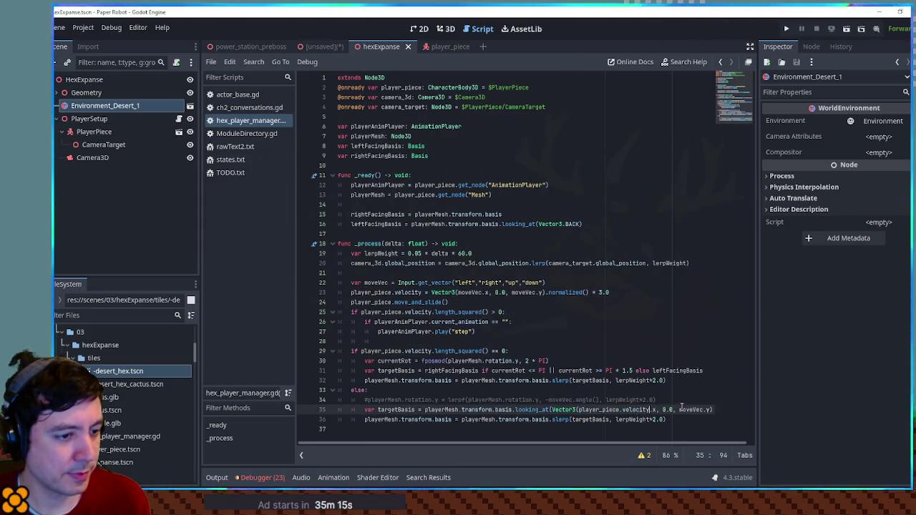
double_click(691, 409)
key("ctrl+v")
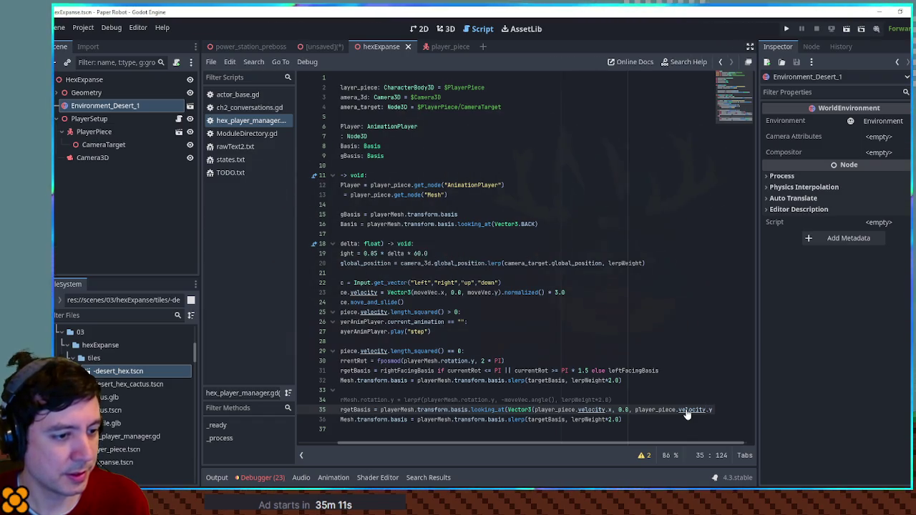
Save and relaunch the game with F5
left_click_drag(606, 443, 567, 443)
left_click(675, 380)
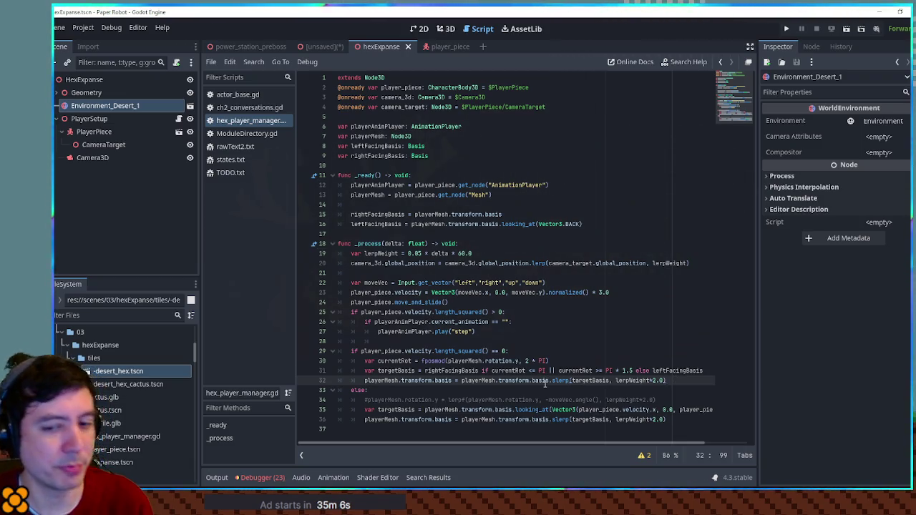
key("F5")
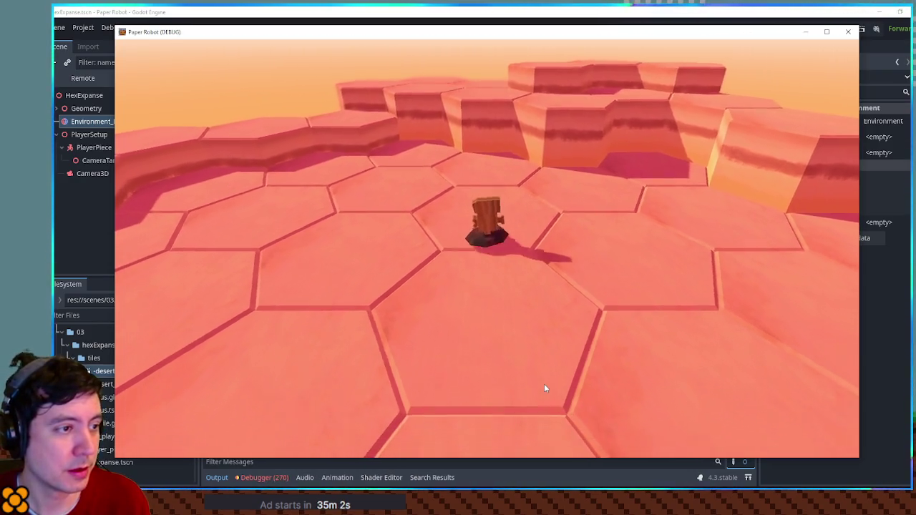
Walk the robot across the hexes with W, A and D to check its facing, then close the game
key("w")
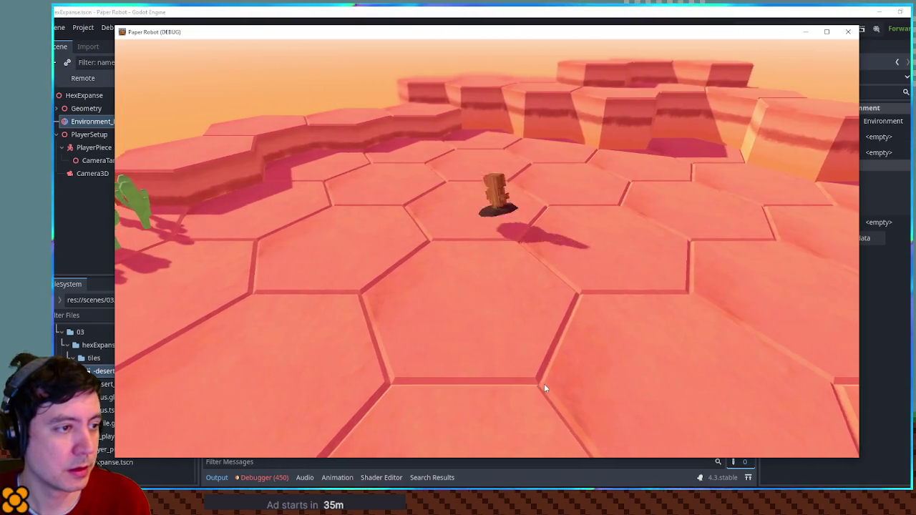
key("d")
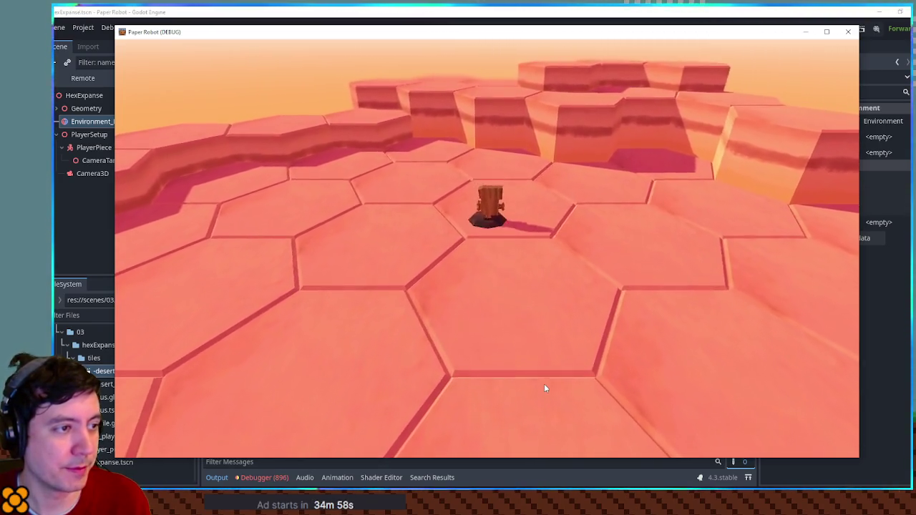
key("a")
key("d")
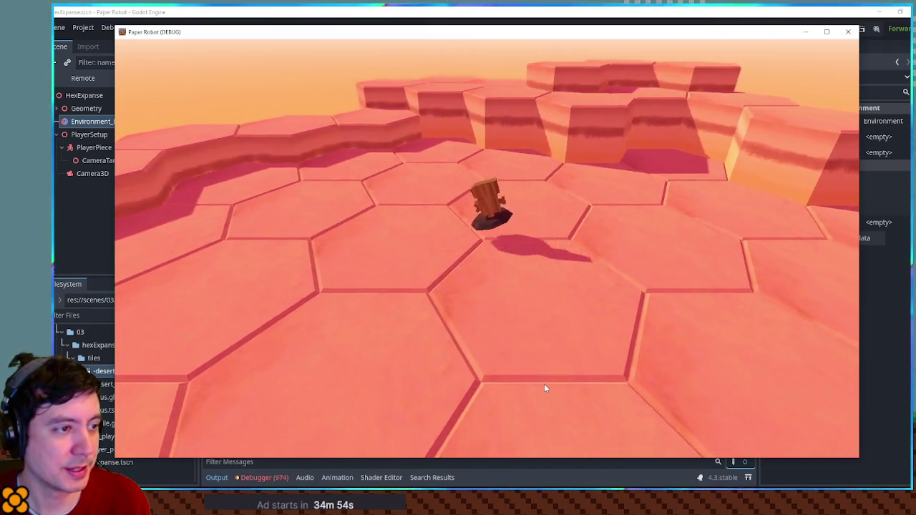
key("w")
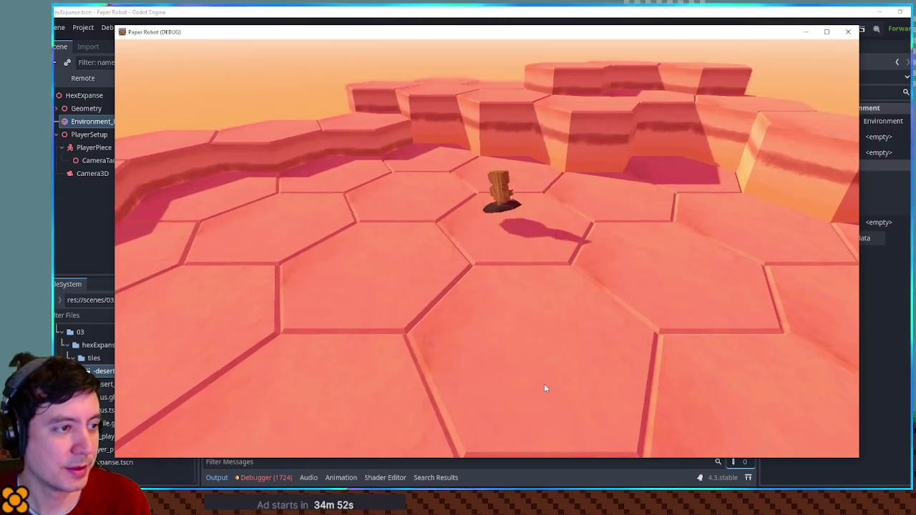
key("a")
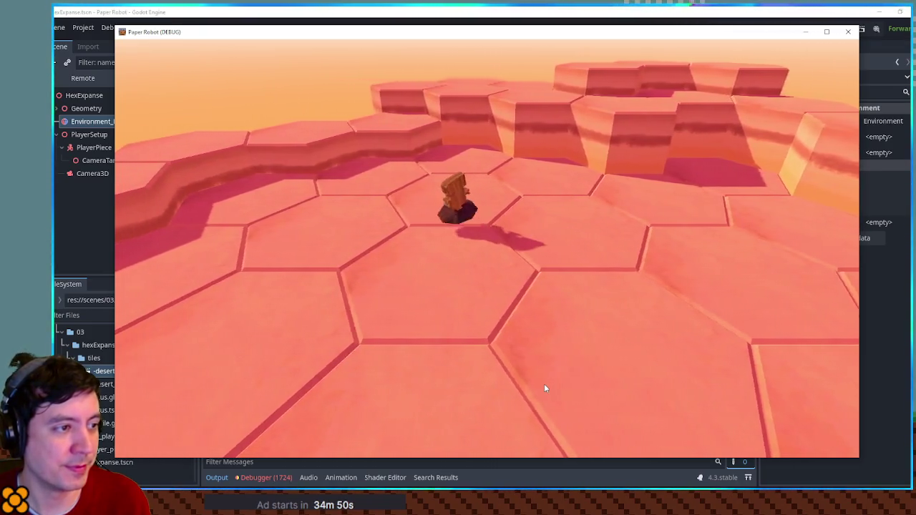
key("a")
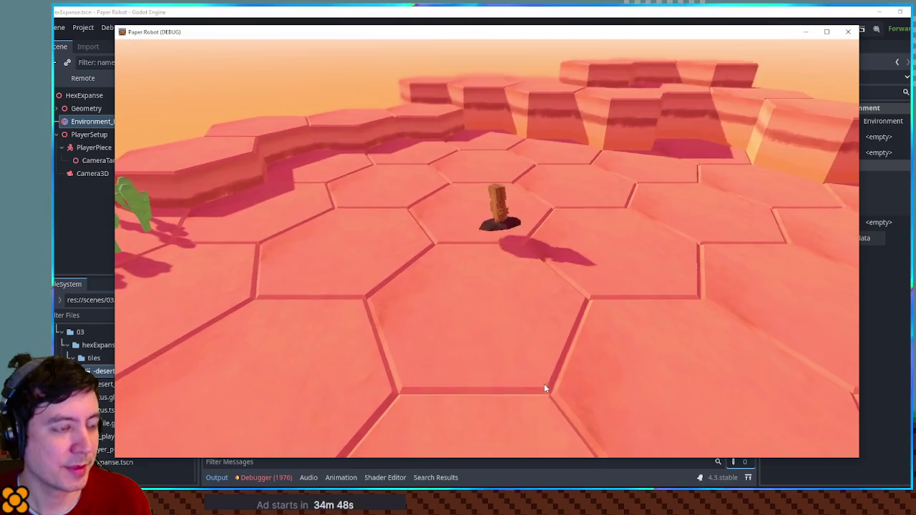
key("a")
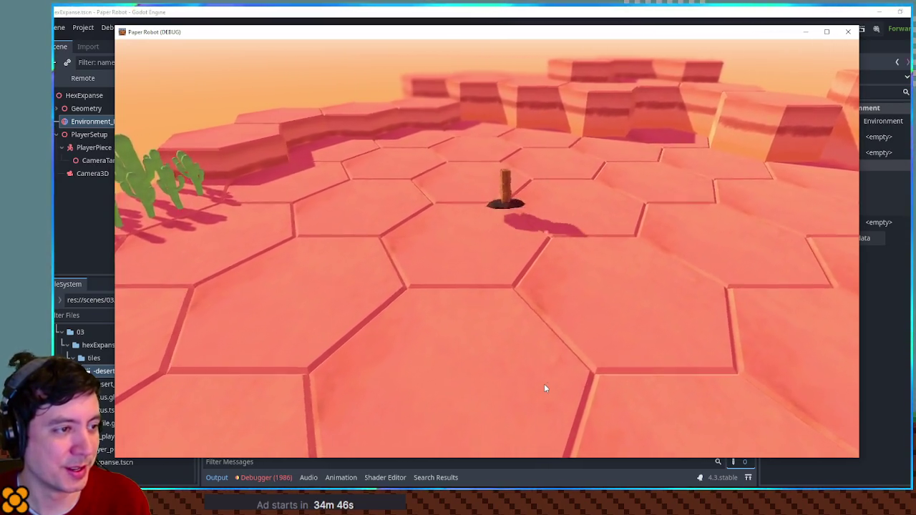
key("a")
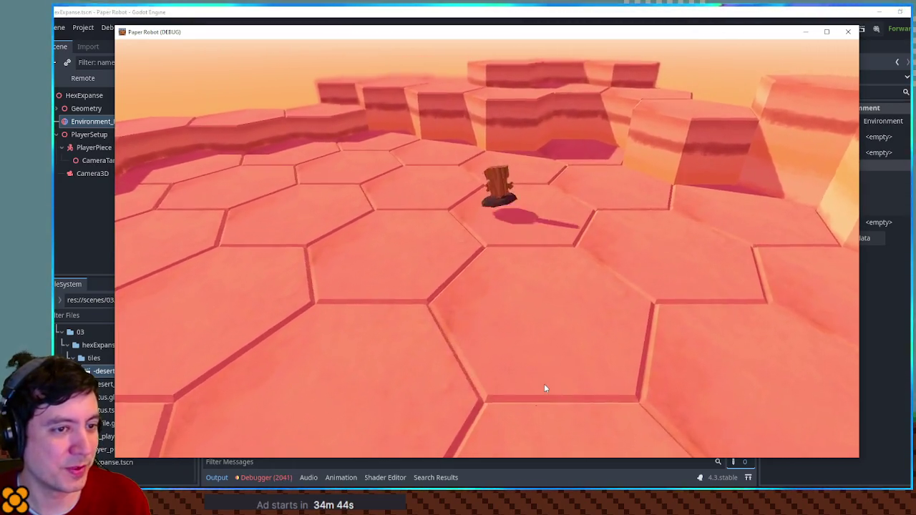
key("a")
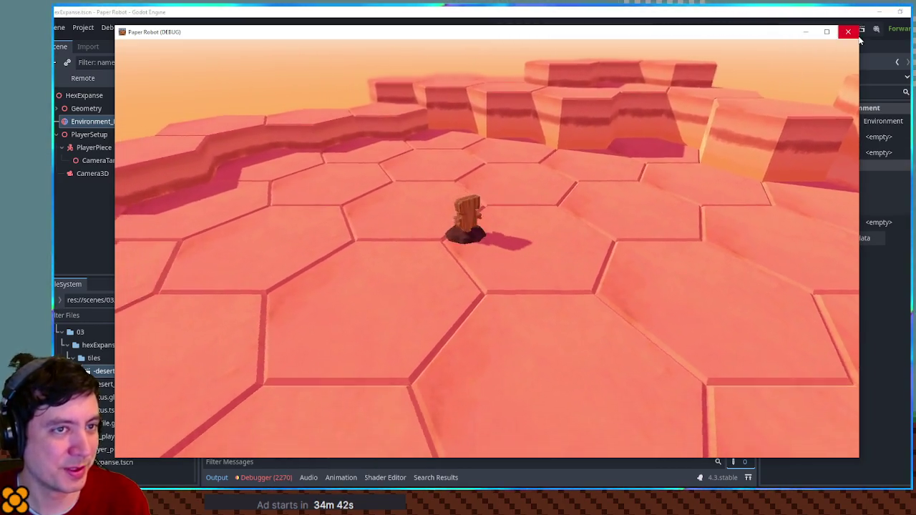
left_click(855, 35)
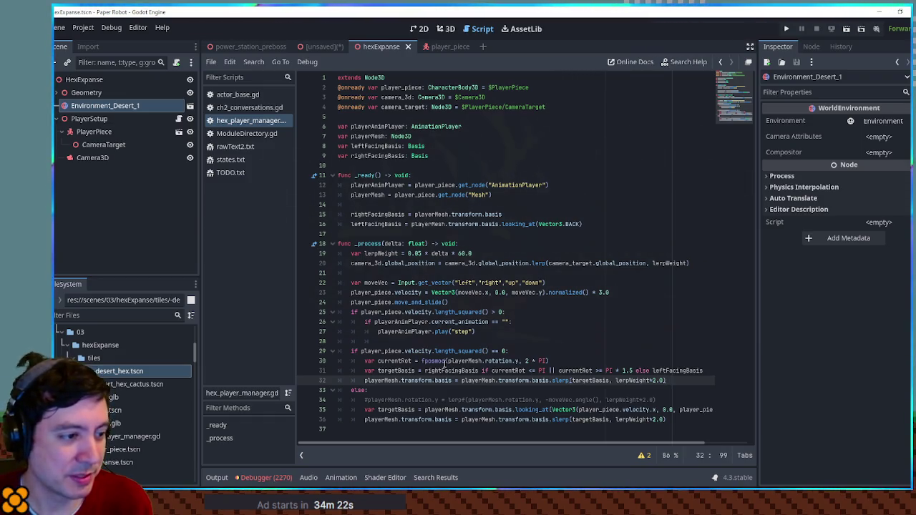
double_click(558, 381)
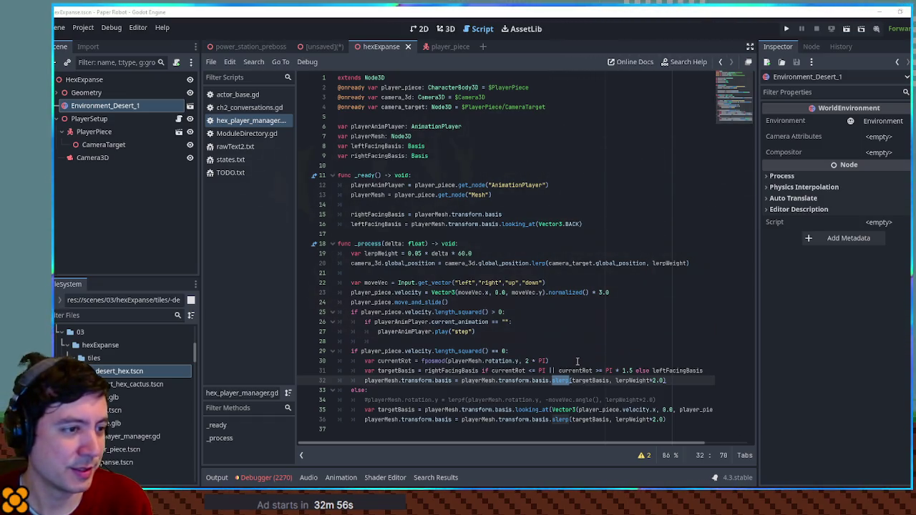
left_click(629, 272)
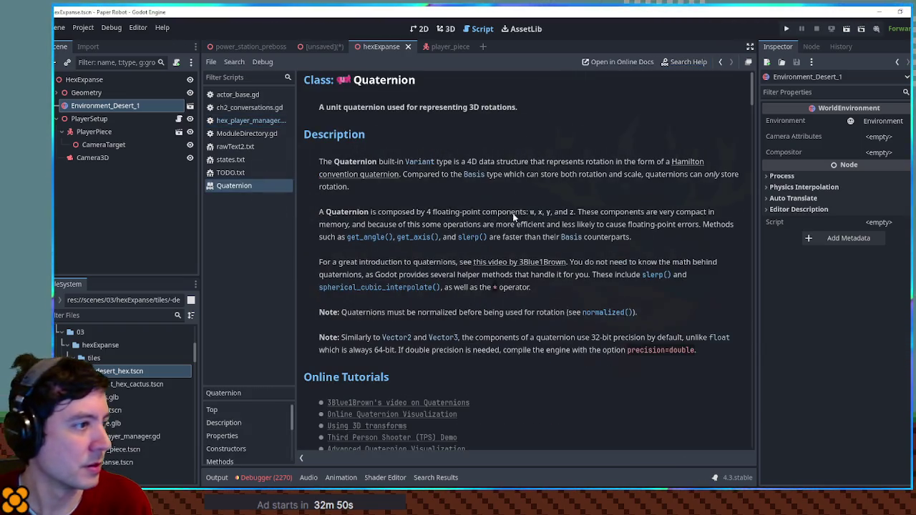
scroll(612, 190, "down", 5)
scroll(611, 190, "down", 3)
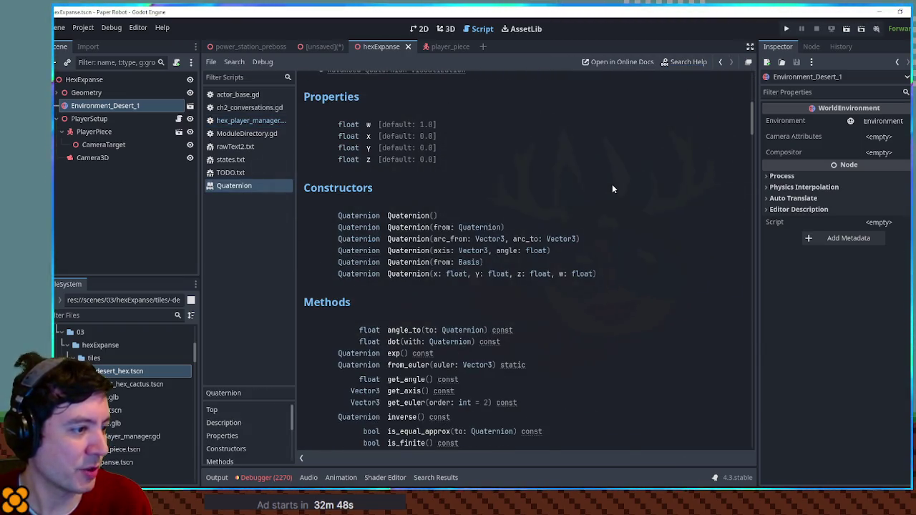
scroll(612, 189, "down", 2)
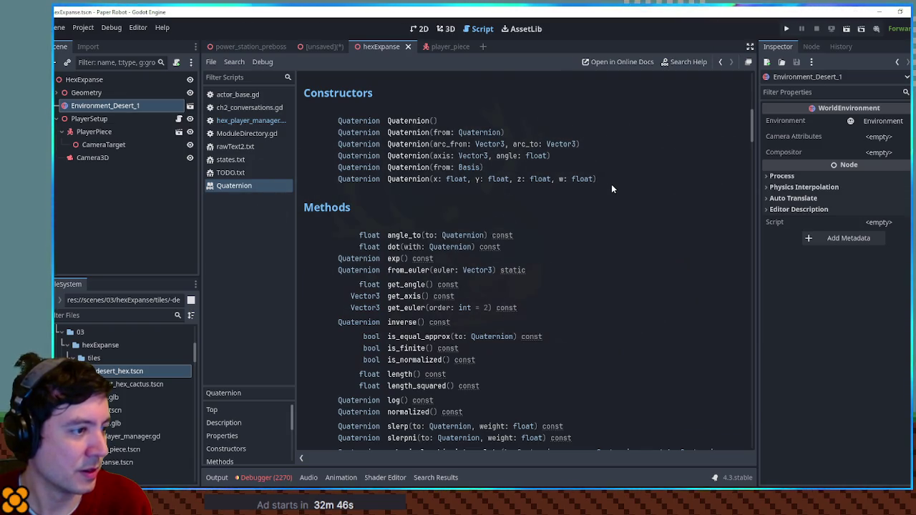
left_click(411, 284)
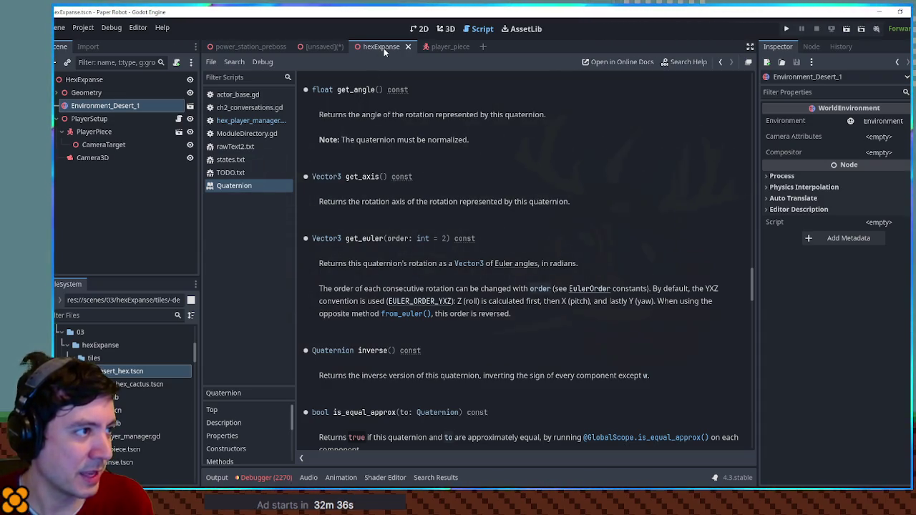
left_click(267, 120)
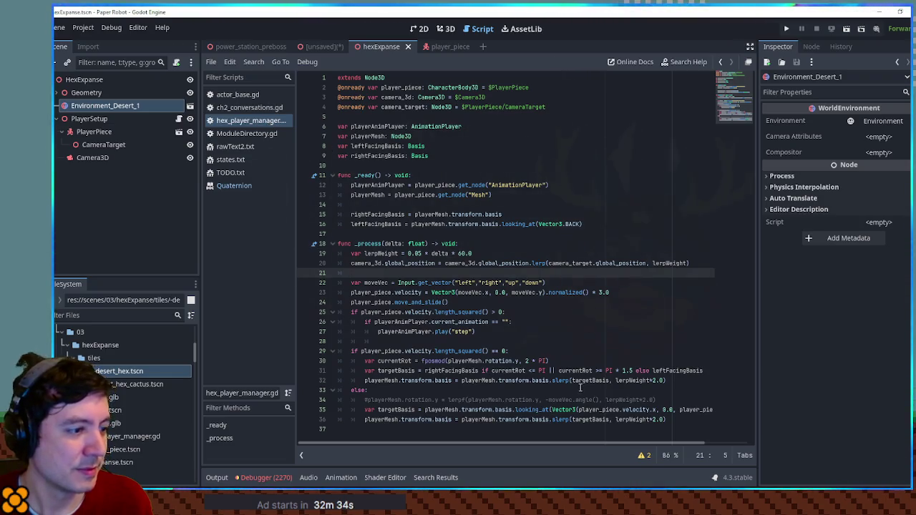
Comment out idle-branch lines 30–32 and add pass under the if
left_click(384, 410)
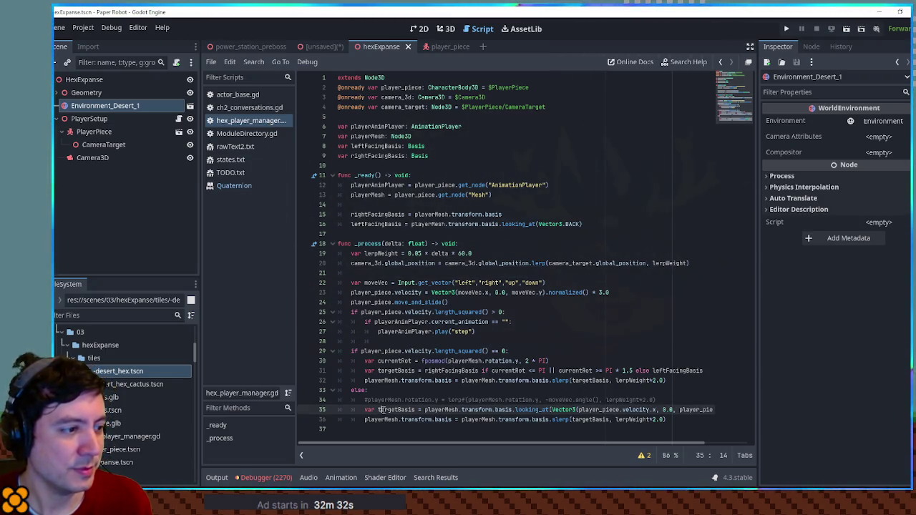
mouse_move(364, 361)
left_mouse_down()
mouse_move(401, 379)
mouse_move(380, 381)
left_mouse_up()
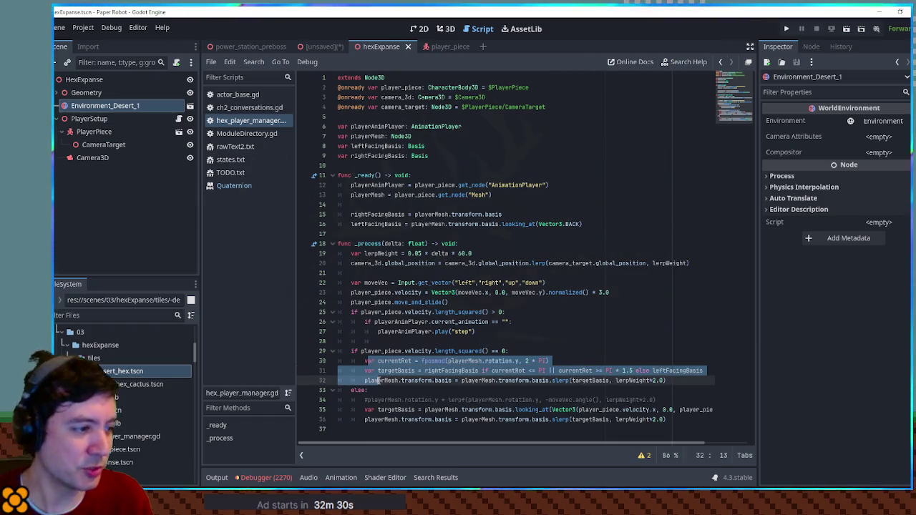
key("ctrl+k")
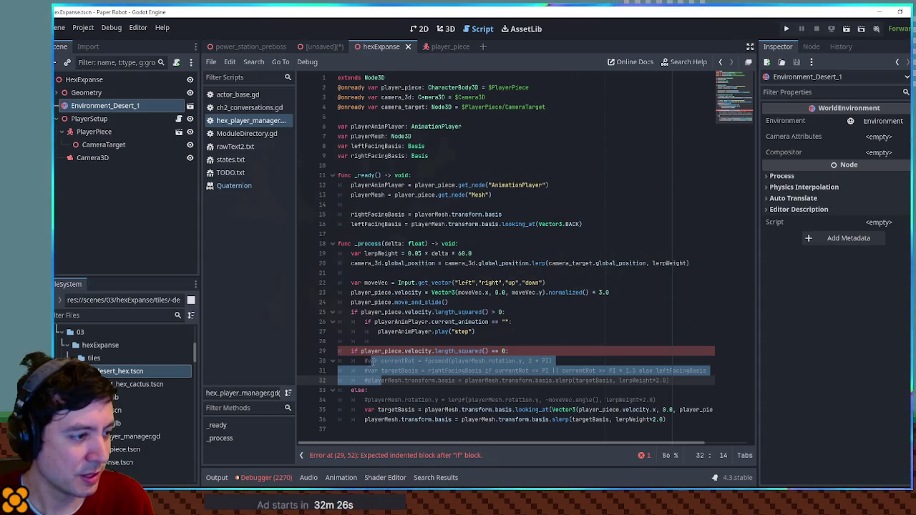
left_click(565, 360)
left_click(568, 352)
key("Return")
type("pass")
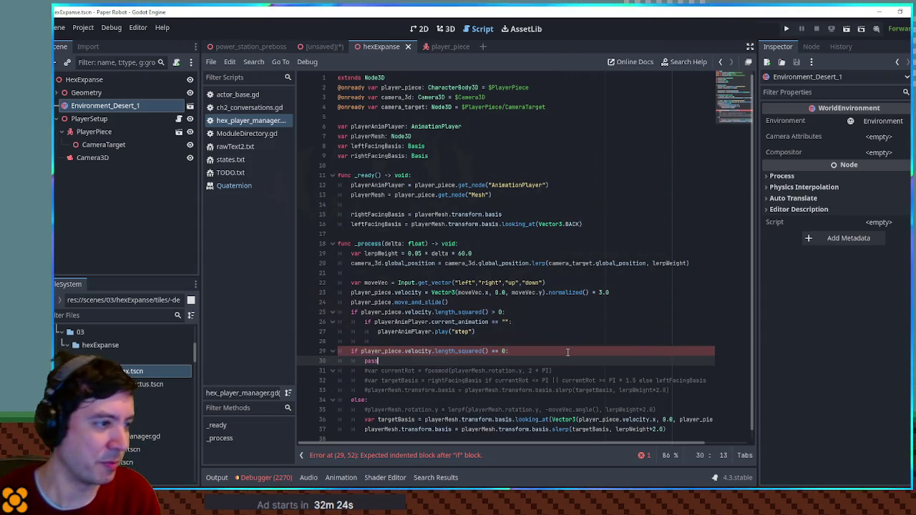
Delete the leftFacingBasis and rightFacingBasis declarations and their _ready assignments
left_click(374, 146)
key("ctrl+shift+k")
key("ctrl+shift+k")
left_click(373, 194)
key("ctrl+shift+k")
key("ctrl+shift+k")
key("ctrl+shift+k")
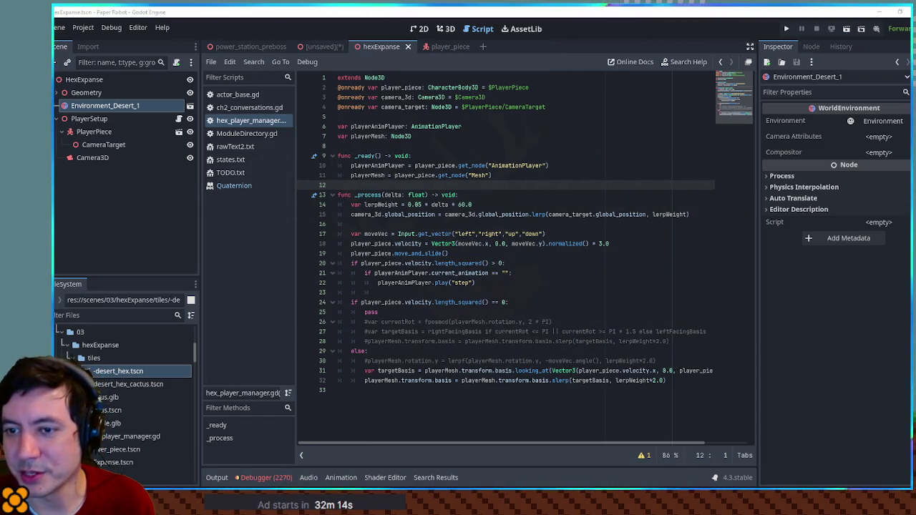
left_click(666, 361)
key("Return")
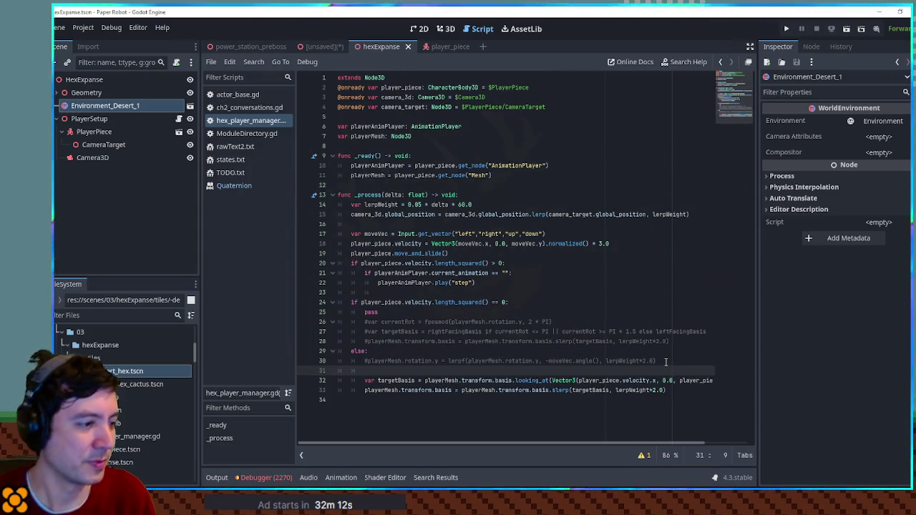
Paste the current_rot, target_rot and smoothrot lines, indent them, and pass playerMesh into current_rot
type("var current_rot = Quat(transform.basis) var target_rot = Quat(Vector3(0,0,1), 0) var smoothrot = current_rot.slerp(target_rot, 0.5)")
left_click_drag(352, 399, 364, 380)
key("Tab")
key("Tab")
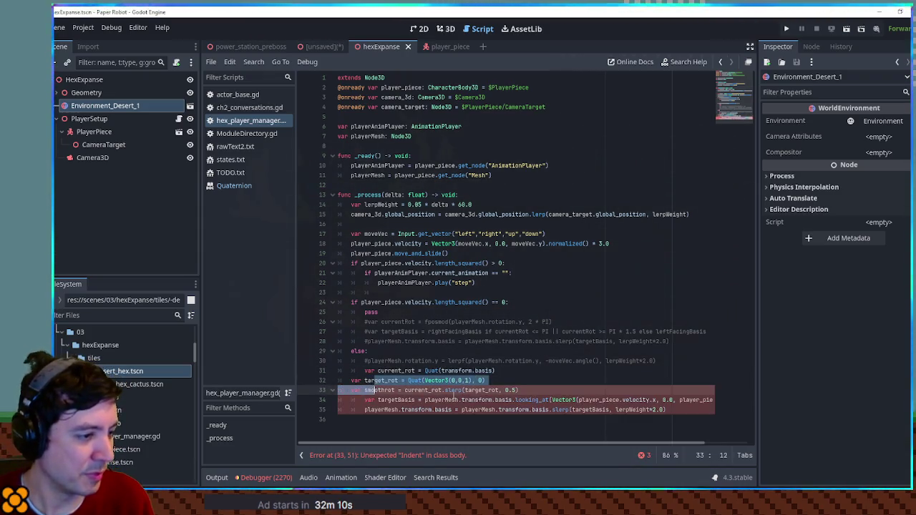
left_click(506, 382)
double_click(609, 400)
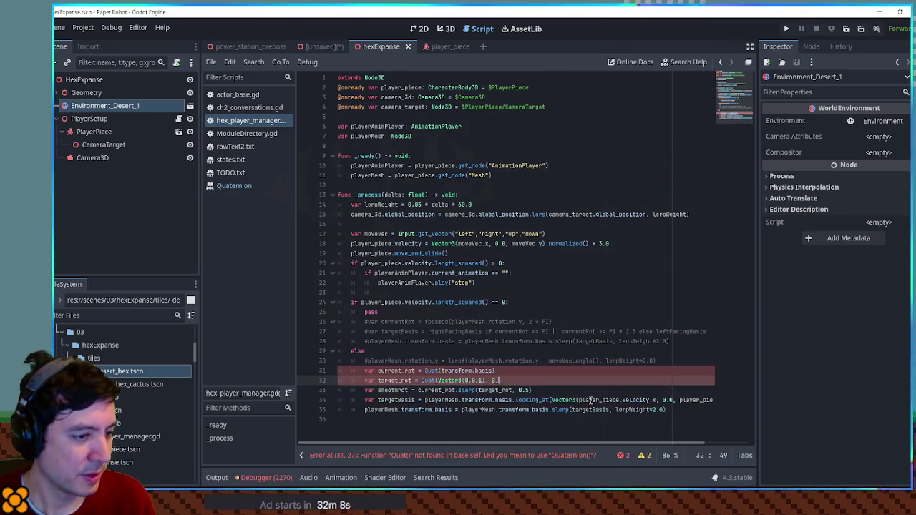
double_click(390, 410)
key("ctrl+c")
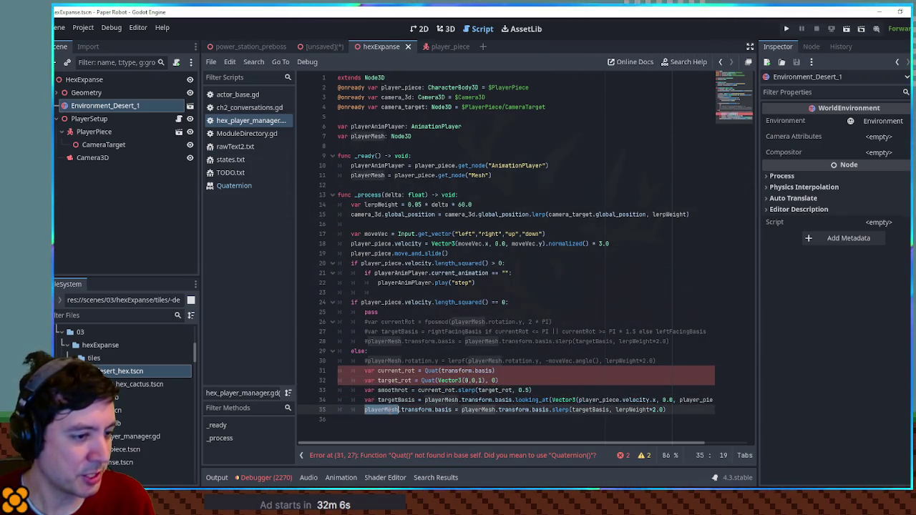
left_click(440, 371)
key("ctrl+v")
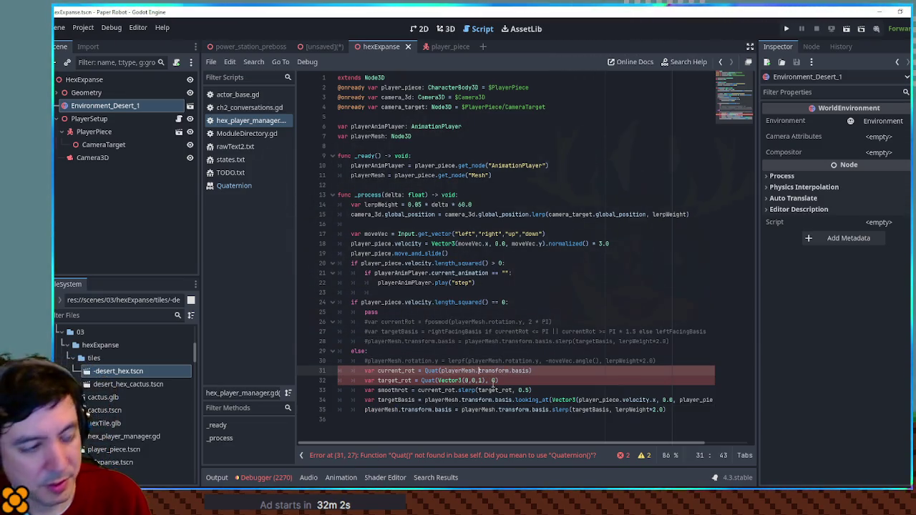
key("ctrl+space")
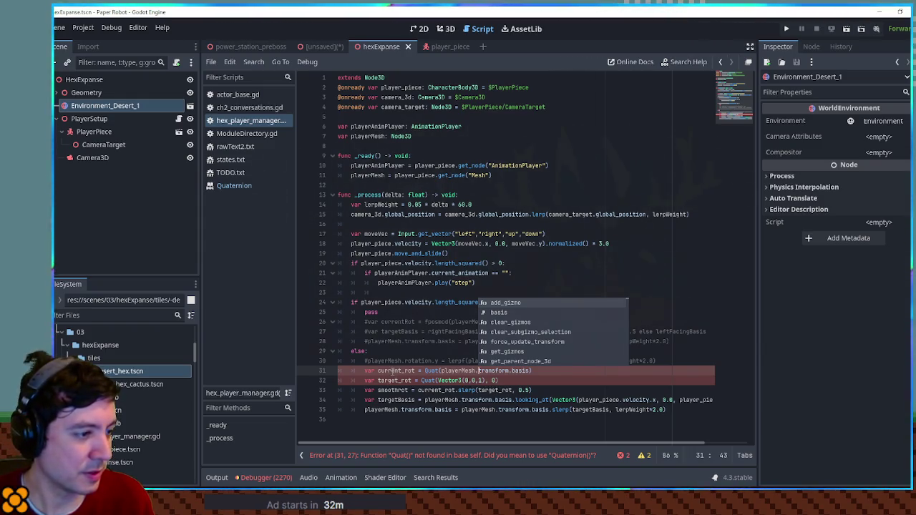
left_click(400, 350)
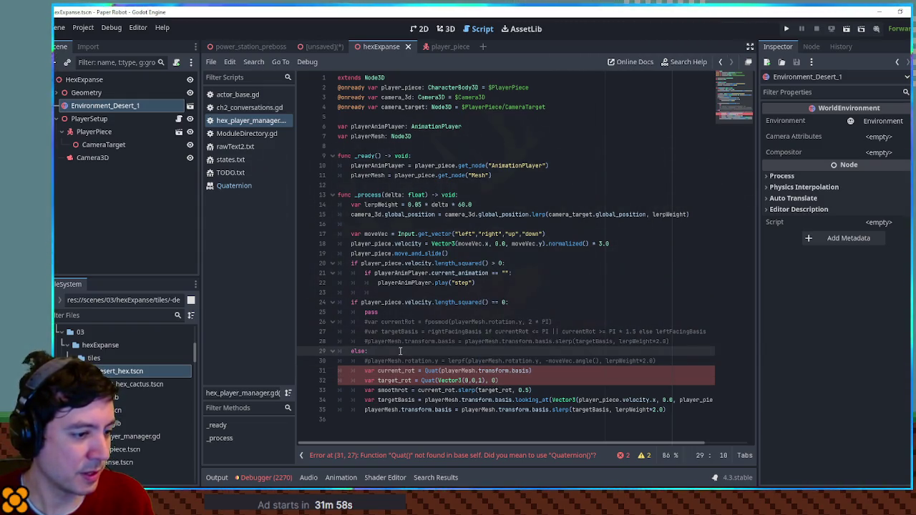
Rename Quat to Quaternion on lines 31 and 32
left_click(434, 370)
type("er")
key("Return")
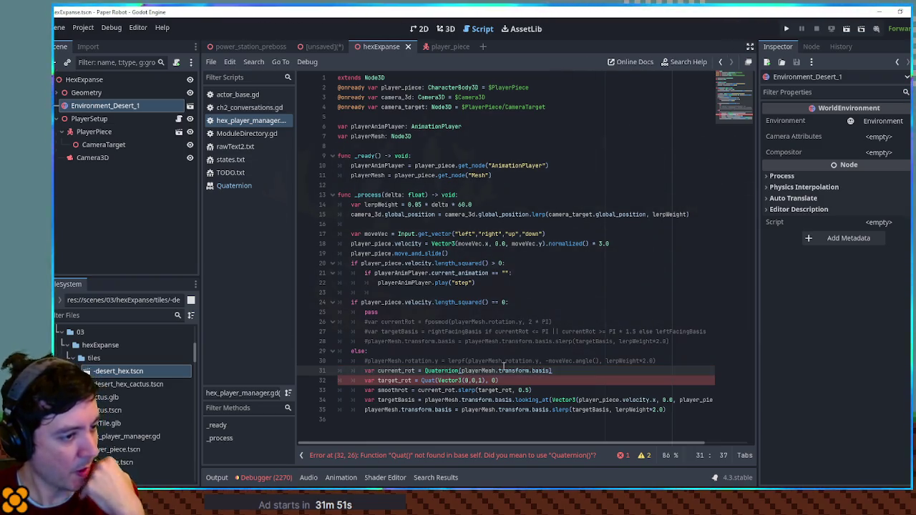
left_click(506, 353)
left_click(430, 380)
double_click(440, 370)
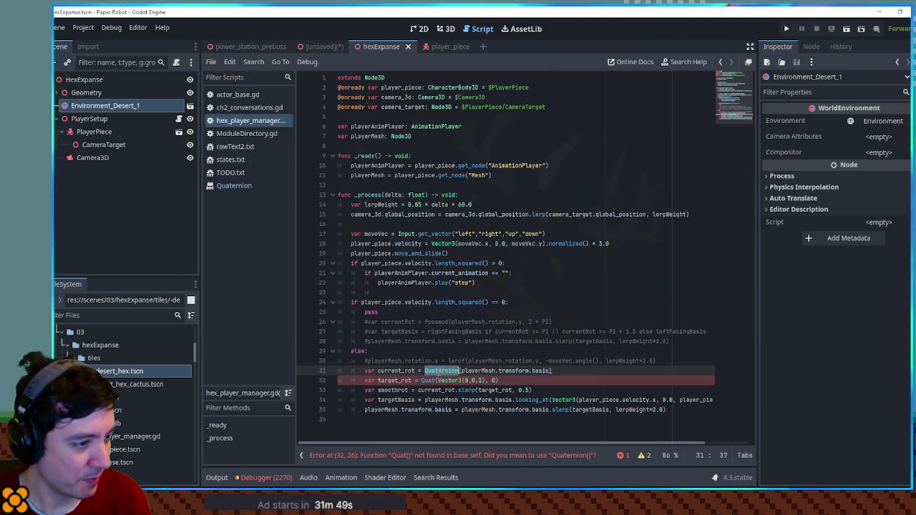
key("ctrl+c")
double_click(433, 380)
key("ctrl+v")
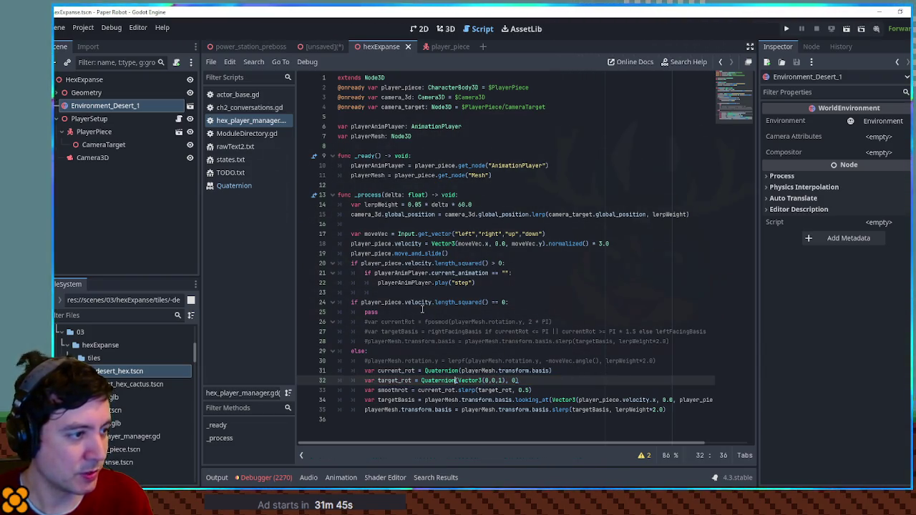
Replace the Vector3(0,0,1) argument on line 32 with player_piece.velocity
left_click_drag(361, 264, 432, 263)
left_click_drag(458, 380, 505, 380)
key("ctrl+v")
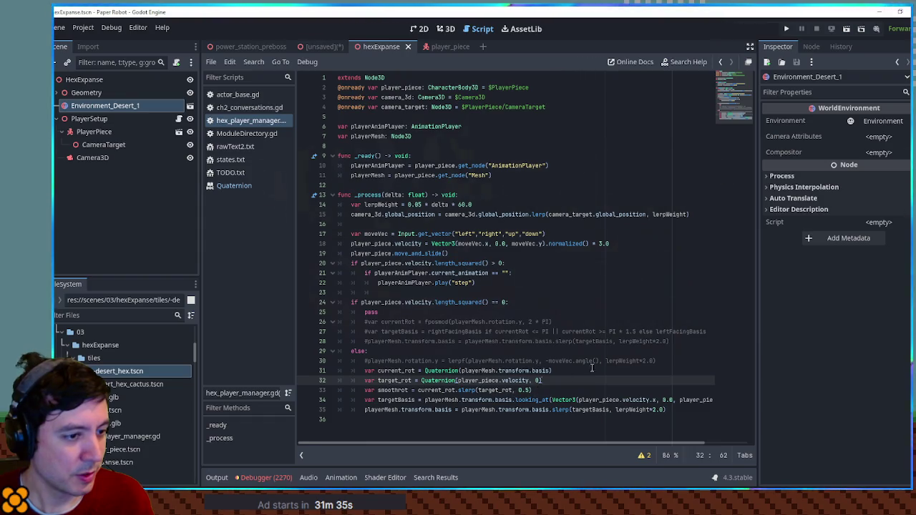
mouse_move(605, 361)
left_mouse_down()
mouse_move(662, 361)
mouse_move(653, 361)
left_mouse_up()
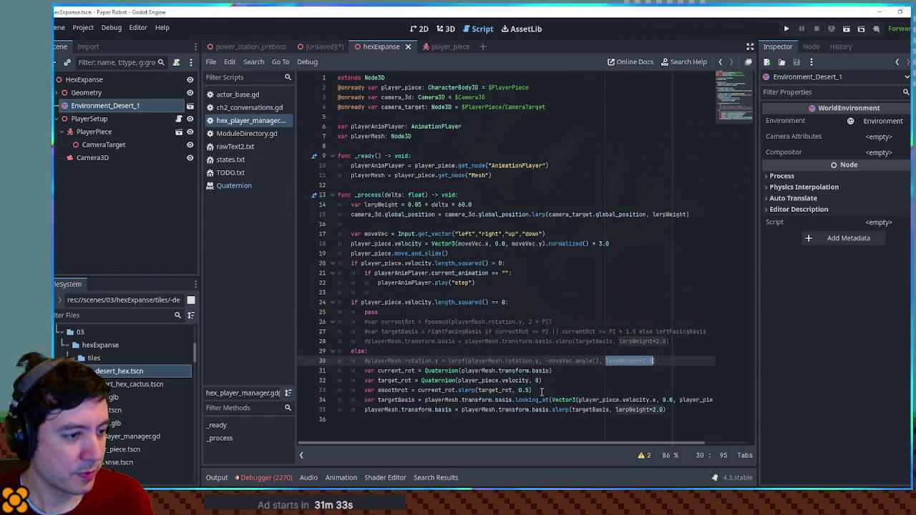